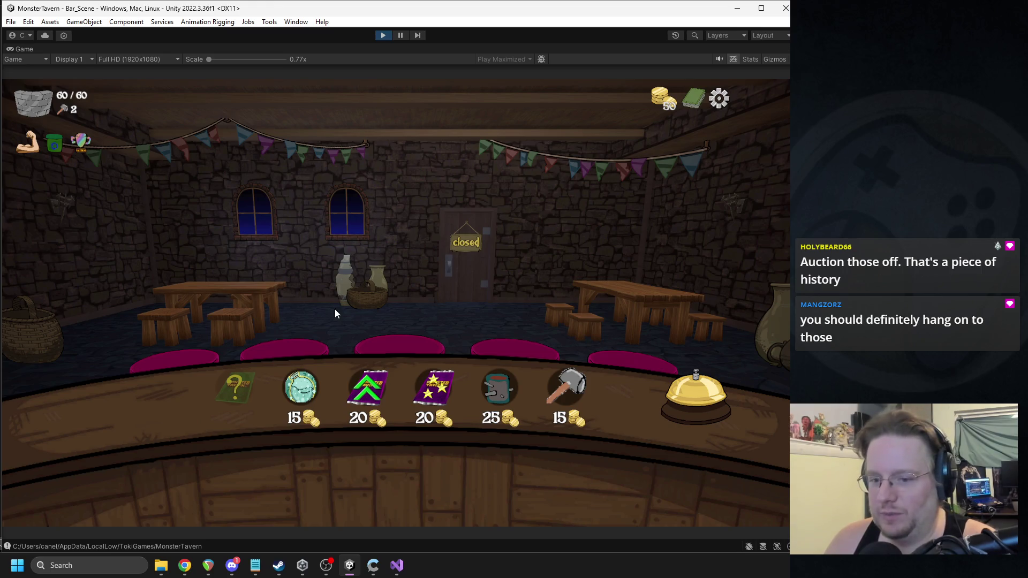
# Step: Look over the shop items, then view the whole deck and close the Deck view
pyautogui.moveTo(314, 376)
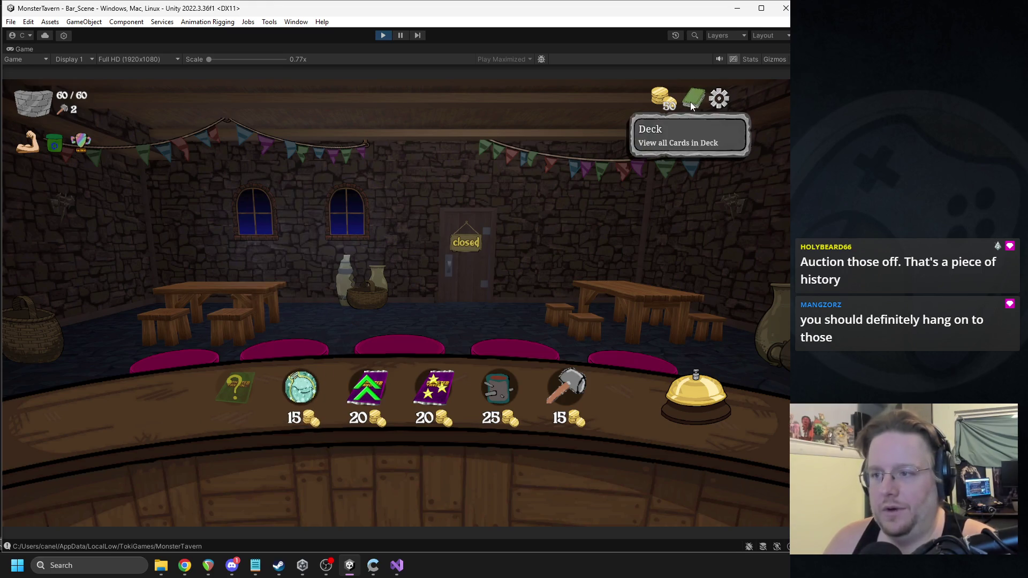
pyautogui.click(694, 99)
pyautogui.click(77, 456)
# Step: Buy Thinker's Tonic, dropping gold from 50 to 35, then look over the remaining shop items
pyautogui.moveTo(303, 396)
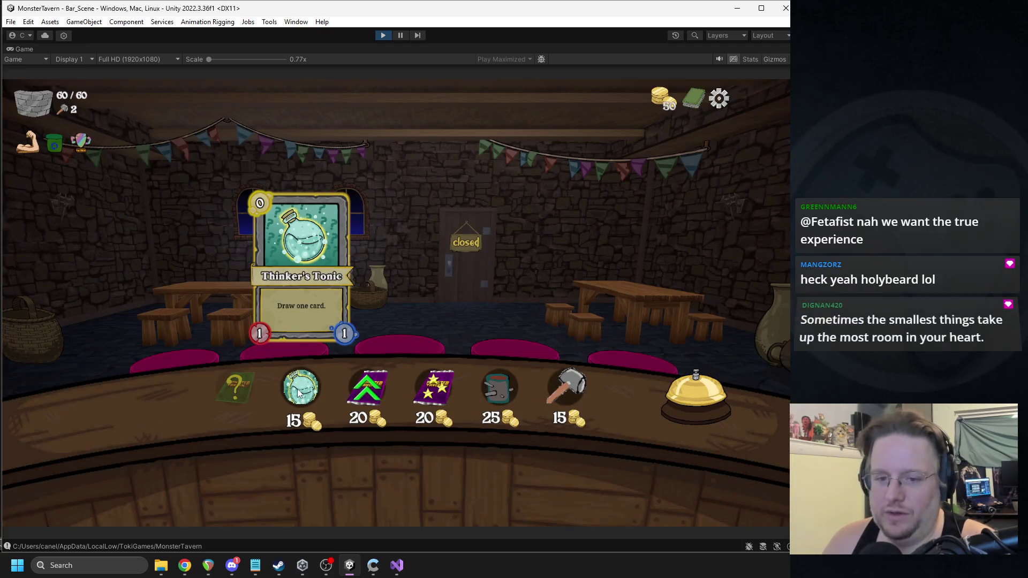
pyautogui.click(299, 391)
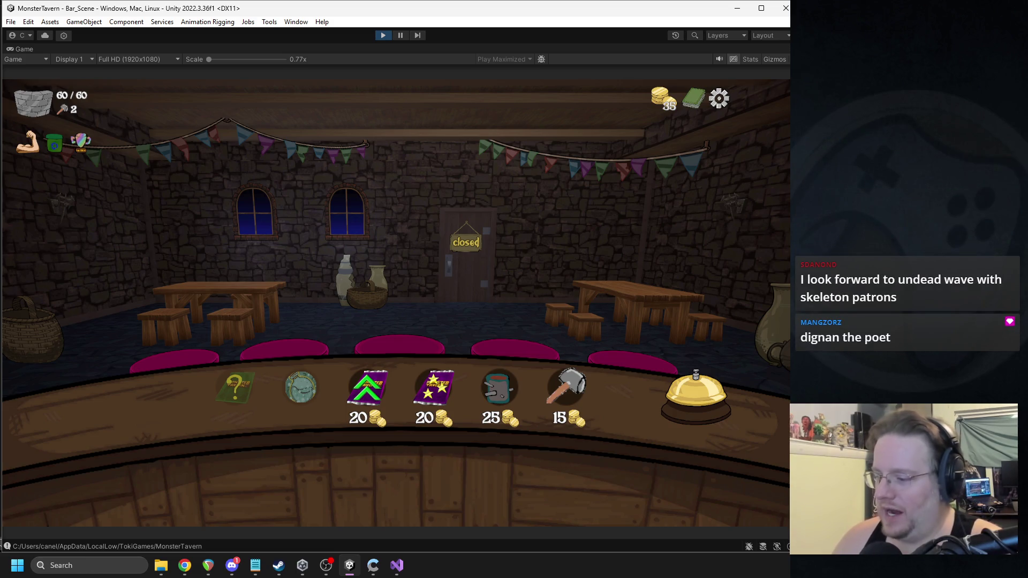
pyautogui.hotkey('alt', 'Tab')
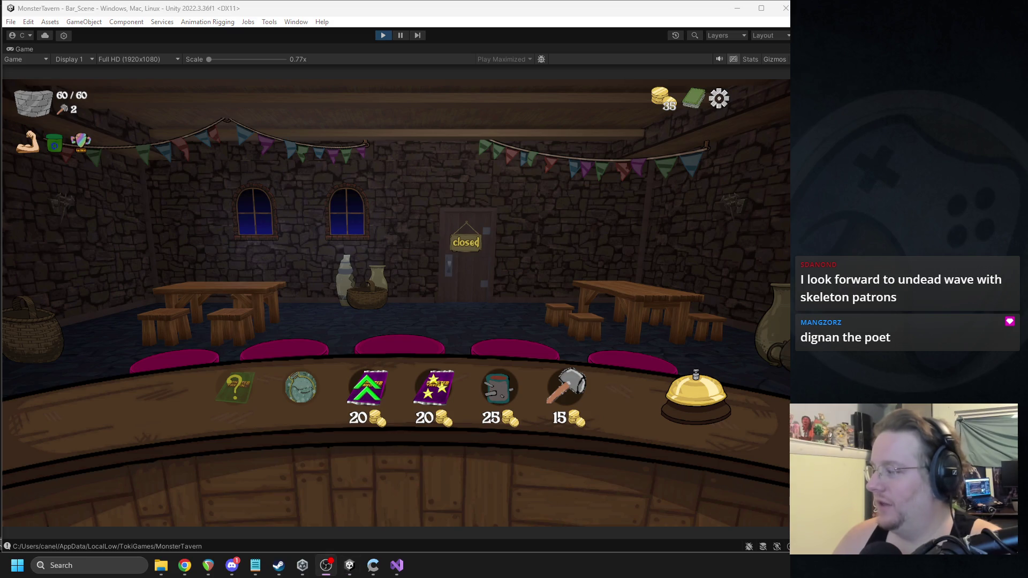
pyautogui.click(547, 235)
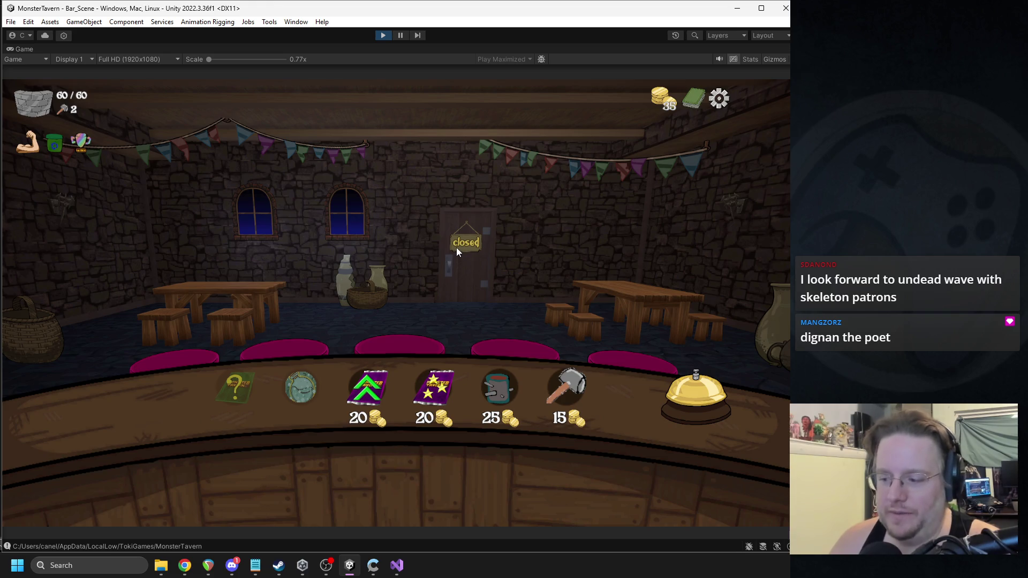
pyautogui.moveTo(433, 378)
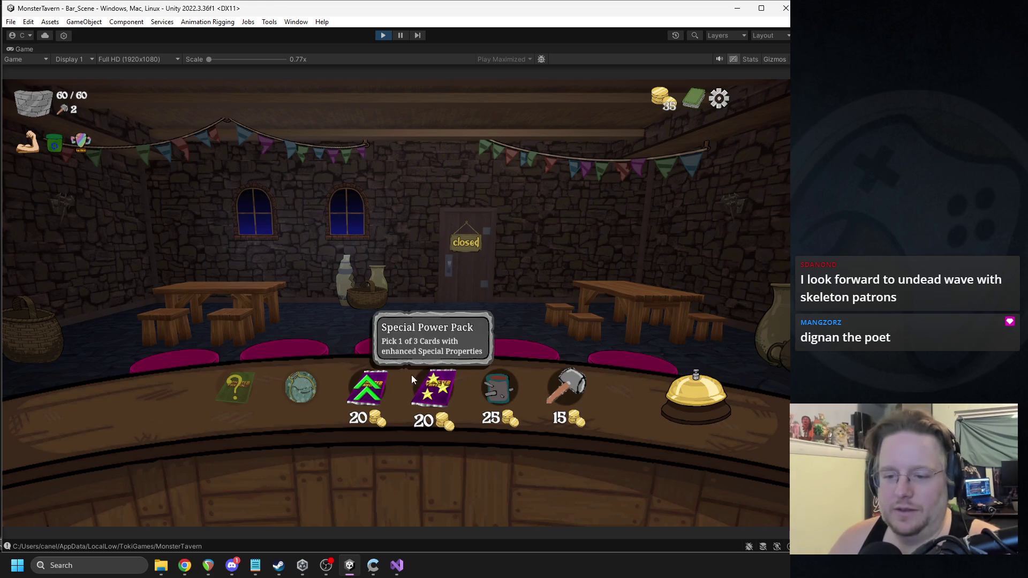
pyautogui.moveTo(492, 388)
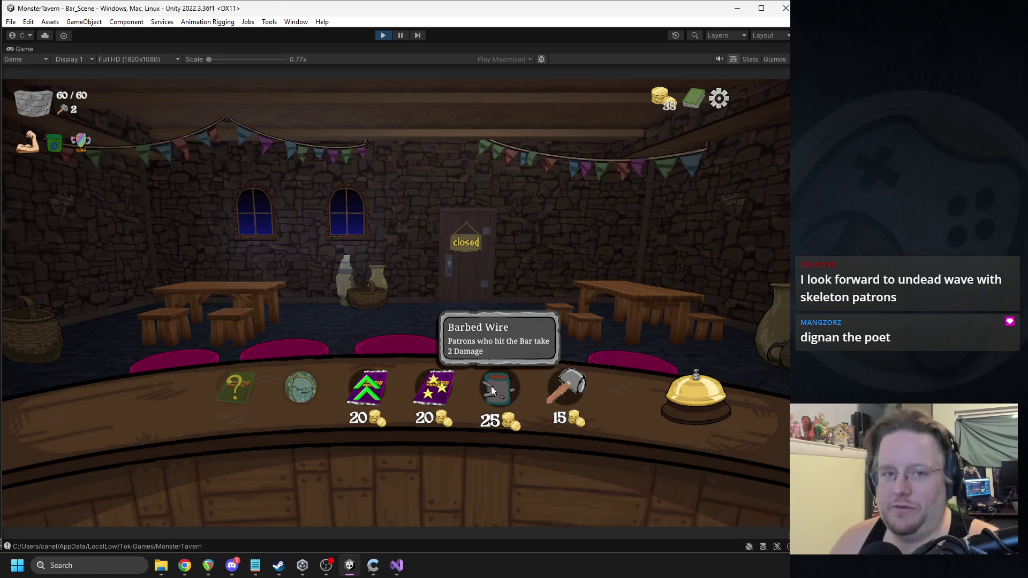
# Step: Scroll through the full deck list, then close the deck view
pyautogui.click(695, 109)
pyautogui.scroll(-2, 428, 342)
pyautogui.scroll(2, 429, 375)
pyautogui.moveTo(430, 413)
pyautogui.mouseDown()
pyautogui.moveTo(431, 247)
pyautogui.moveTo(416, 181)
pyautogui.moveTo(410, 369)
pyautogui.mouseUp()
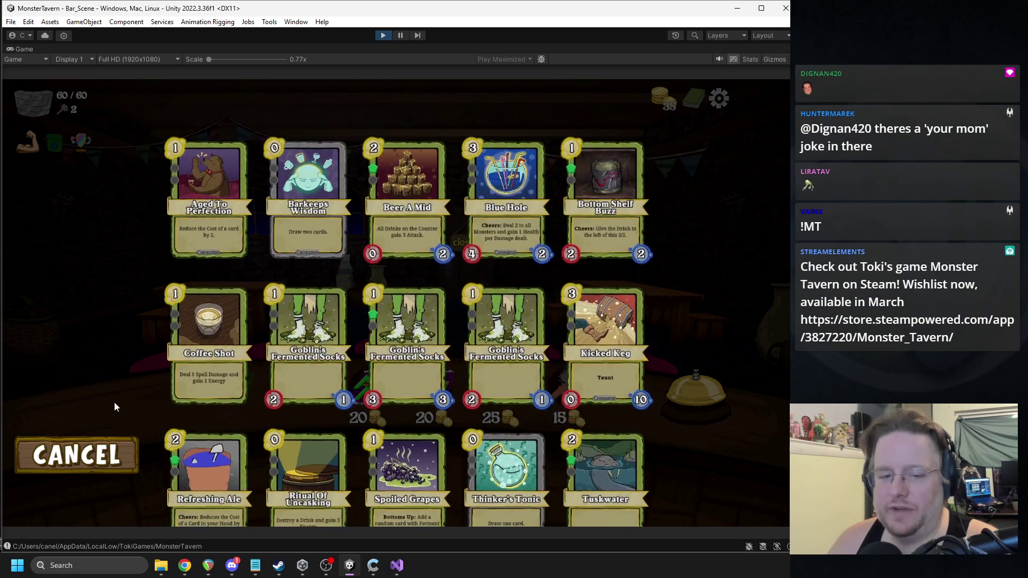
pyautogui.click(102, 454)
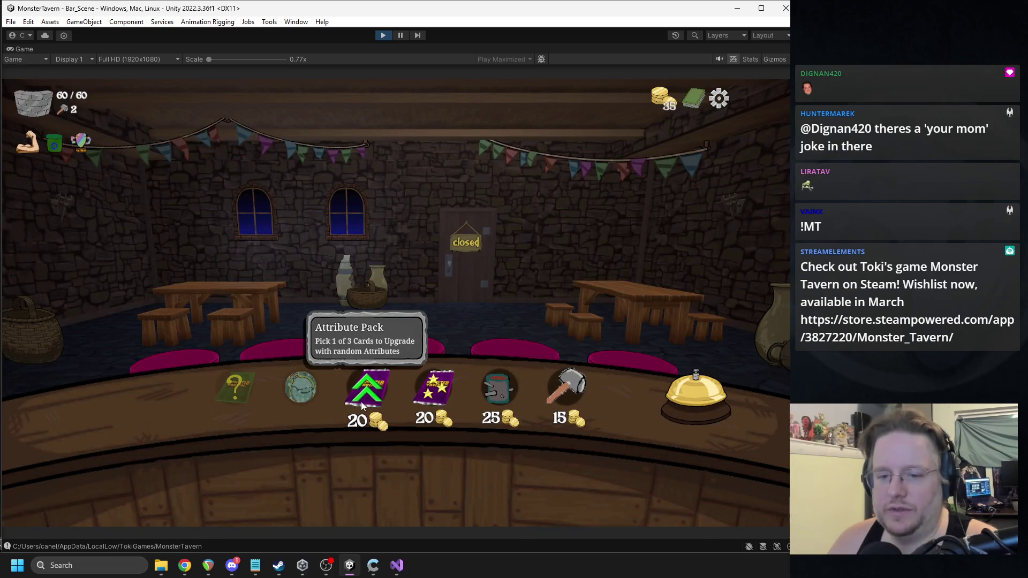
# Step: Buy the Attribute Pack and give Kicked Keg the extra stats, leaving 15 gold
pyautogui.click(361, 401)
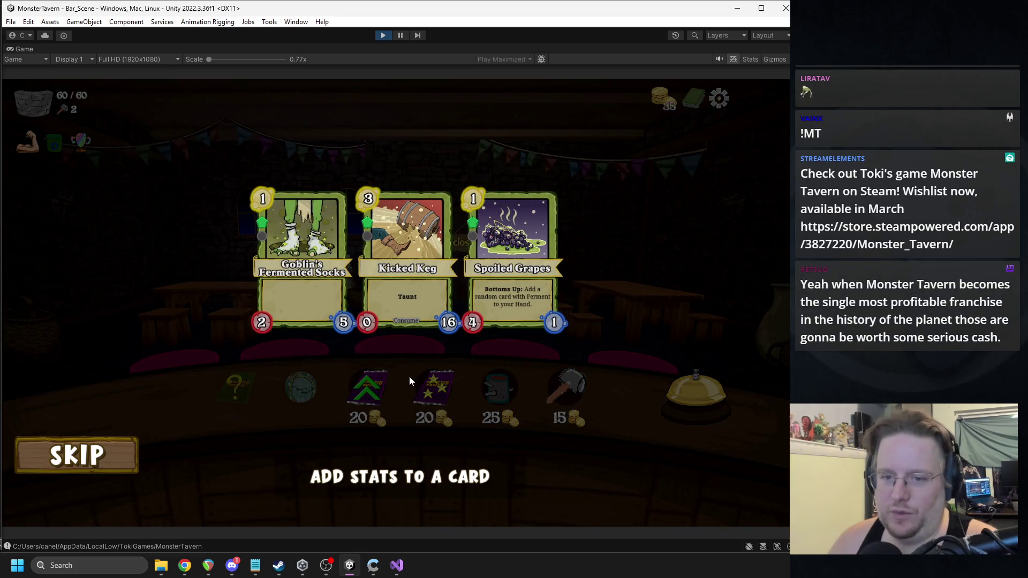
pyautogui.moveTo(391, 297)
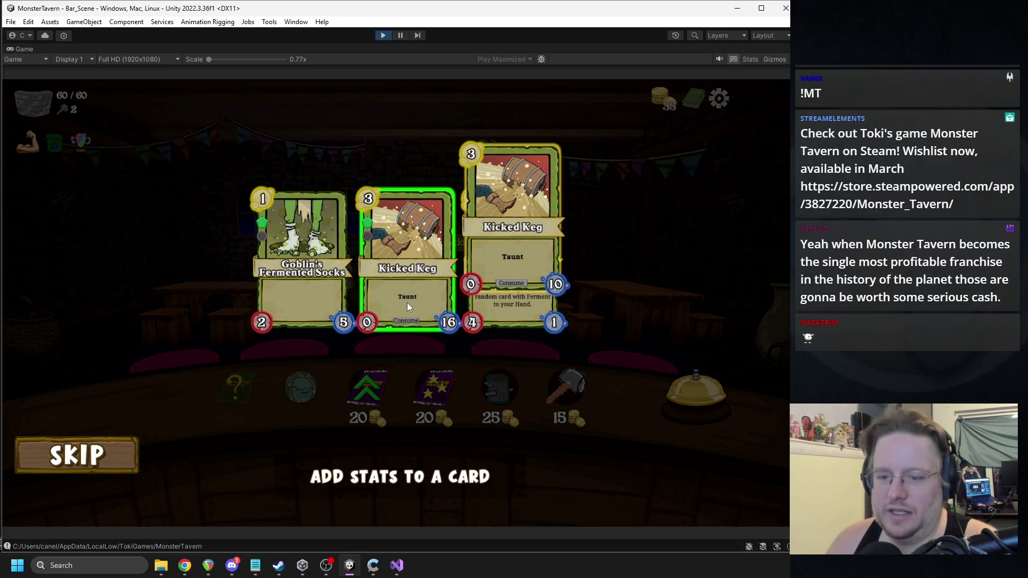
pyautogui.click(409, 284)
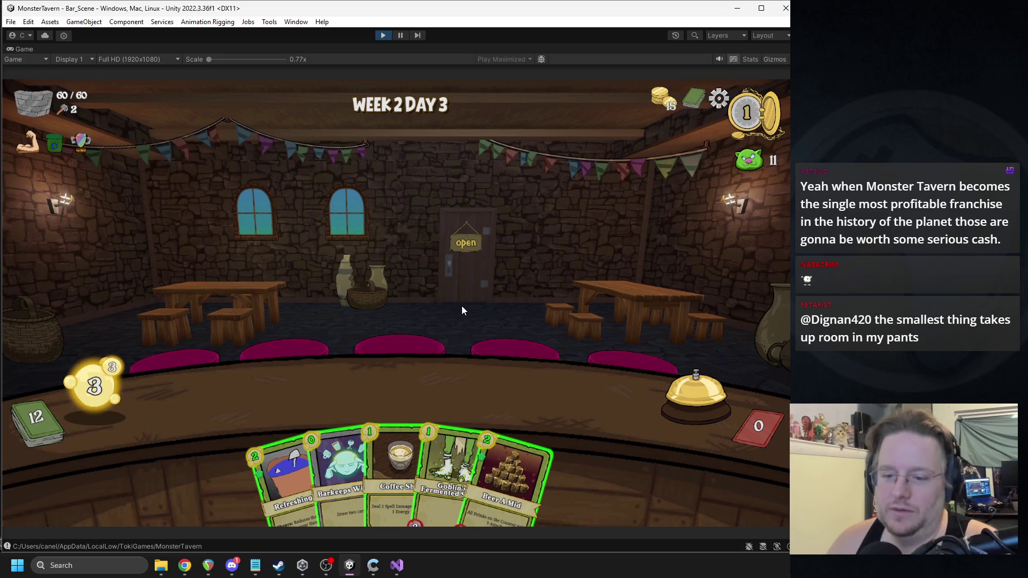
# Step: Put Refreshing Ale, Coffee Shot and Beer A Mid on the bar, then ring the bell
pyautogui.moveTo(271, 475)
pyautogui.mouseDown()
pyautogui.moveTo(315, 368)
pyautogui.moveTo(254, 387)
pyautogui.moveTo(251, 397)
pyautogui.mouseUp()
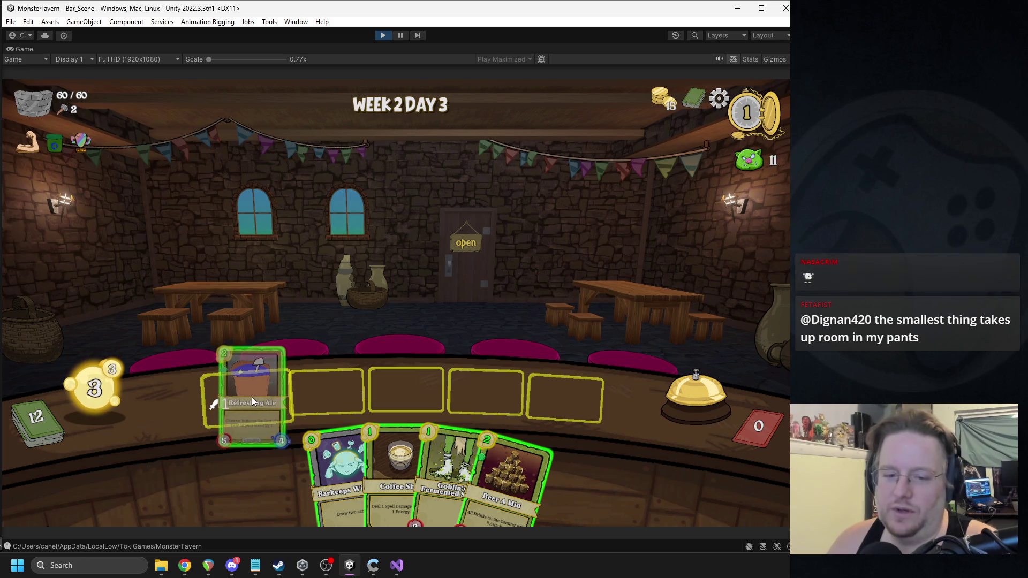
pyautogui.click(384, 430)
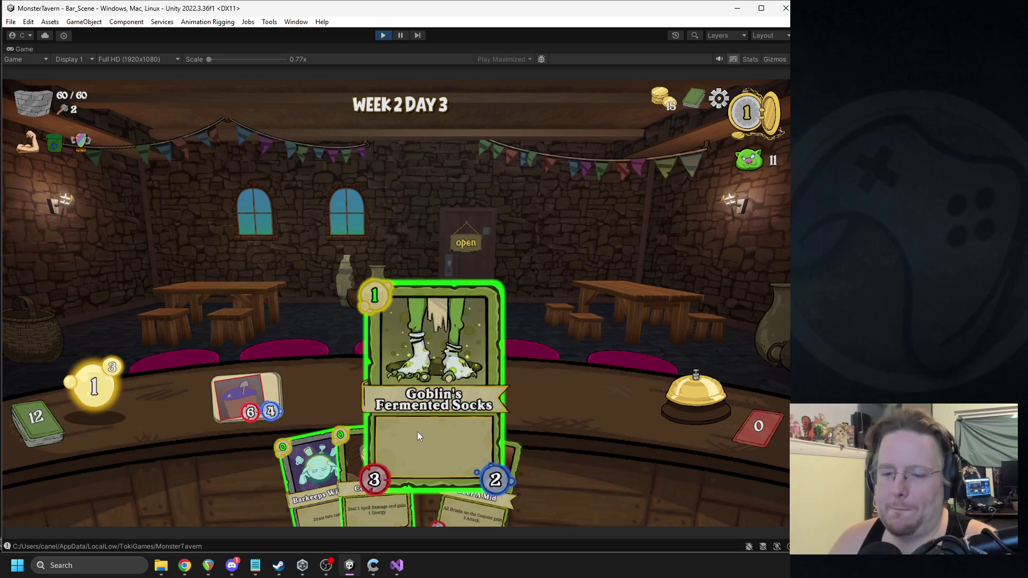
pyautogui.moveTo(355, 442)
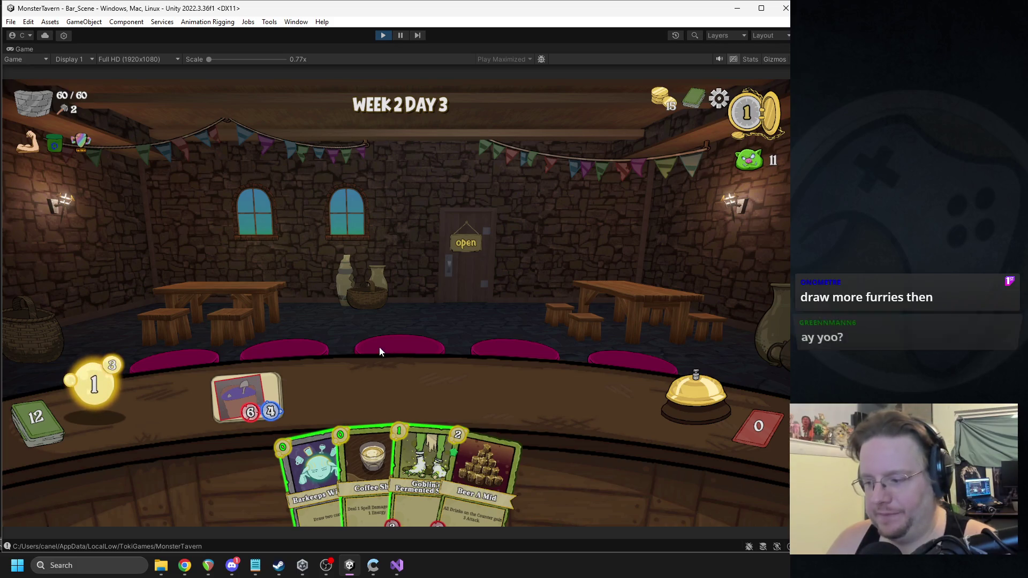
pyautogui.moveTo(255, 392)
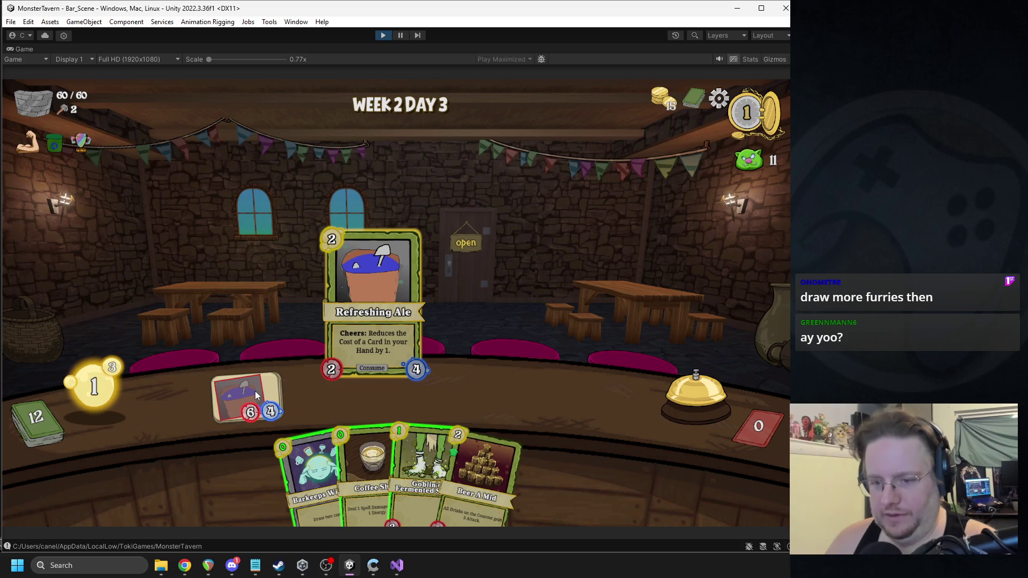
pyautogui.moveTo(368, 461)
pyautogui.moveTo(365, 461); pyautogui.dragTo(253, 392)
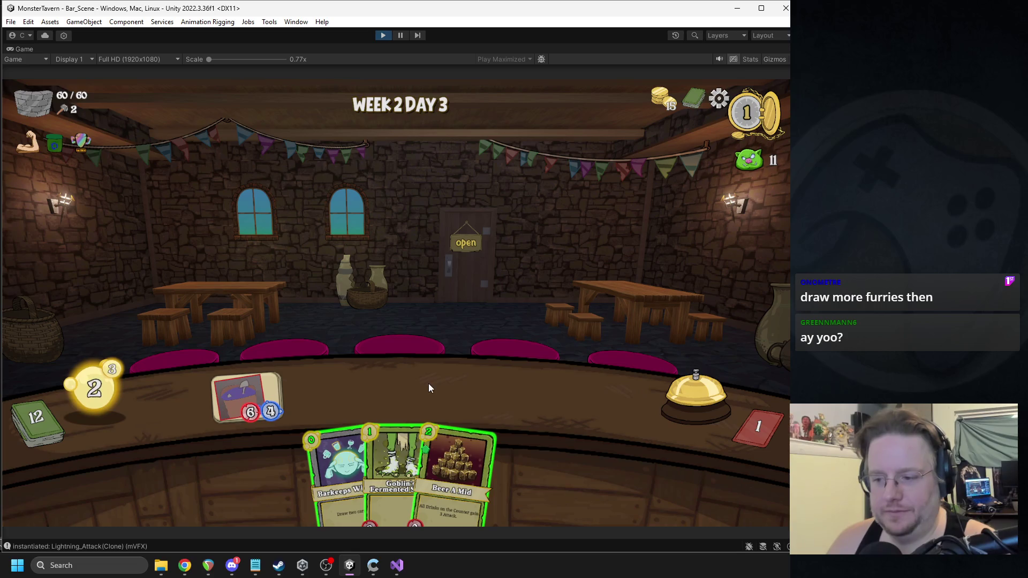
pyautogui.moveTo(445, 432); pyautogui.dragTo(563, 375)
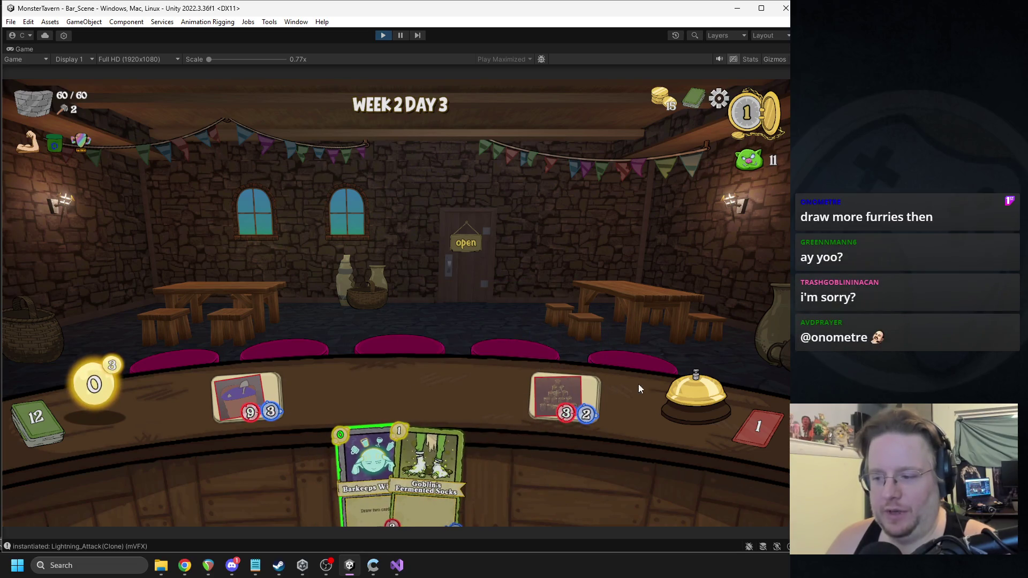
pyautogui.click(678, 403)
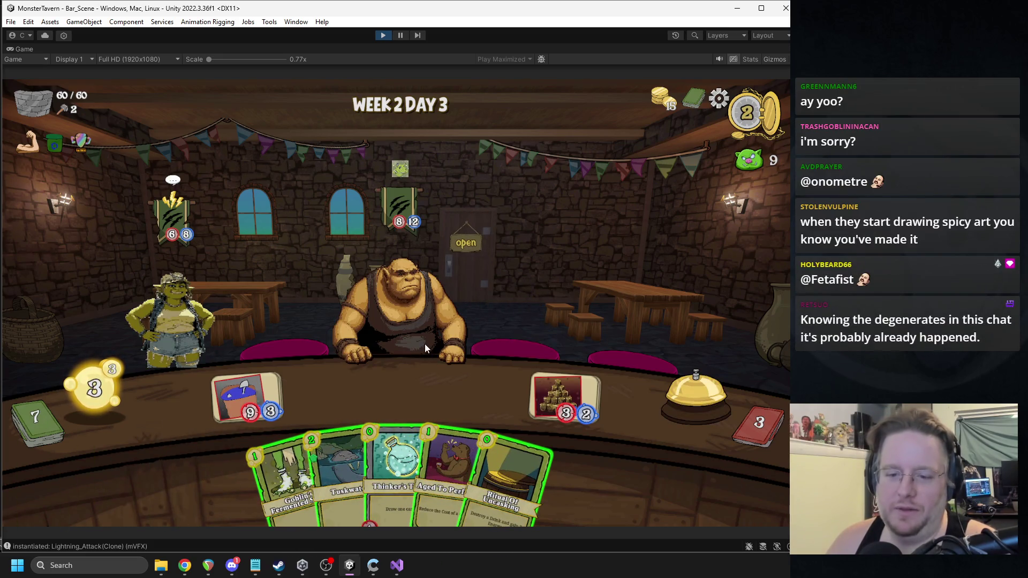
# Step: Play Thinker's Tonic, then Wardens Cask, and destroy it with Ritual Of Uncasking to restore energy to 3
pyautogui.moveTo(400, 455)
pyautogui.mouseDown()
pyautogui.moveTo(332, 387)
pyautogui.moveTo(403, 384)
pyautogui.mouseUp()
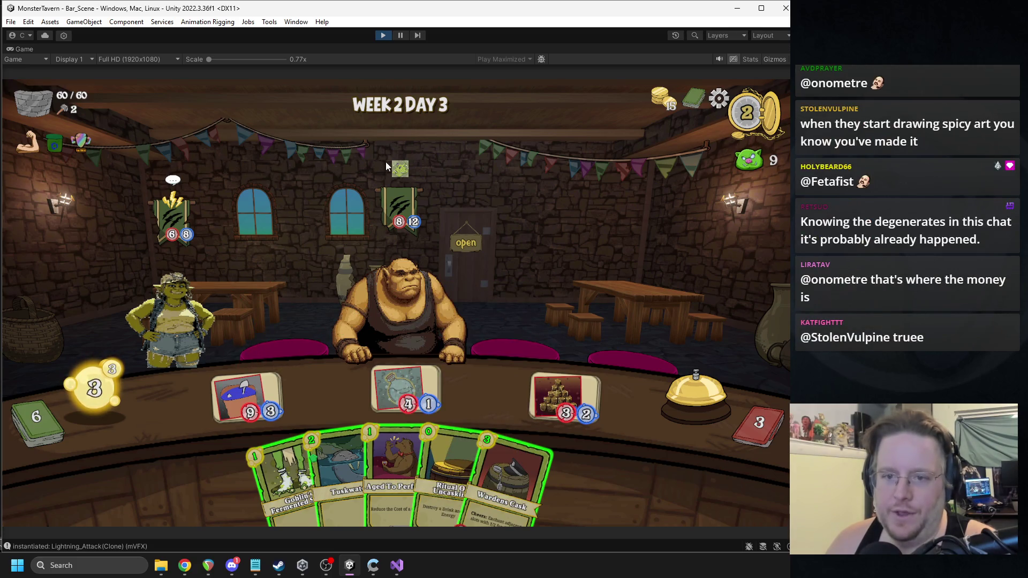
pyautogui.moveTo(398, 181)
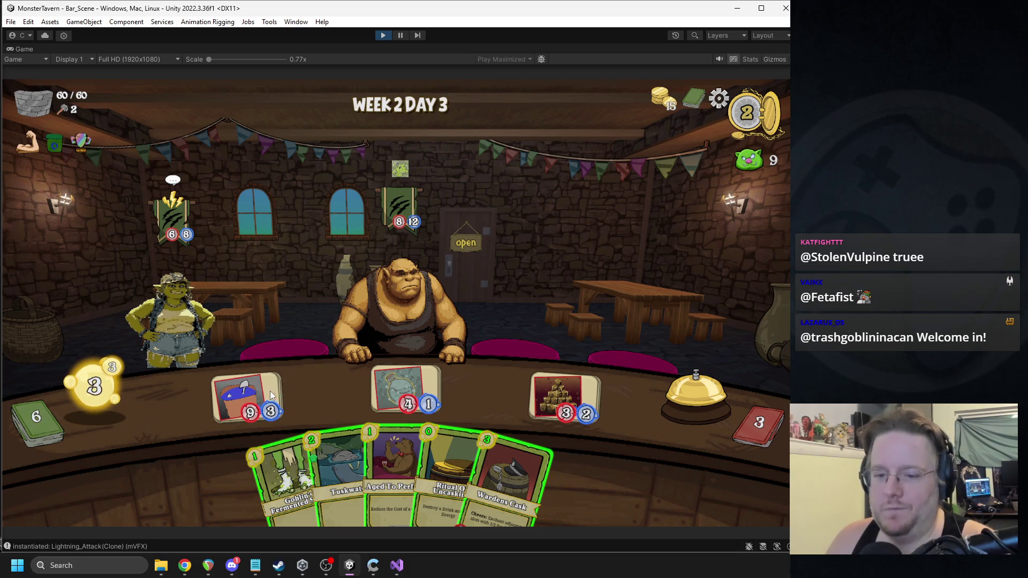
pyautogui.moveTo(512, 466); pyautogui.dragTo(332, 395)
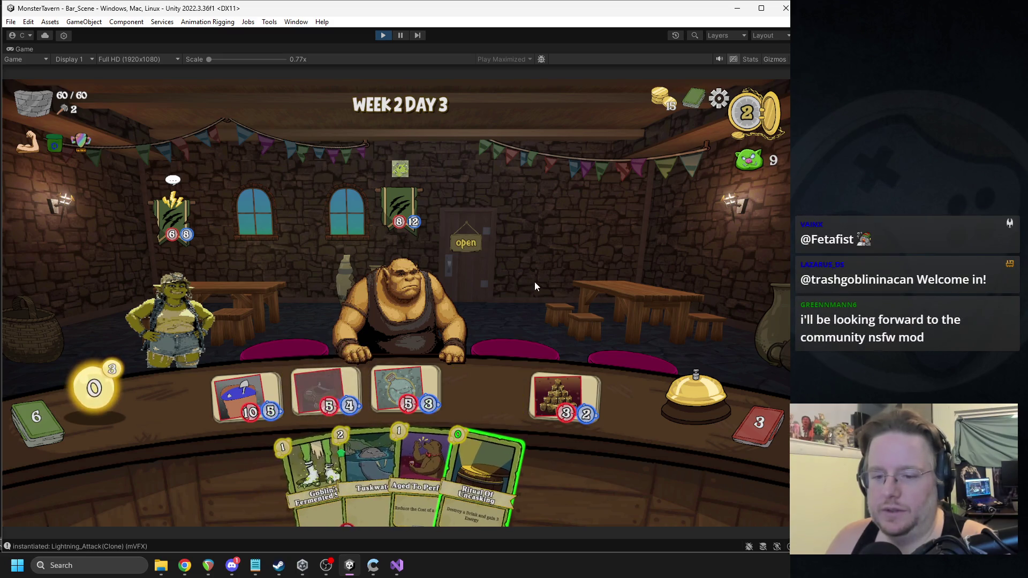
pyautogui.moveTo(322, 401)
pyautogui.moveTo(481, 455); pyautogui.dragTo(319, 395)
pyautogui.click(59, 426)
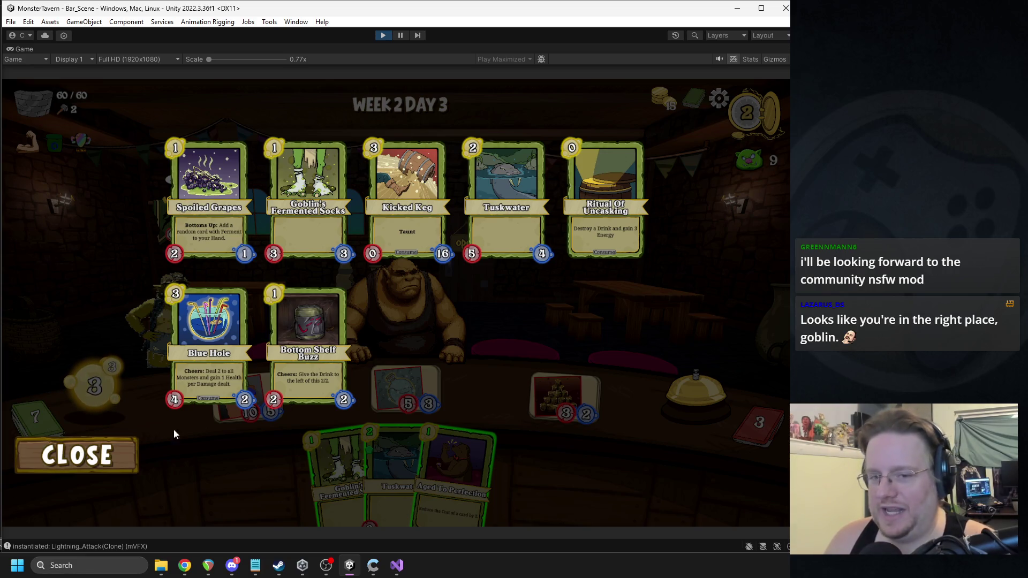
# Step: Play Tuskwater and Goblin's Fermented Socks onto the bar, then end the turn
pyautogui.click(102, 461)
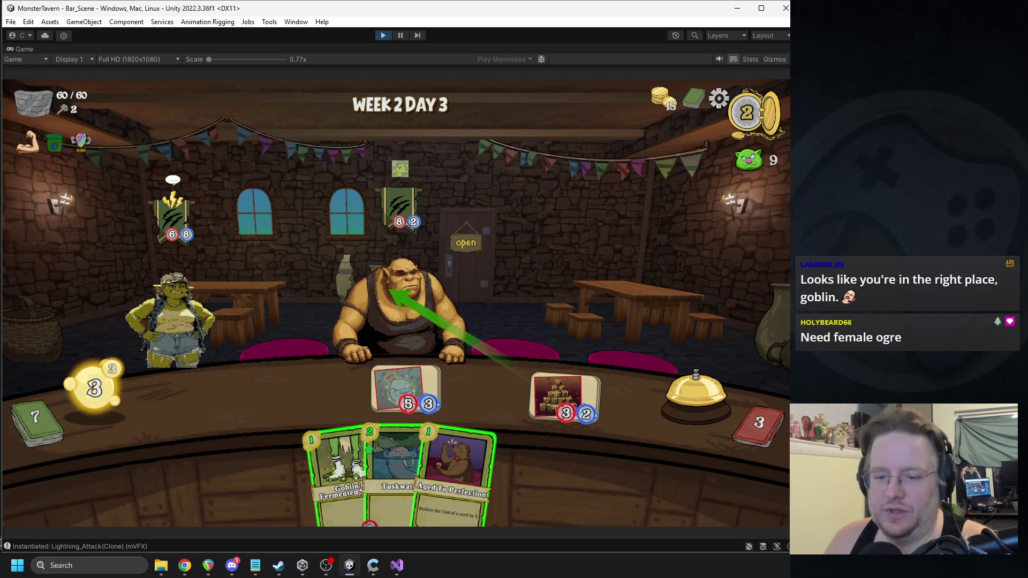
pyautogui.click(393, 471)
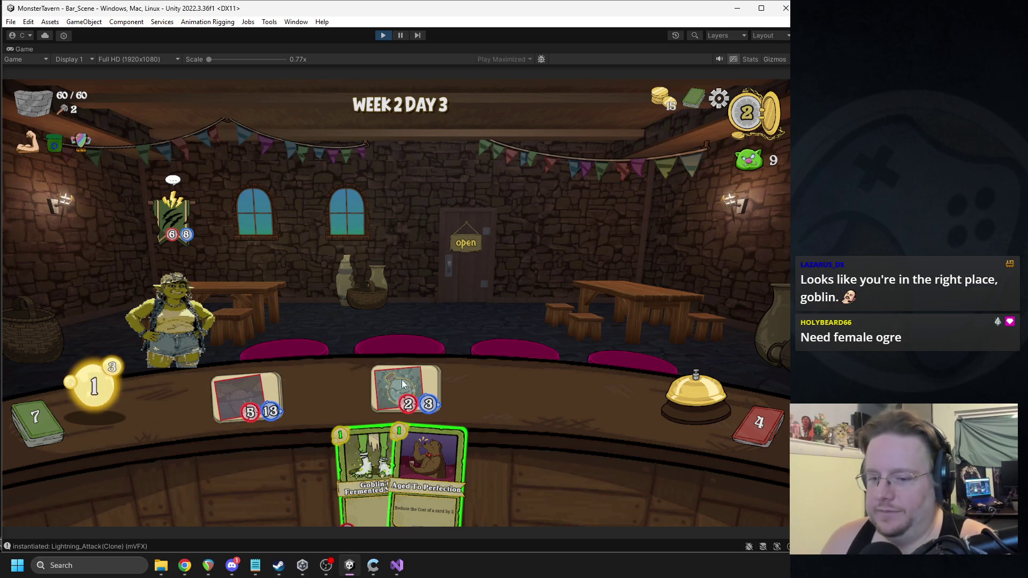
pyautogui.click(364, 472)
pyautogui.click(697, 387)
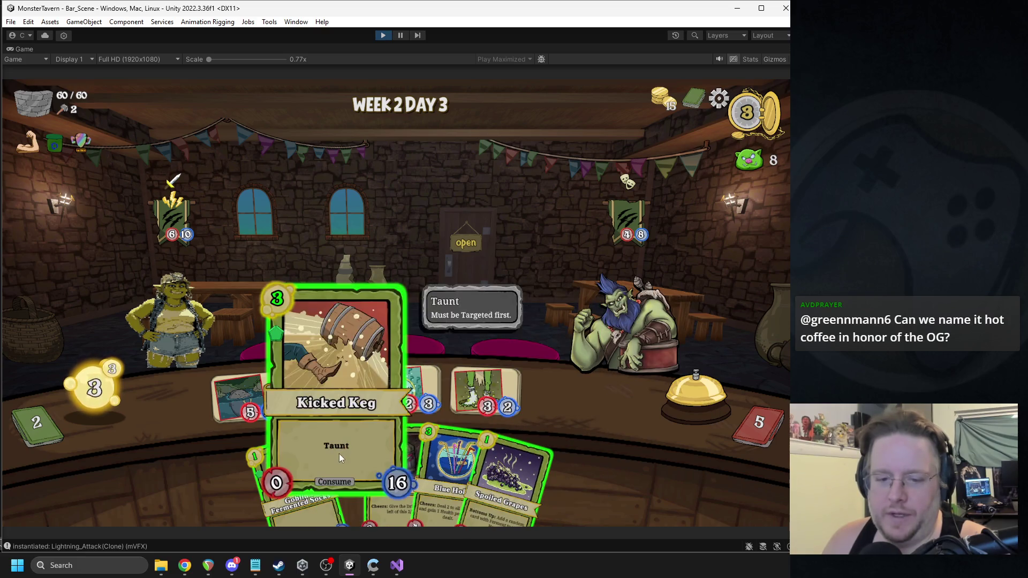
# Step: Play Blue Hole onto the table, triggering the NullReferenceException
pyautogui.moveTo(397, 391); pyautogui.dragTo(215, 321)
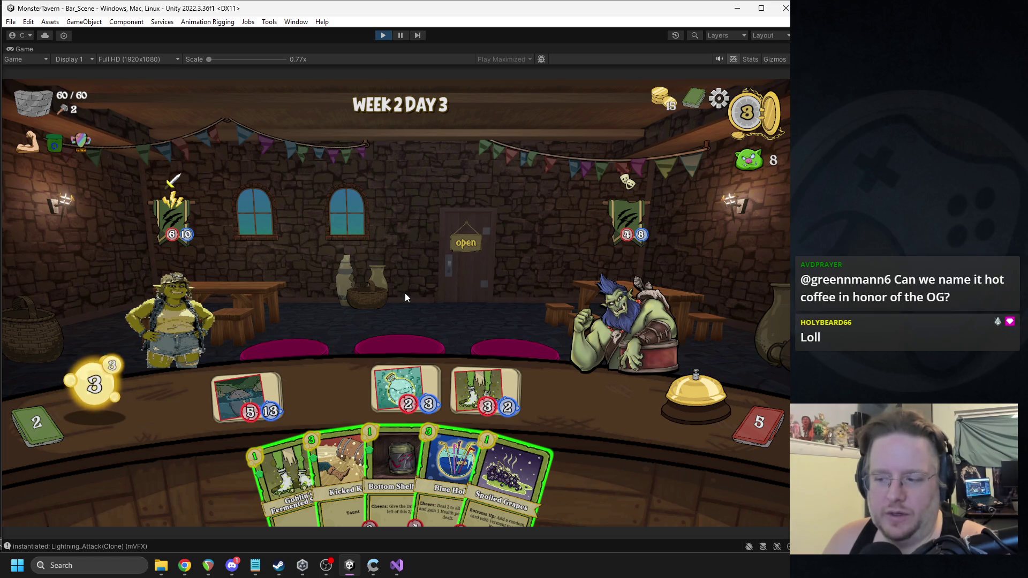
pyautogui.moveTo(417, 469)
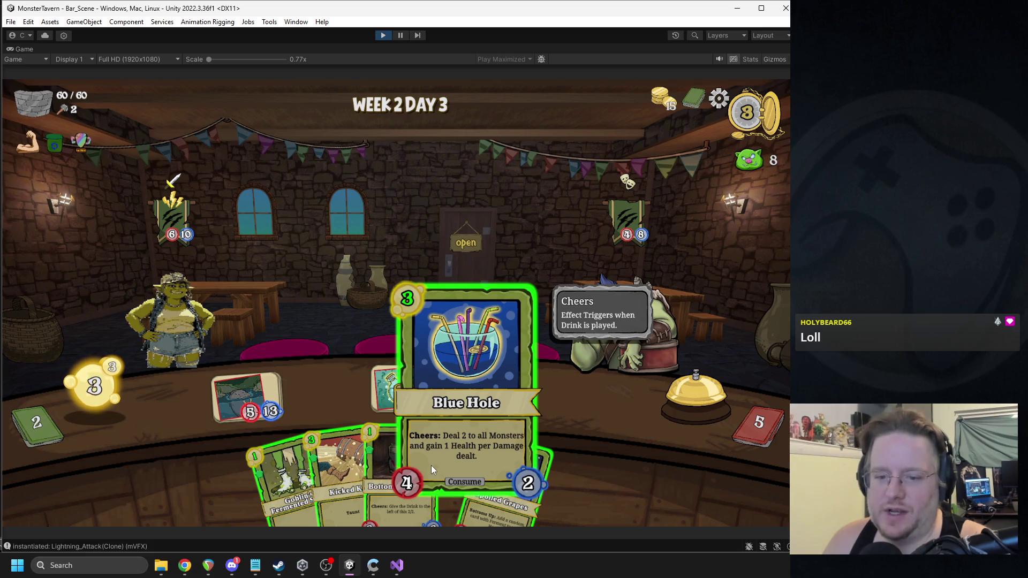
pyautogui.moveTo(433, 467); pyautogui.dragTo(325, 407)
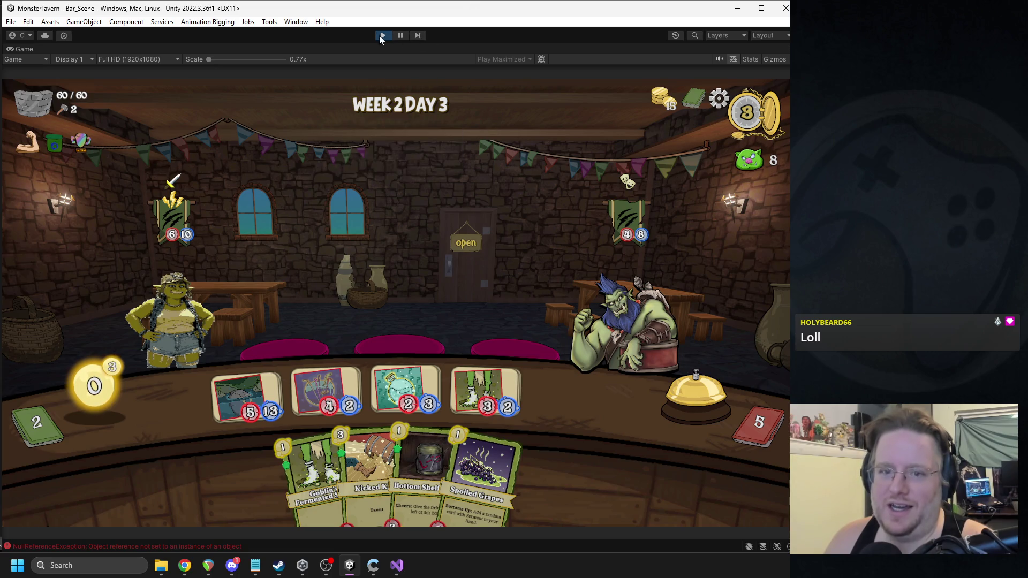
# Step: Stop play mode and open the failing ACDamage.cs line from the Console error
pyautogui.click(382, 35)
pyautogui.click(502, 447)
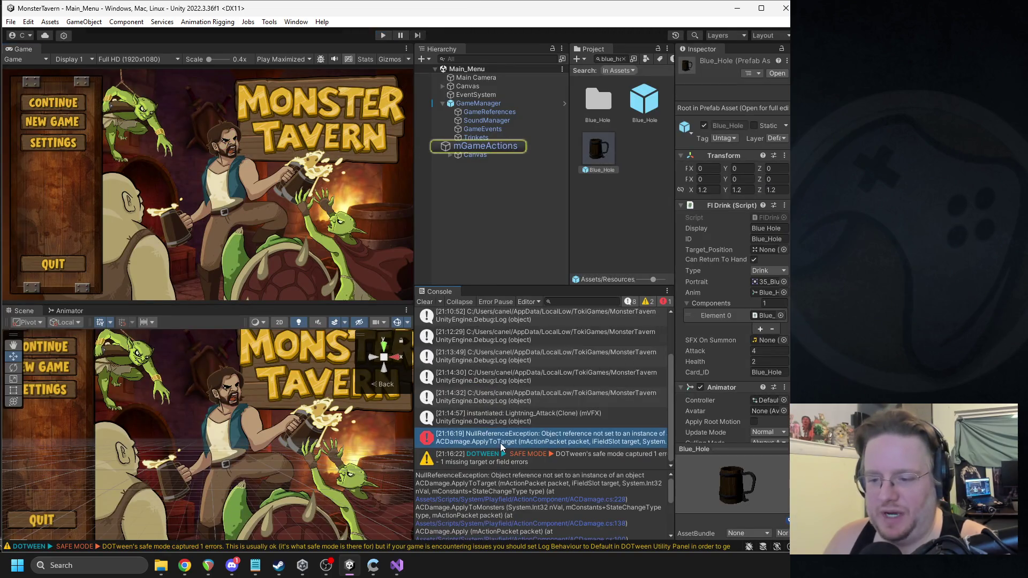
pyautogui.doubleClick(502, 448)
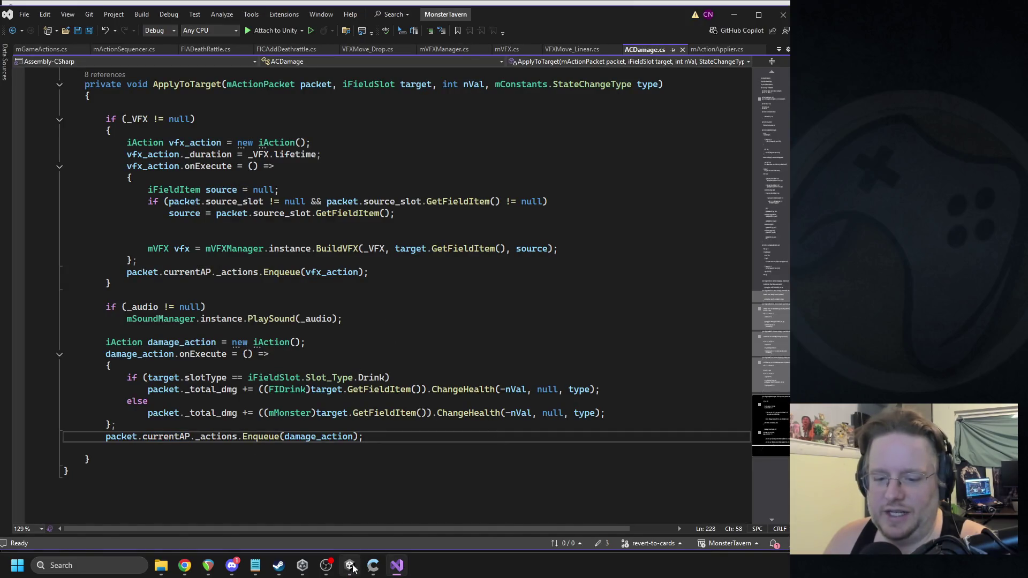
# Step: From the Console stack trace, open FICAddBattlecry.cs, then FIABattlecry.cs at line 212
pyautogui.hotkey('alt', 'Tab')
pyautogui.scroll(-2, 598, 509)
pyautogui.scroll(-2, 629, 524)
pyautogui.click(628, 491)
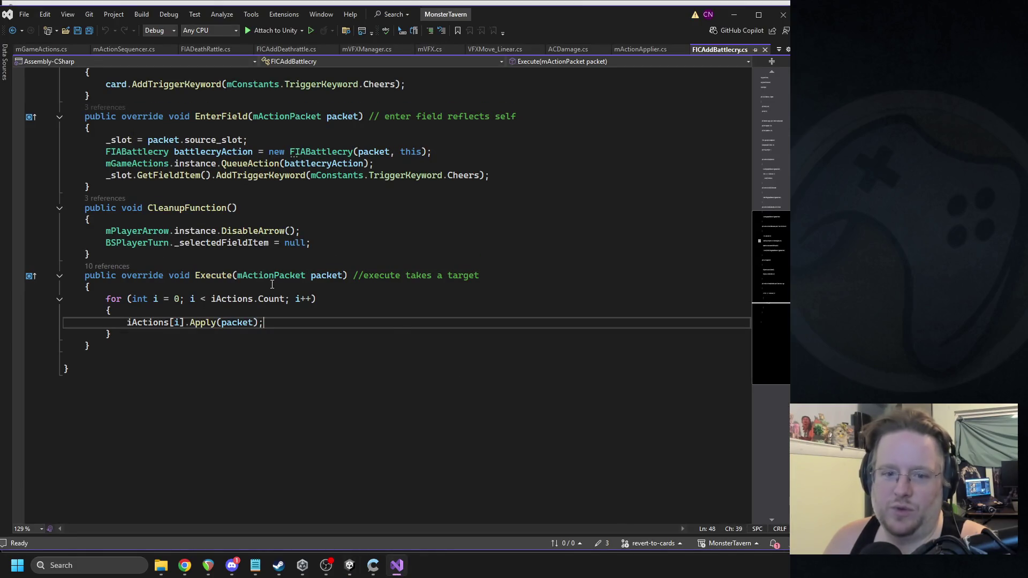
pyautogui.click(351, 566)
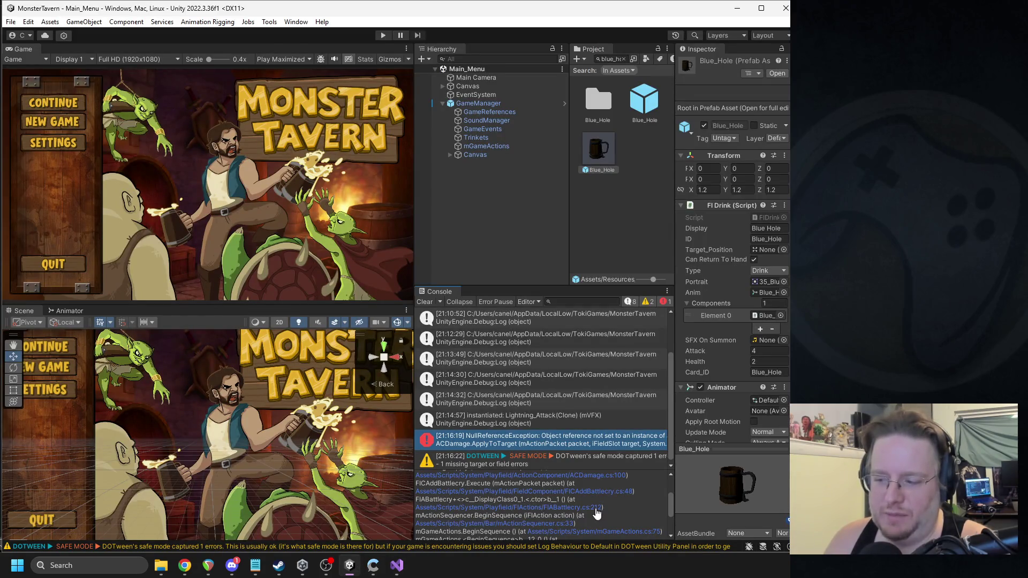
pyautogui.click(597, 508)
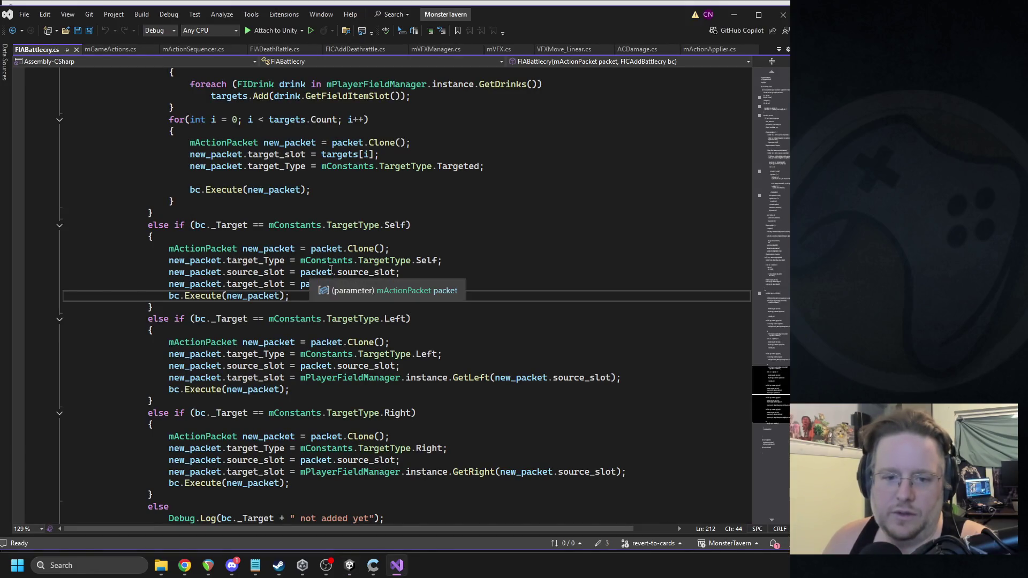
# Step: Find every use of new_packet in FIABattlecry.cs with highlighting and Ctrl+F
pyautogui.click(279, 296)
pyautogui.scroll(15, 457, 262)
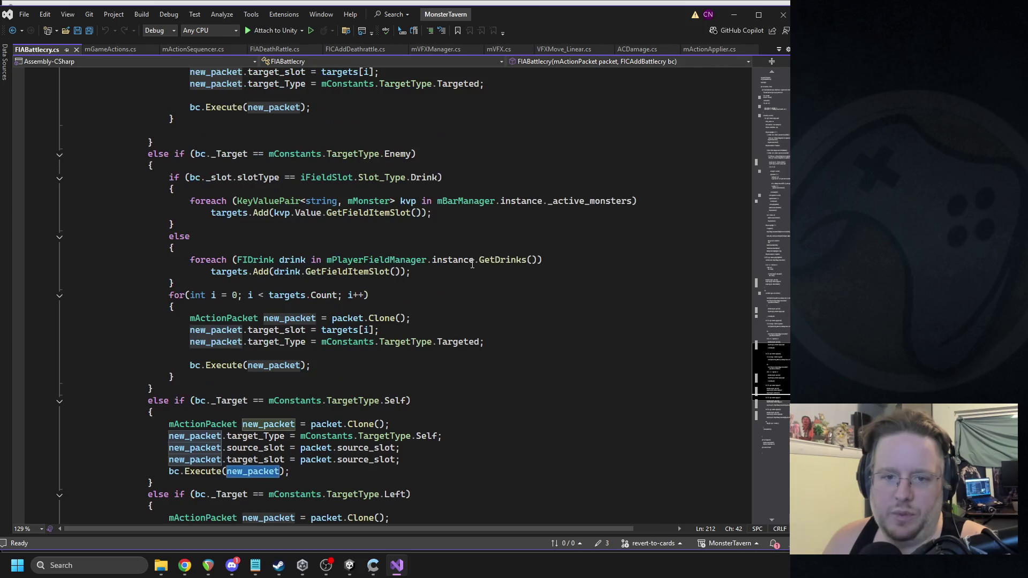
pyautogui.scroll(20, 458, 263)
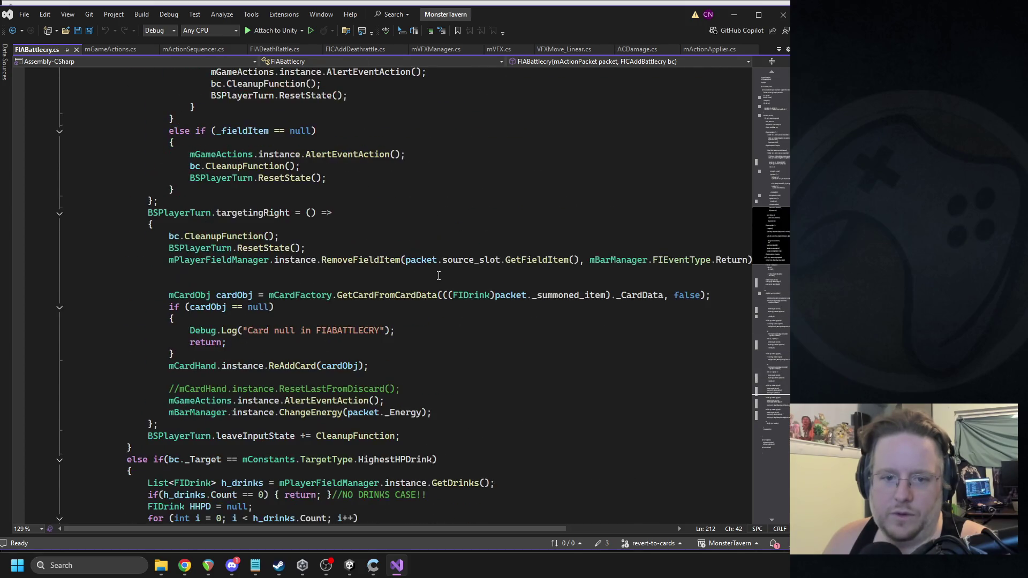
pyautogui.scroll(-20, 411, 278)
pyautogui.scroll(-6, 411, 278)
pyautogui.hotkey('ctrl', 'f')
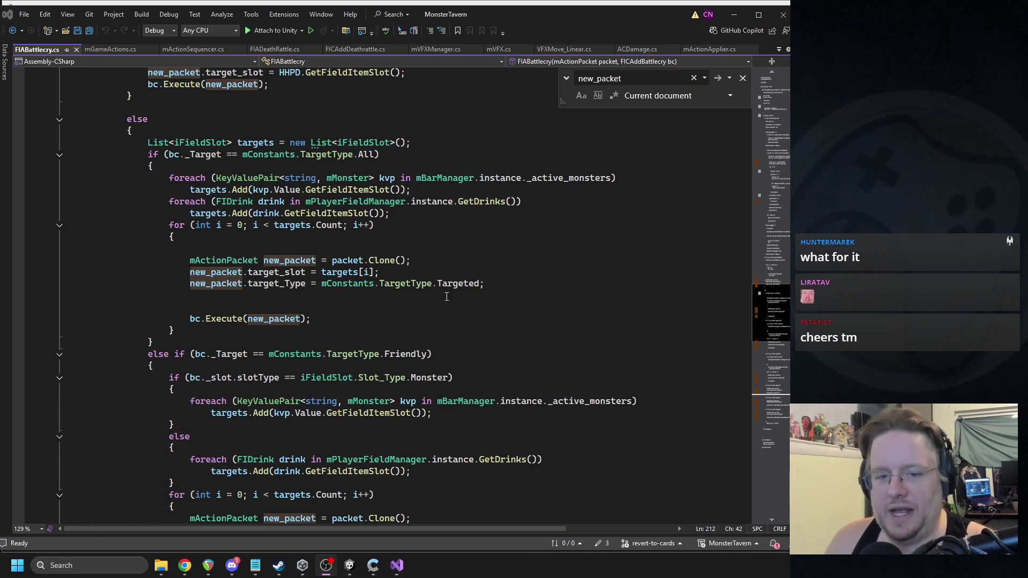
pyautogui.moveTo(770, 311); pyautogui.dragTo(784, 108)
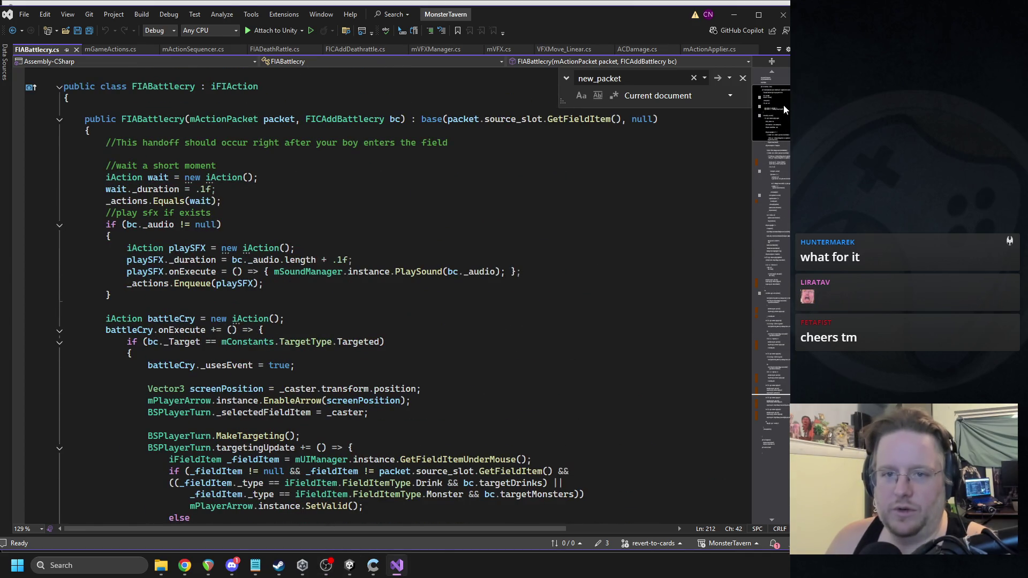
# Step: Jump via the FIABattlecry constructor references to FICAddBattlecry.cs and add a line after the battlecry action
pyautogui.click(103, 110)
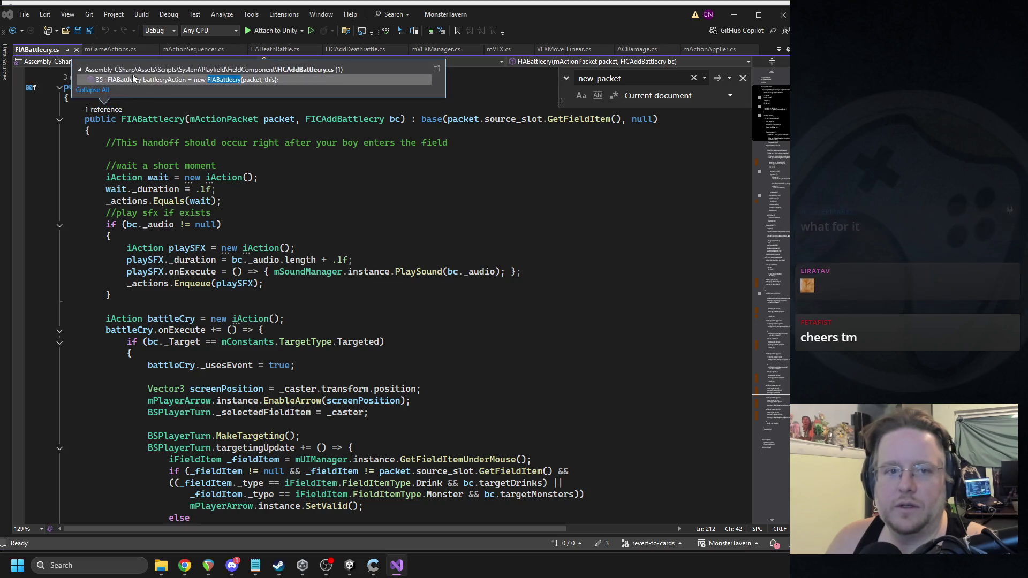
pyautogui.doubleClick(132, 81)
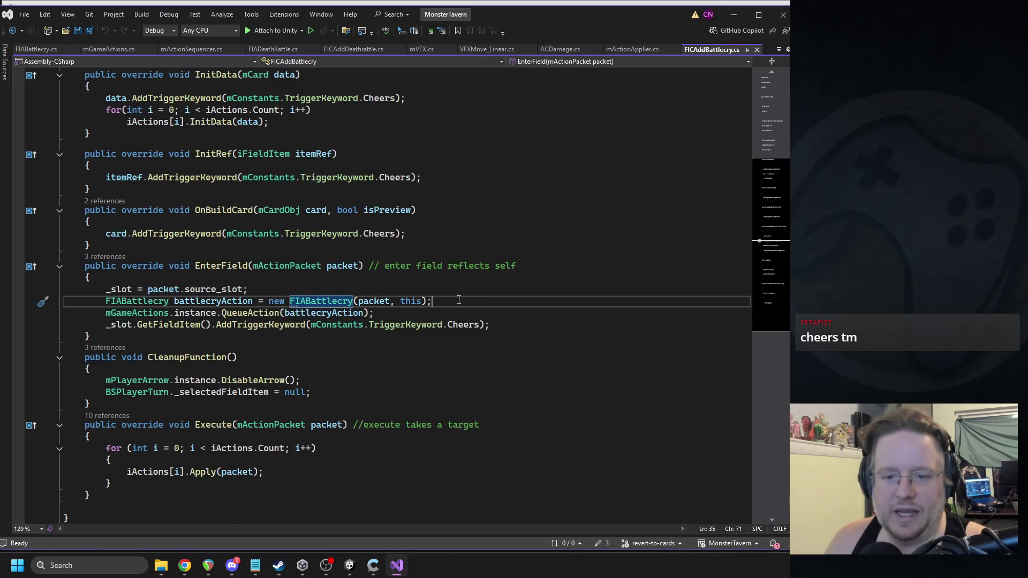
pyautogui.press('Return')
pyautogui.write('battlecryAction')
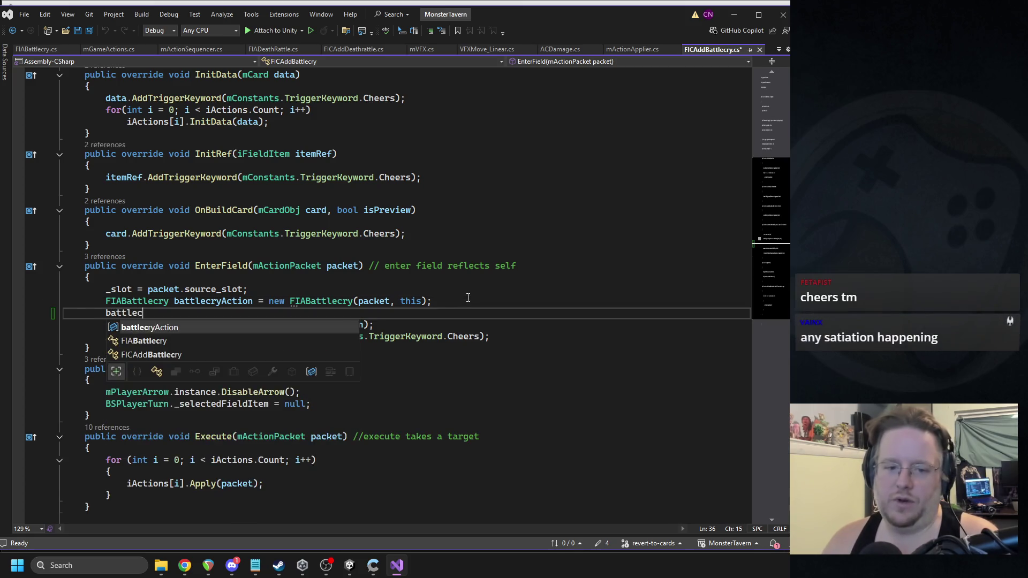
pyautogui.press('Tab')
pyautogui.write('.ap')
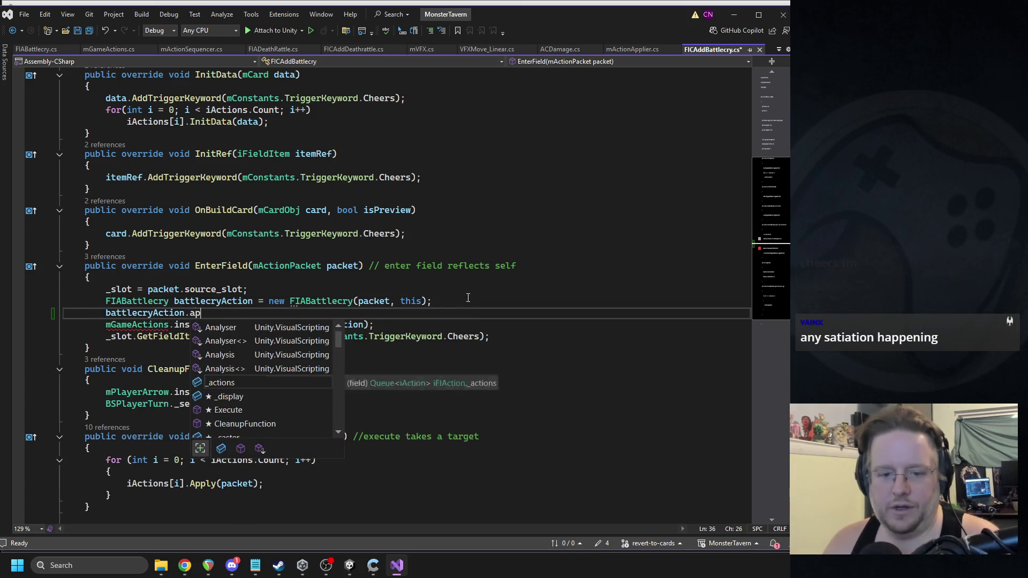
pyautogui.press('BackSpace')
pyautogui.press('BackSpace')
pyautogui.press('BackSpace')
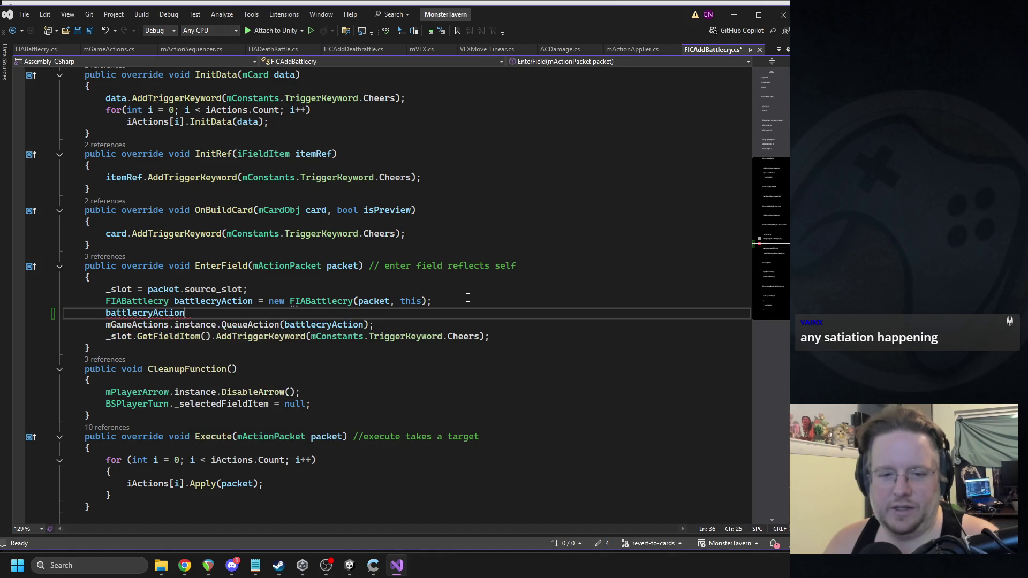
pyautogui.press('BackSpace')
pyautogui.press('BackSpace')
pyautogui.press('BackSpace')
# Step: Write 'packet.currentAP = battlecryAction;' on the new line and save FICAddBattlecry.cs
pyautogui.write('pa')
pyautogui.press('Tab')
pyautogui.write('.ap')
pyautogui.press('Tab')
pyautogui.write('= batt')
pyautogui.press('Tab')
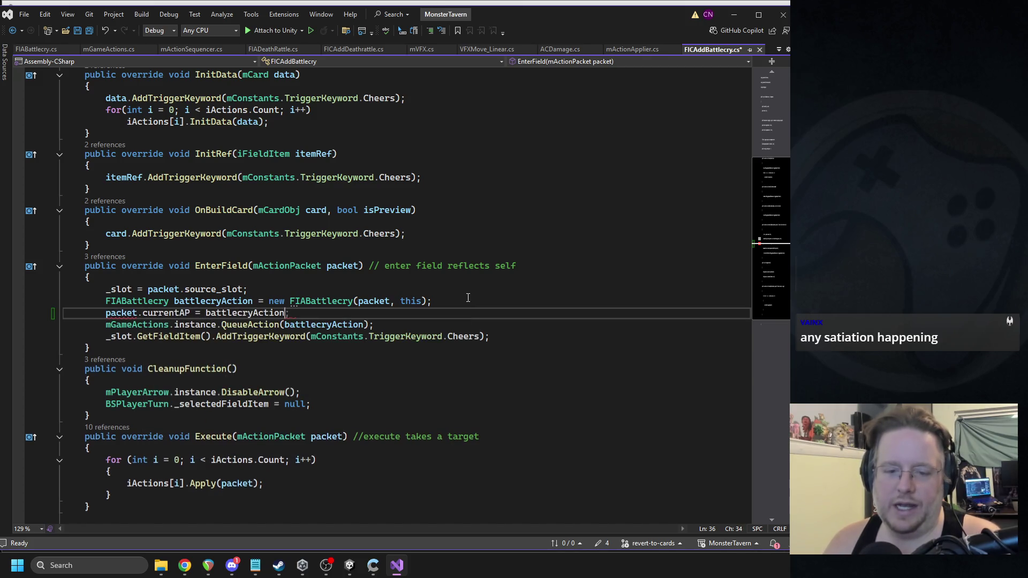
pyautogui.write(';')
pyautogui.hotkey('ctrl', 's')
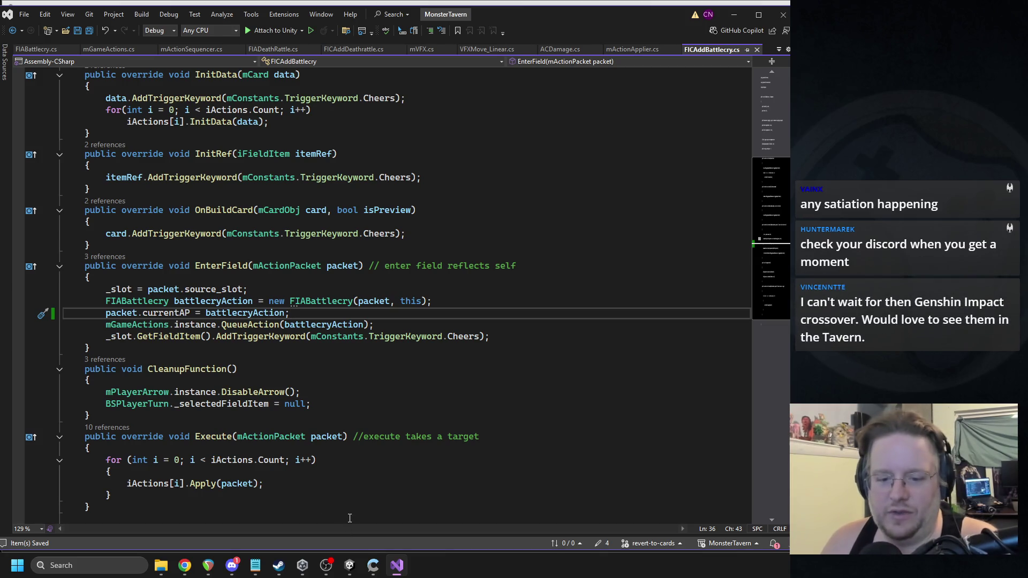
pyautogui.click(351, 567)
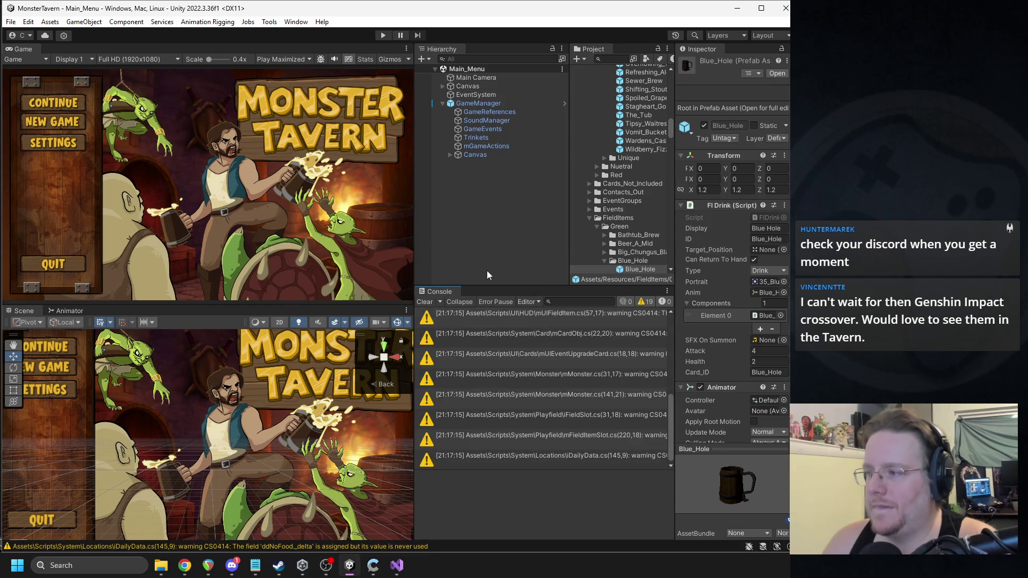
# Step: Clear the Console, enter play mode, and Continue the saved run
pyautogui.click(423, 301)
pyautogui.click(383, 35)
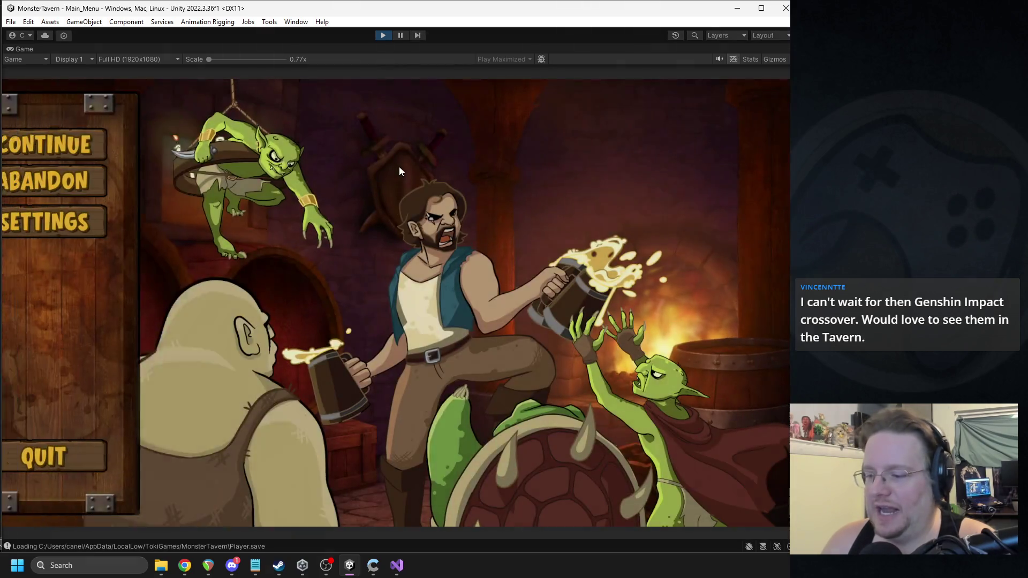
pyautogui.click(137, 147)
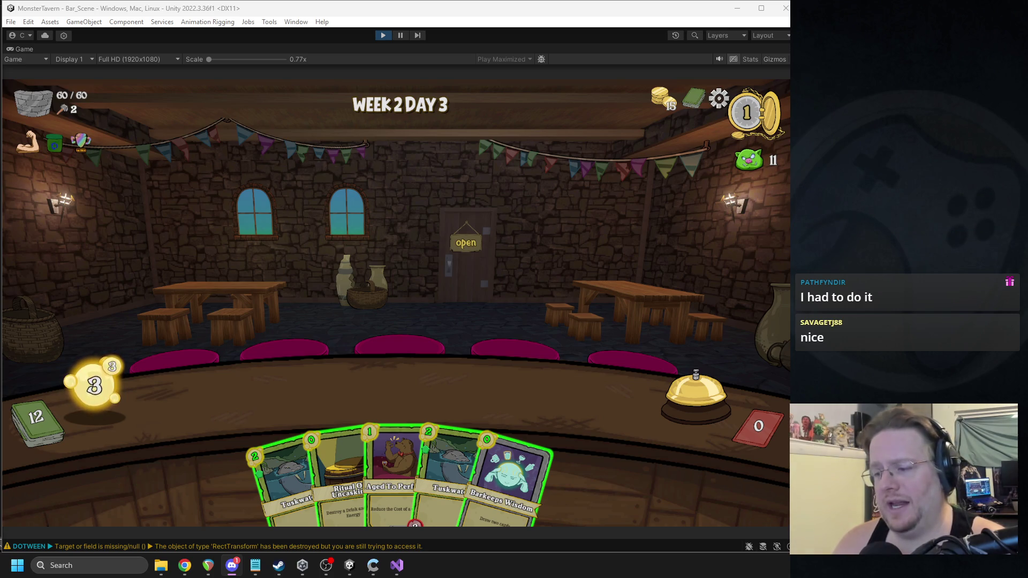
# Step: Play Barkeeps Wisdom, then put Tuskwater and Bottom Shelf Buzz on the counter
pyautogui.click(501, 216)
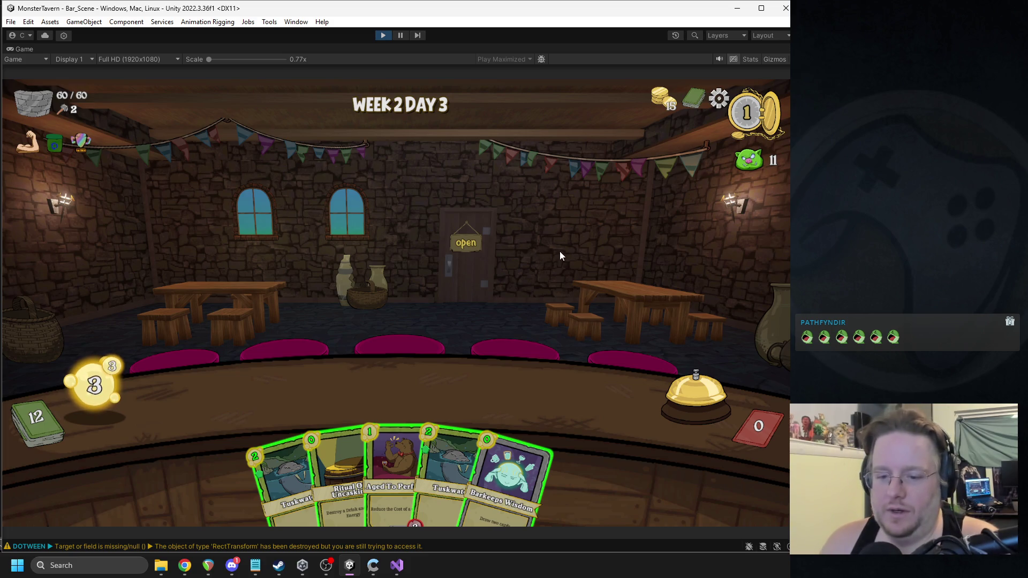
pyautogui.moveTo(524, 458); pyautogui.dragTo(496, 247)
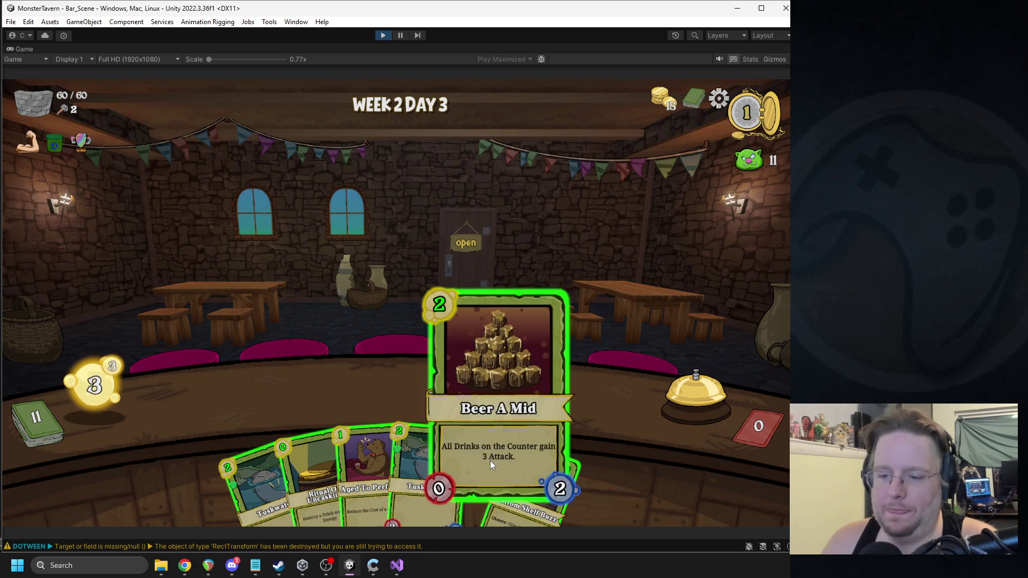
pyautogui.moveTo(412, 451)
pyautogui.mouseDown()
pyautogui.moveTo(265, 394)
pyautogui.moveTo(362, 420)
pyautogui.moveTo(259, 394)
pyautogui.mouseUp()
pyautogui.moveTo(518, 396)
pyautogui.mouseDown()
pyautogui.moveTo(288, 393)
pyautogui.moveTo(327, 385)
pyautogui.mouseUp()
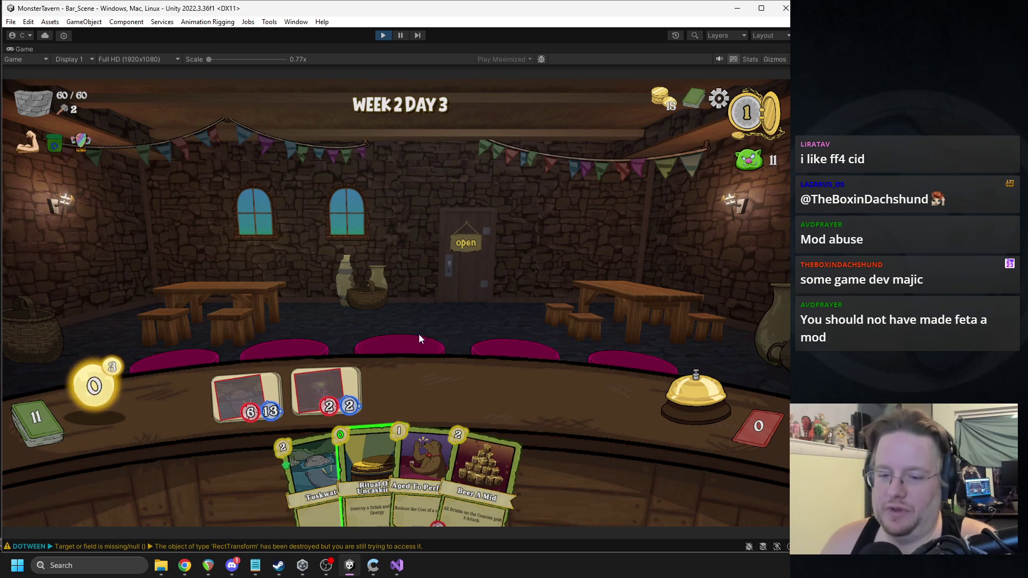
# Step: Play Ritual of Uncasking and Beer A Mid, choosing Tuskwater for Aged To Perfection
pyautogui.moveTo(355, 428); pyautogui.dragTo(330, 391)
pyautogui.moveTo(471, 461)
pyautogui.mouseDown()
pyautogui.moveTo(535, 384)
pyautogui.moveTo(506, 451)
pyautogui.moveTo(542, 433)
pyautogui.mouseUp()
pyautogui.click(436, 451)
pyautogui.moveTo(380, 469); pyautogui.dragTo(346, 419)
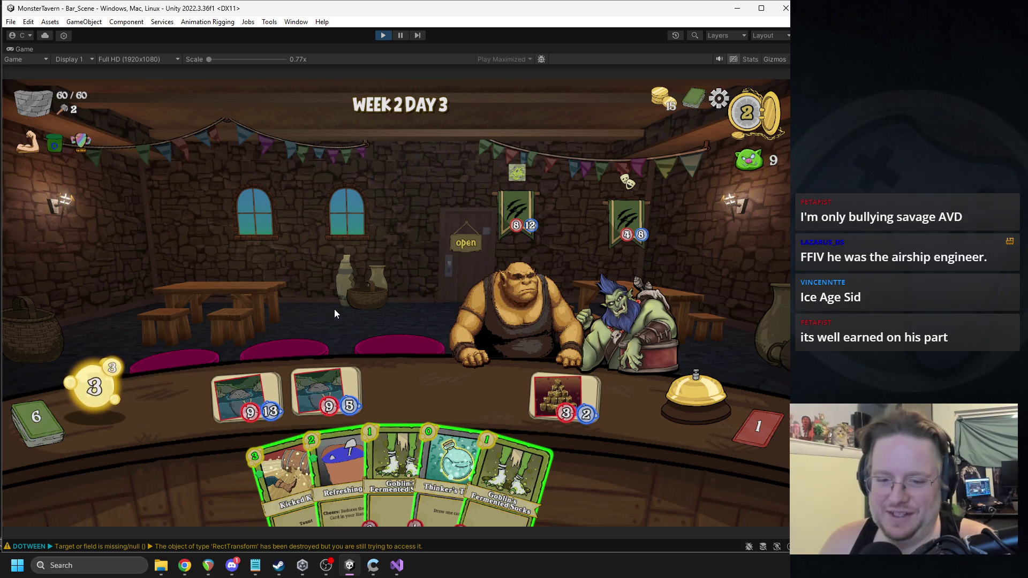
# Step: Serve a counter drink to the ogre, play Kicked Keg and Thinker's Tonic, and end the turn
pyautogui.moveTo(326, 394); pyautogui.dragTo(488, 309)
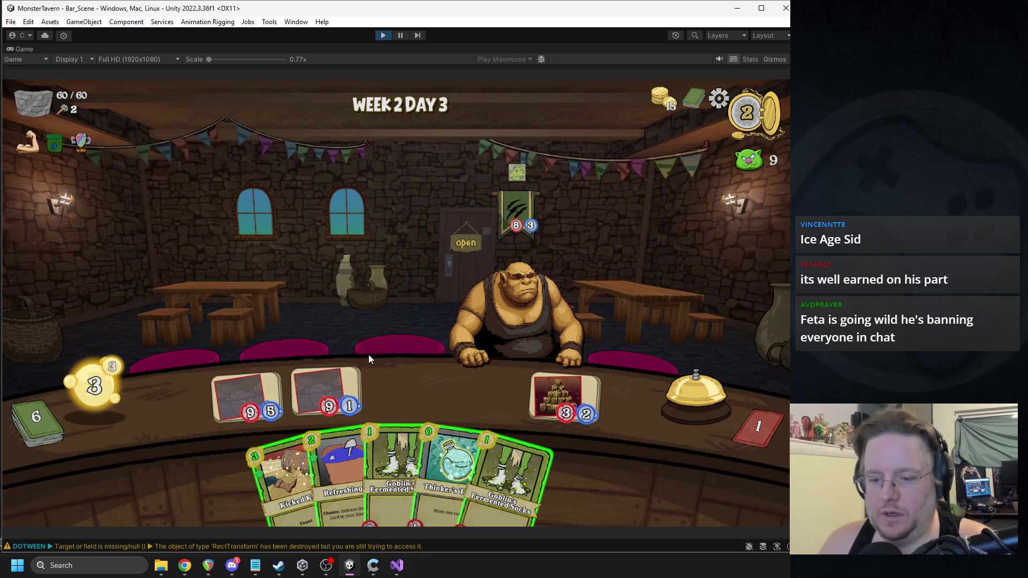
pyautogui.moveTo(284, 477); pyautogui.dragTo(375, 386)
pyautogui.moveTo(428, 466); pyautogui.dragTo(465, 383)
pyautogui.click(700, 389)
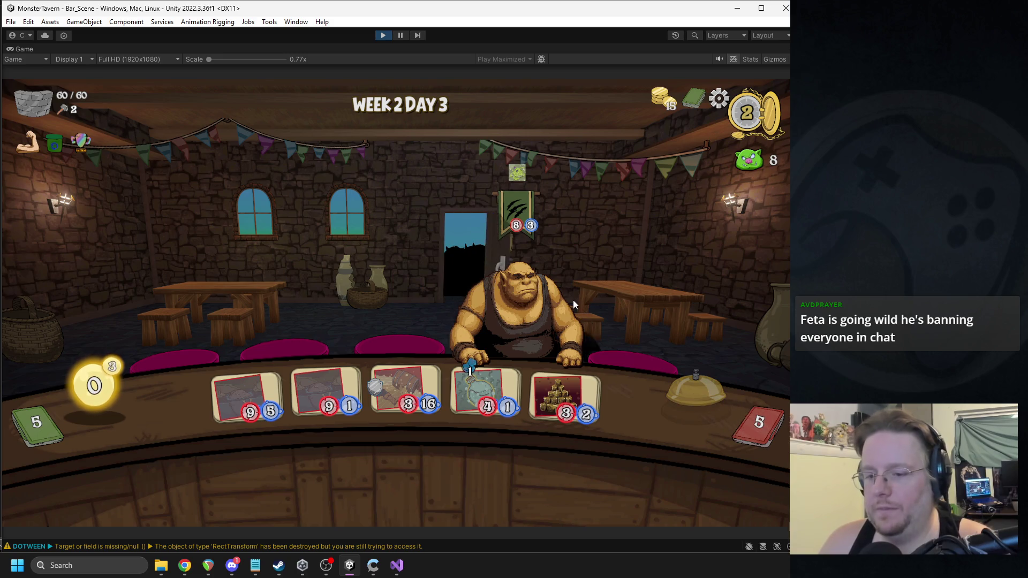
# Step: Serve the skull-marked customer and the ogre, play Wardens and Barkeeps Wisdom, and end the turn
pyautogui.moveTo(461, 375)
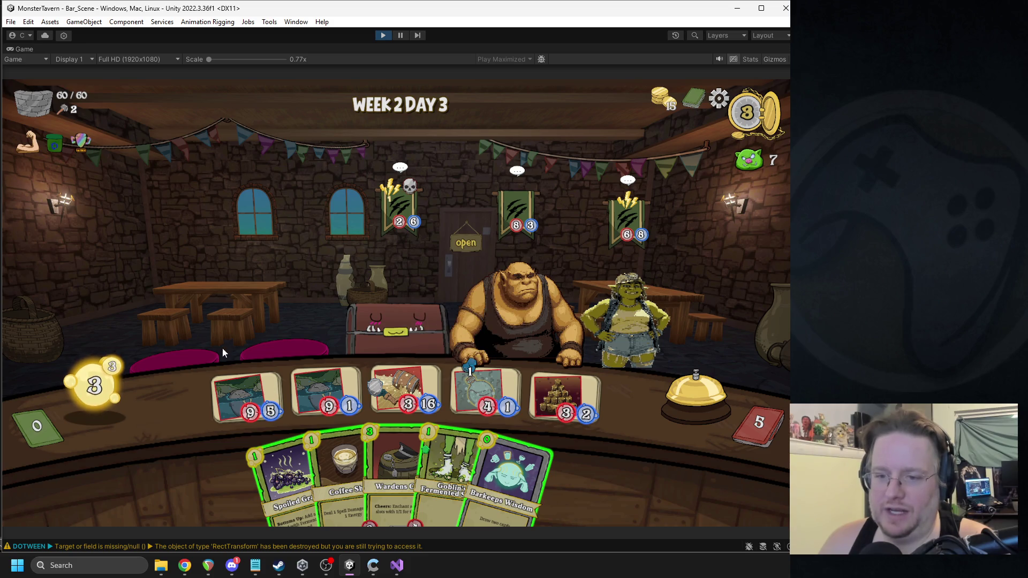
pyautogui.moveTo(646, 206)
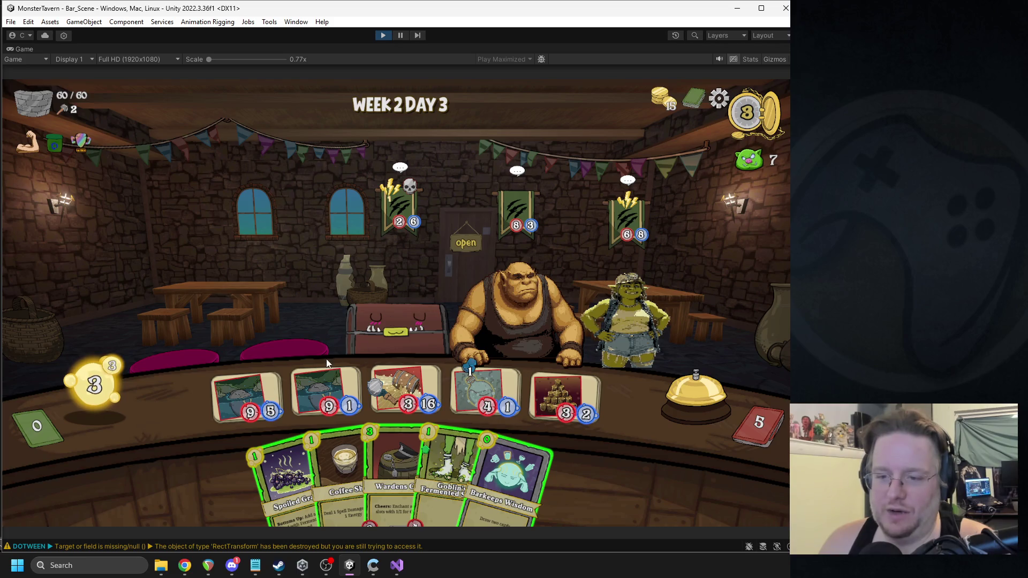
pyautogui.moveTo(301, 392); pyautogui.dragTo(402, 209)
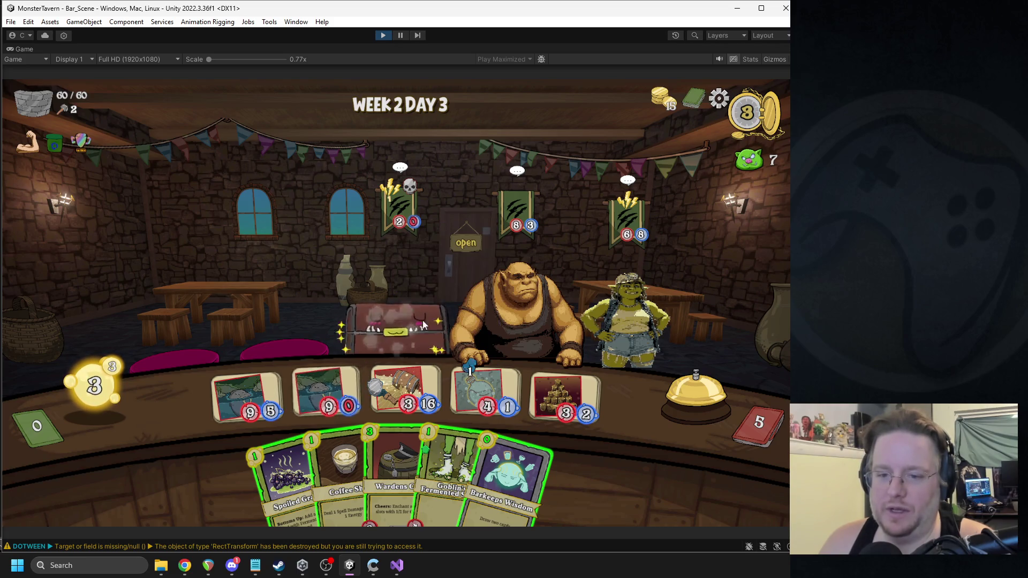
pyautogui.moveTo(395, 464)
pyautogui.mouseDown()
pyautogui.moveTo(375, 423)
pyautogui.moveTo(319, 390)
pyautogui.mouseUp()
pyautogui.moveTo(244, 396); pyautogui.dragTo(519, 297)
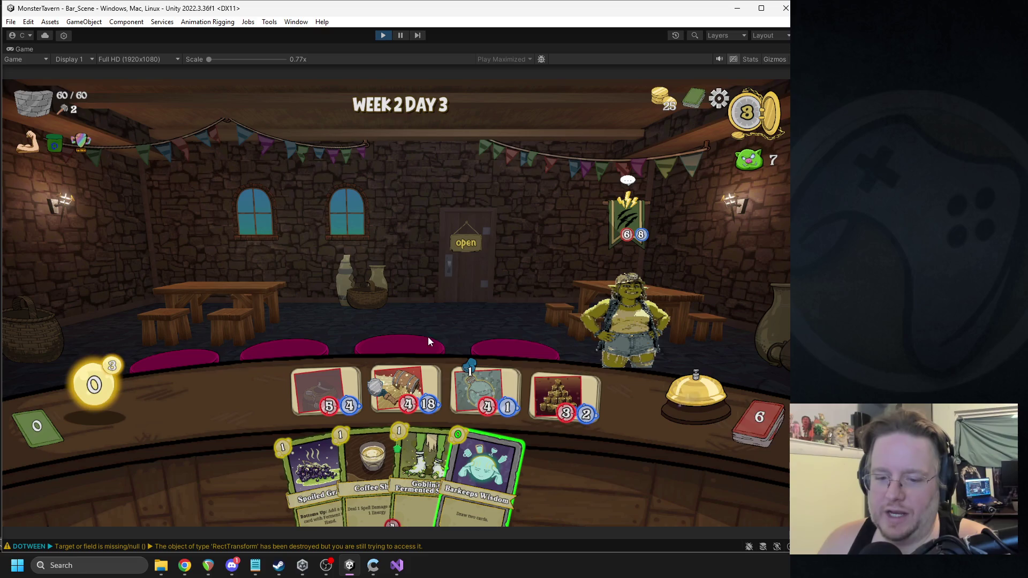
pyautogui.moveTo(489, 436); pyautogui.dragTo(529, 291)
pyautogui.click(680, 396)
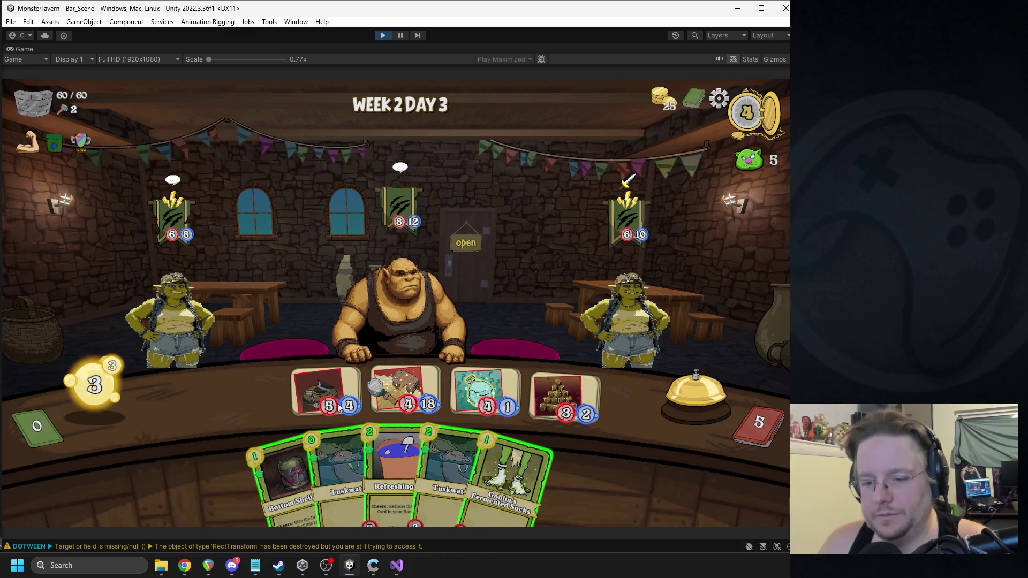
# Step: Serve both goblins, play Refreshing and Bottom Shelf Buzz, and end the turn
pyautogui.moveTo(340, 397)
pyautogui.mouseDown()
pyautogui.moveTo(225, 328)
pyautogui.moveTo(324, 390)
pyautogui.moveTo(616, 328)
pyautogui.moveTo(506, 360)
pyautogui.moveTo(624, 324)
pyautogui.mouseUp()
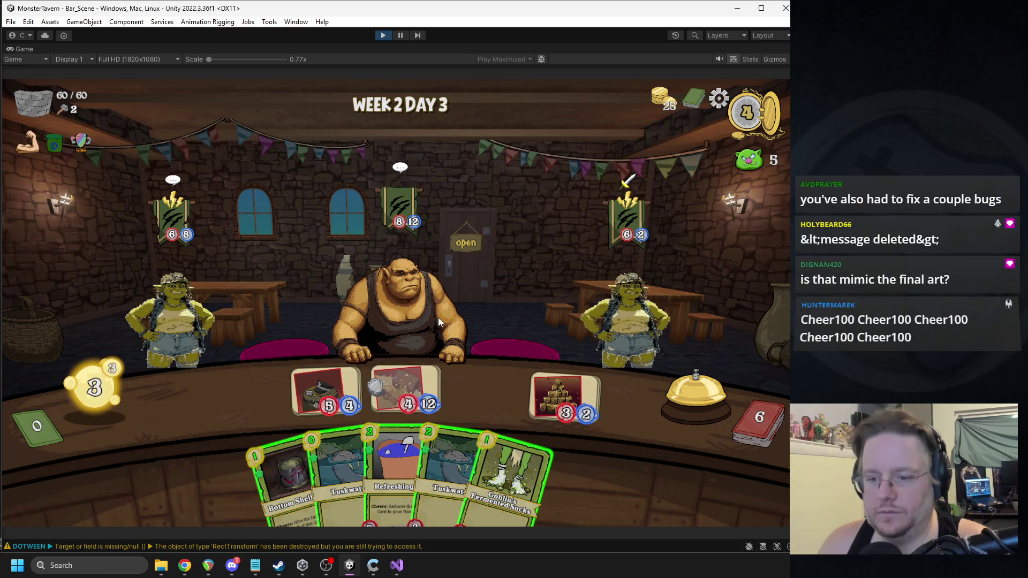
pyautogui.moveTo(329, 394); pyautogui.dragTo(635, 313)
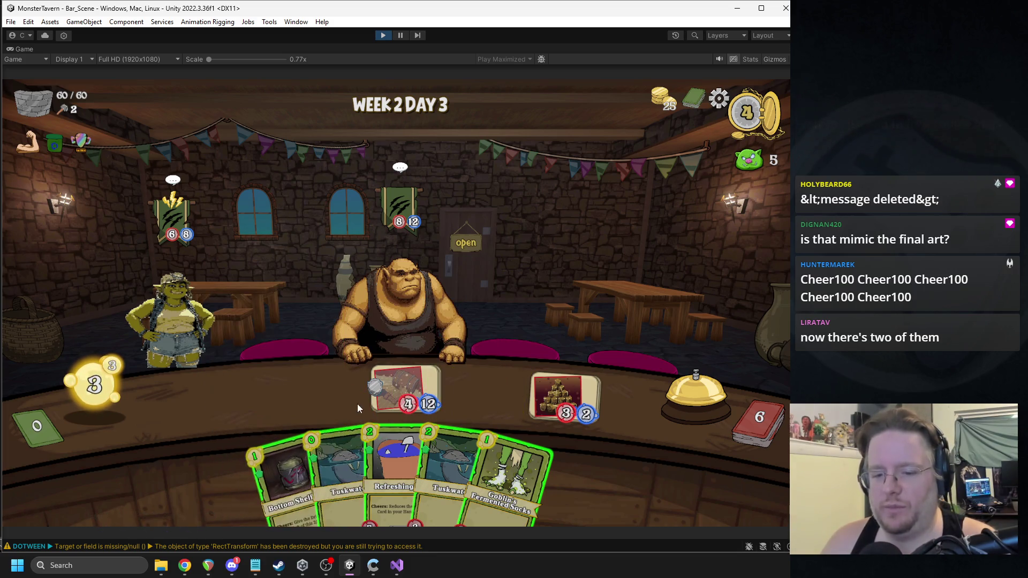
pyautogui.moveTo(391, 462)
pyautogui.mouseDown()
pyautogui.moveTo(271, 400)
pyautogui.moveTo(316, 368)
pyautogui.mouseUp()
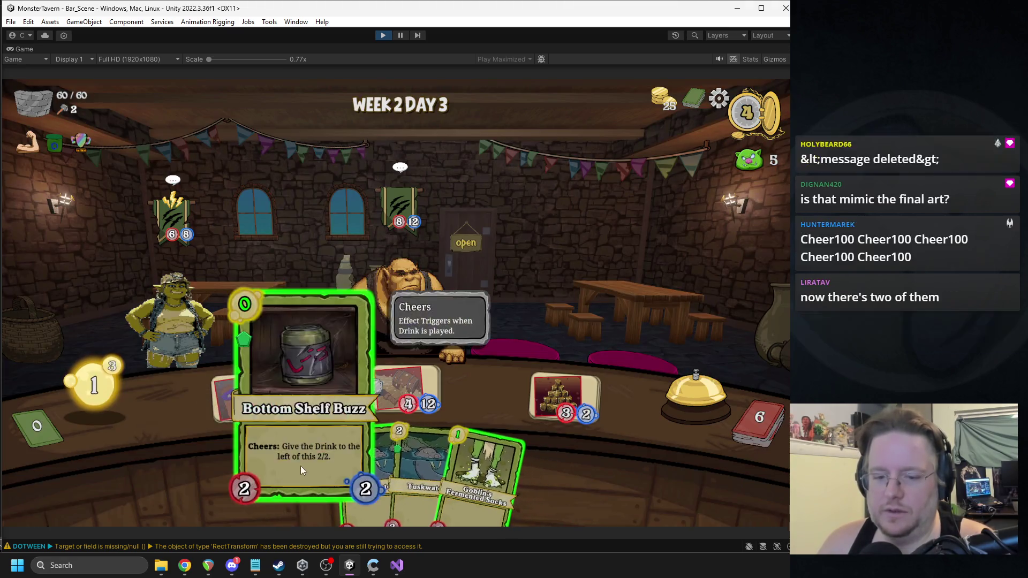
pyautogui.moveTo(300, 466)
pyautogui.mouseDown()
pyautogui.moveTo(449, 365)
pyautogui.moveTo(472, 381)
pyautogui.mouseUp()
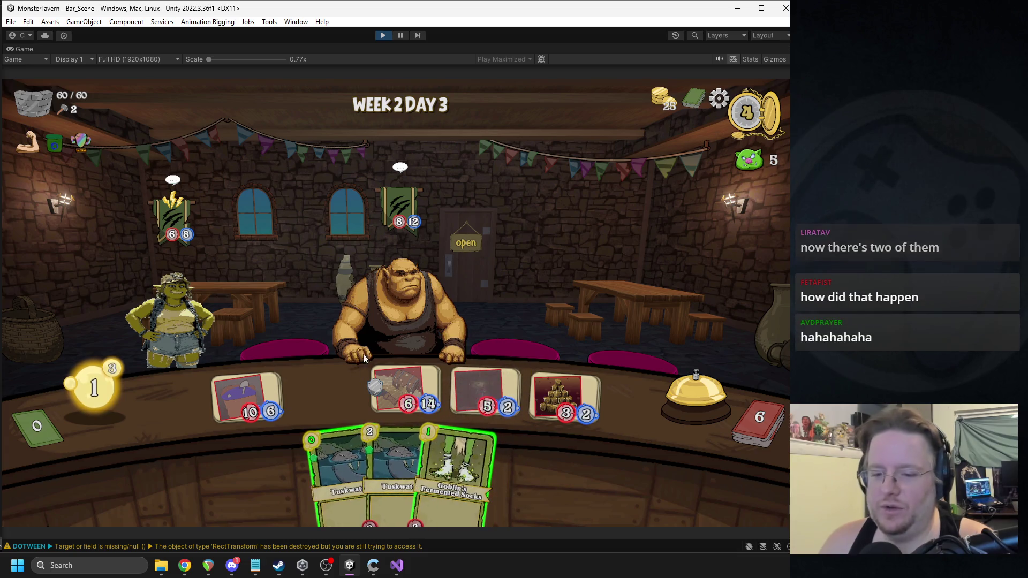
pyautogui.moveTo(327, 461)
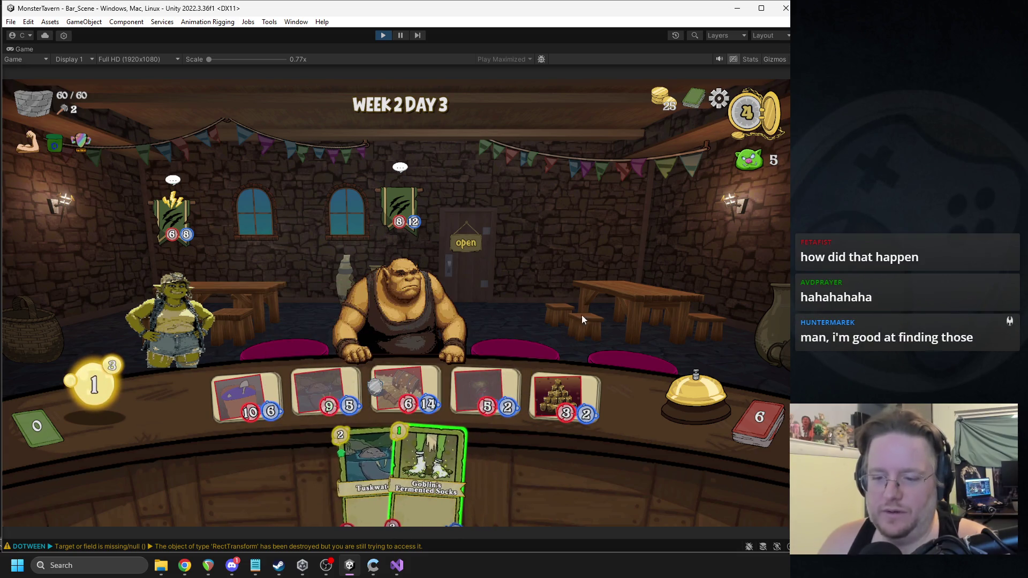
pyautogui.click(688, 393)
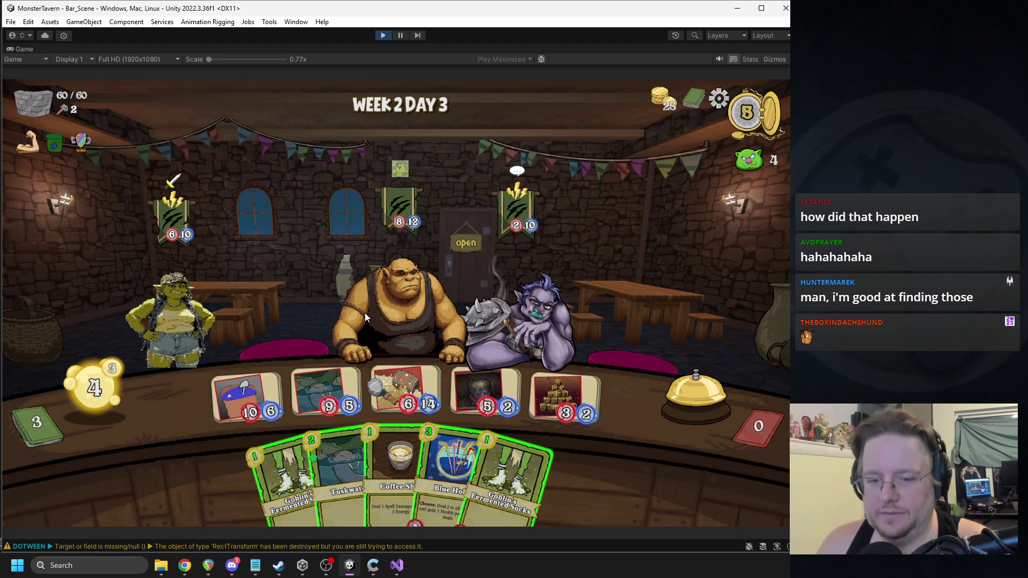
# Step: Place Blue Hole on the counter without triggering the error
pyautogui.click(485, 388)
pyautogui.moveTo(441, 447)
pyautogui.mouseDown()
pyautogui.moveTo(469, 385)
pyautogui.moveTo(503, 390)
pyautogui.mouseUp()
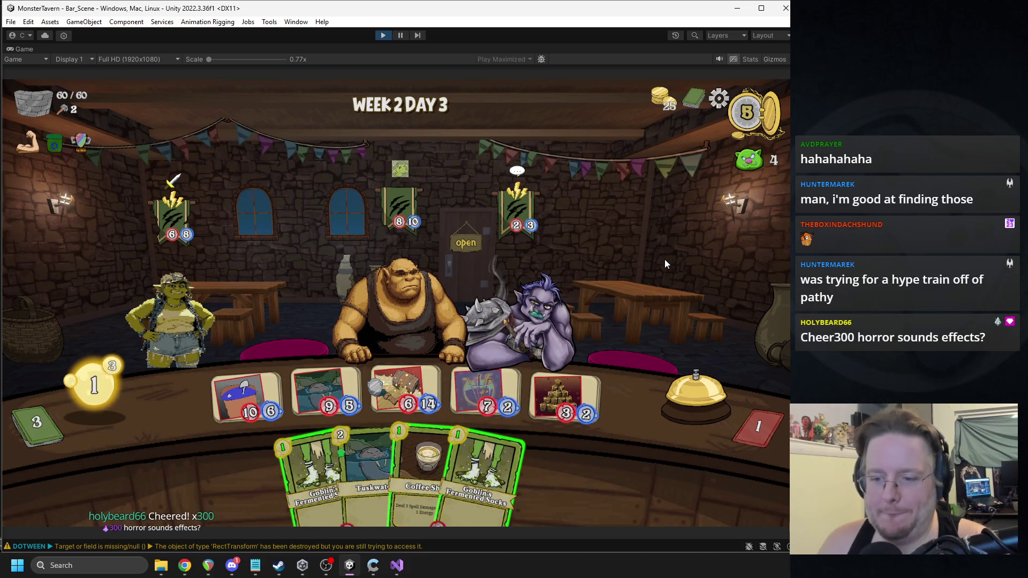
pyautogui.moveTo(507, 382)
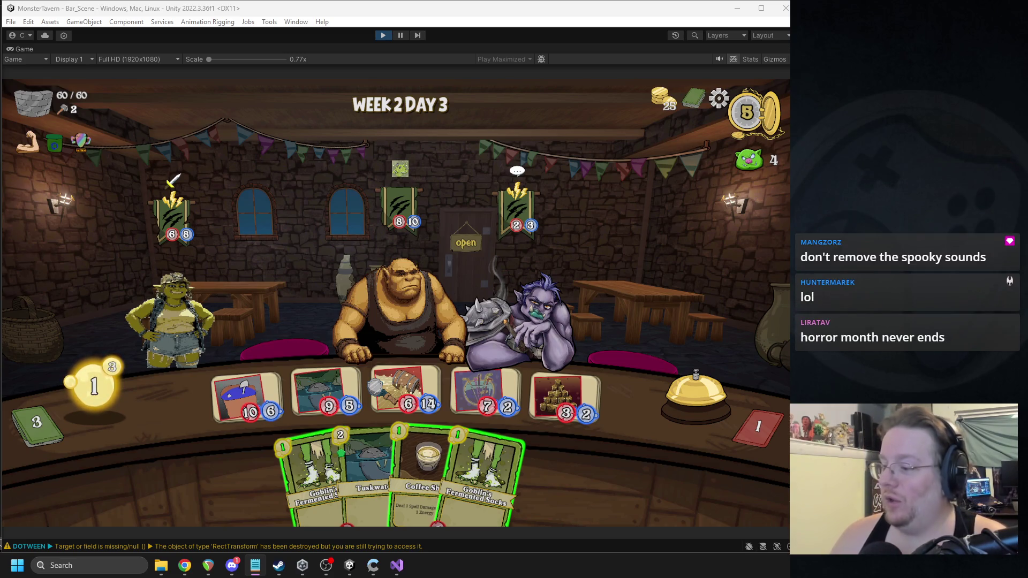
pyautogui.hotkey('alt', 'Tab')
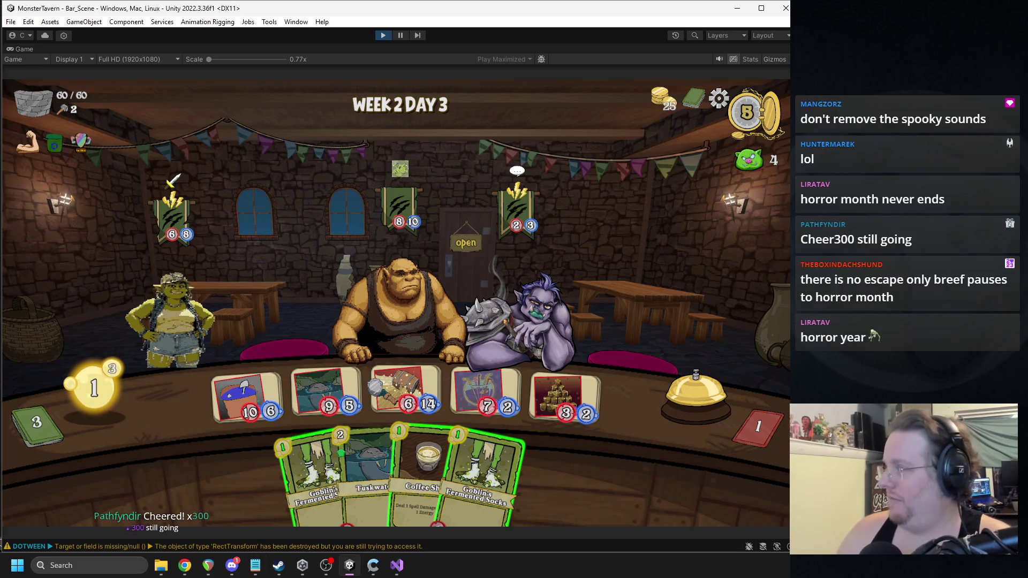
pyautogui.hotkey('alt', 'Tab')
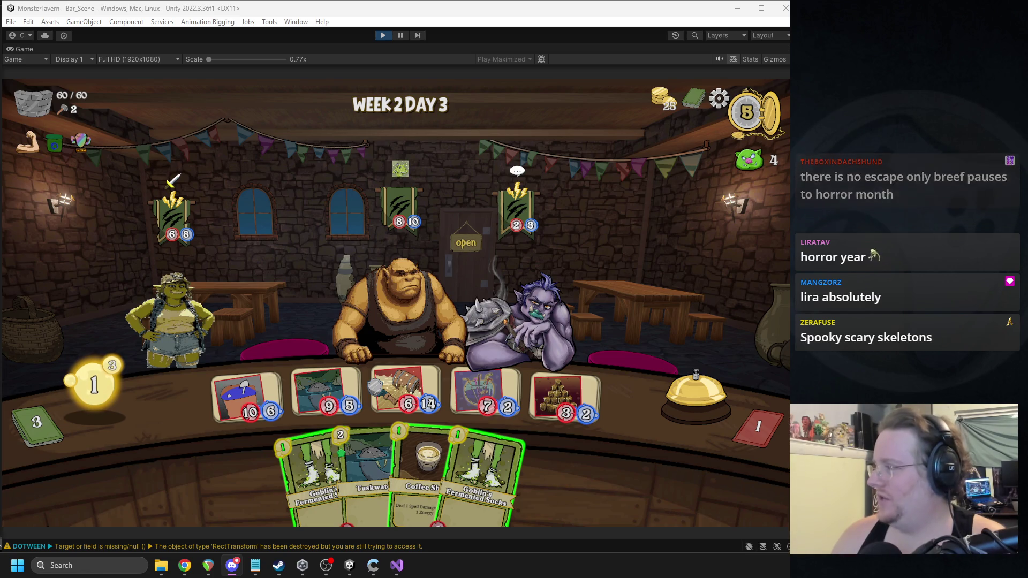
pyautogui.hotkey('alt', 'Tab')
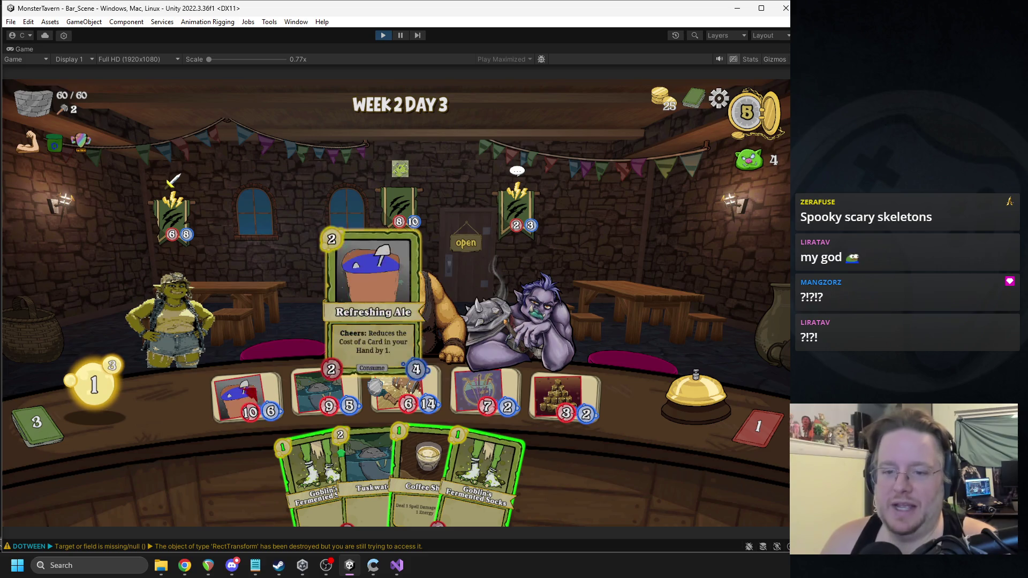
# Step: Serve Refreshing Ale to the ogre and a drink to the goblin, add Goblin's Fermented Socks, and end the turn
pyautogui.moveTo(249, 394); pyautogui.dragTo(375, 314)
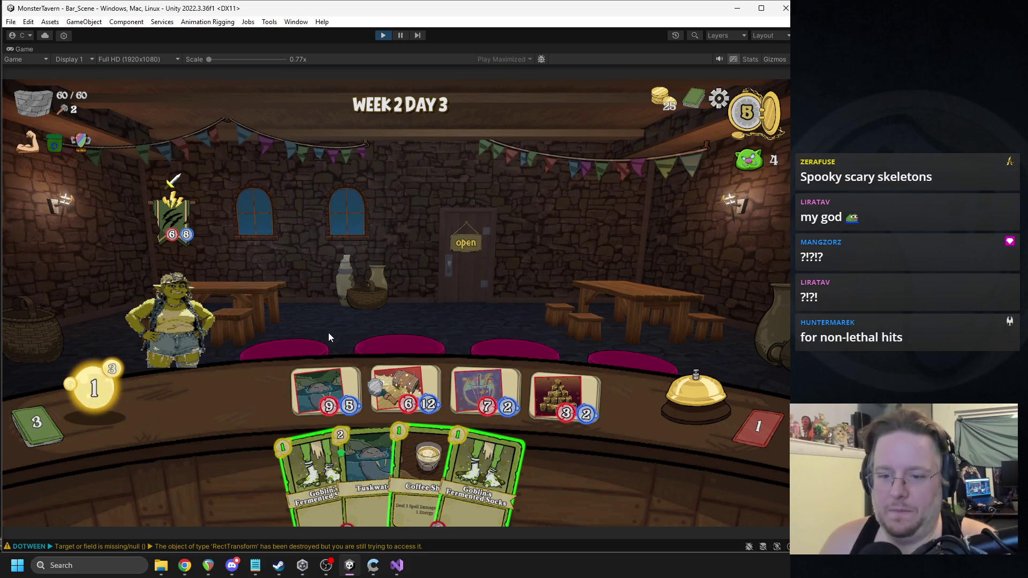
pyautogui.moveTo(302, 397); pyautogui.dragTo(172, 321)
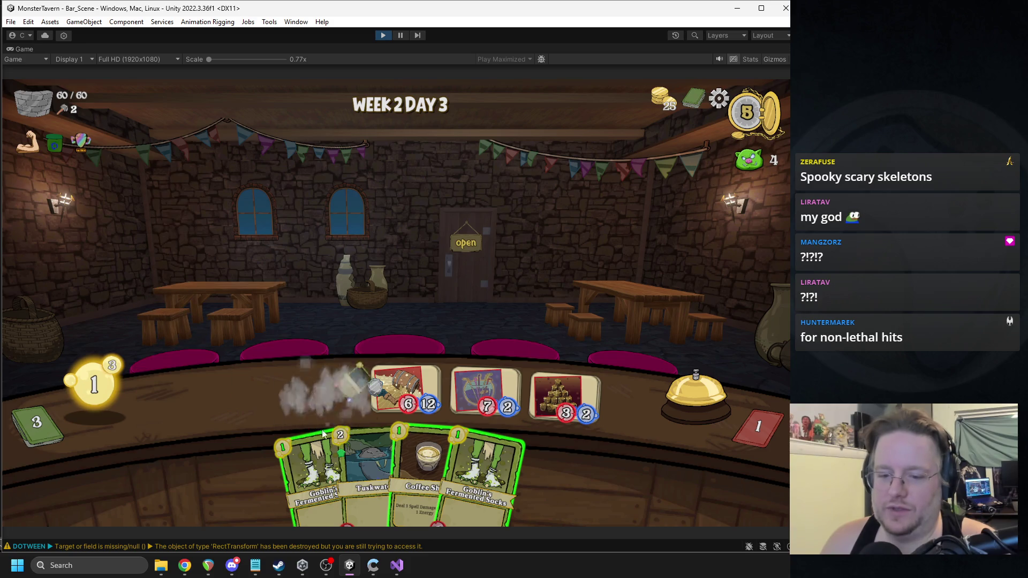
pyautogui.moveTo(300, 430)
pyautogui.mouseDown()
pyautogui.moveTo(264, 386)
pyautogui.moveTo(257, 391)
pyautogui.mouseUp()
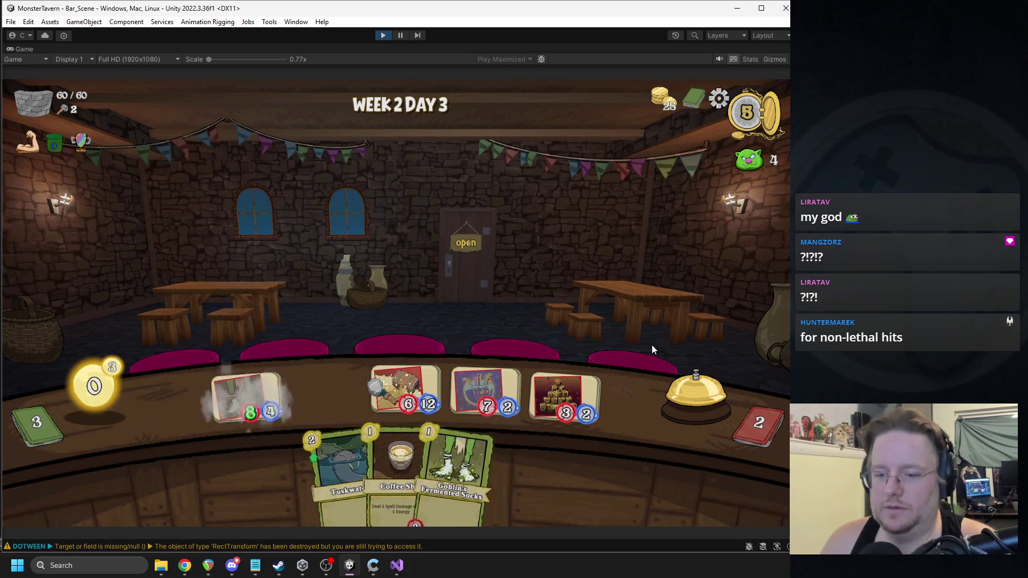
pyautogui.click(672, 387)
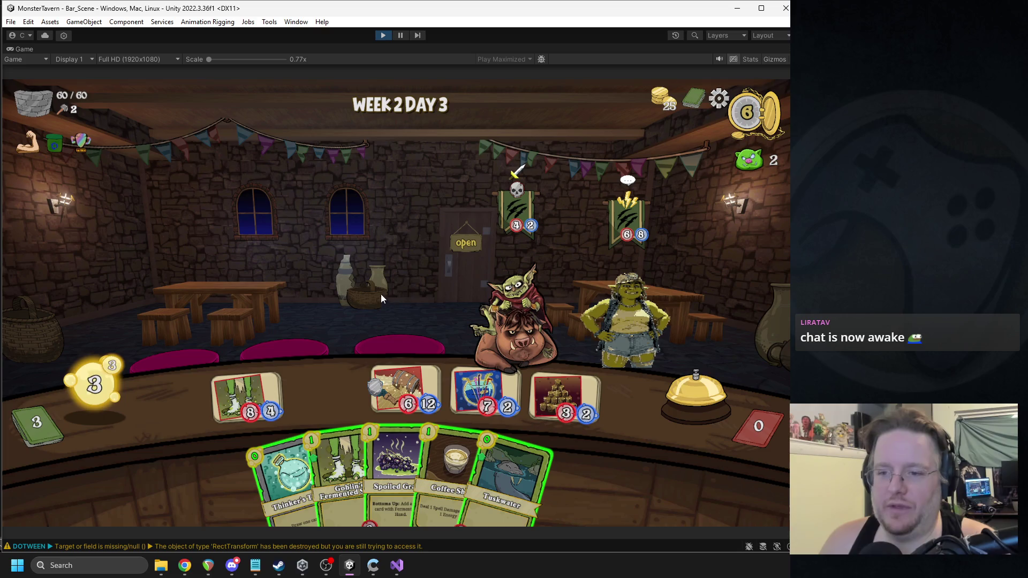
# Step: Serve the 8/4 drink to the orc woman, then put Thinker's Tonic and Spoiled Grapes on the counter
pyautogui.moveTo(240, 393); pyautogui.dragTo(621, 317)
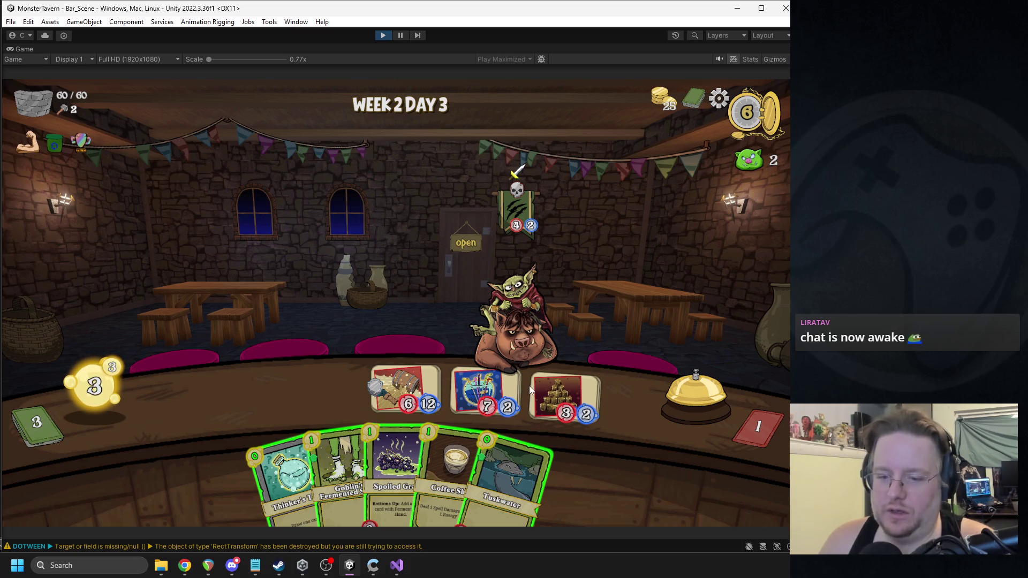
pyautogui.moveTo(284, 471); pyautogui.dragTo(242, 402)
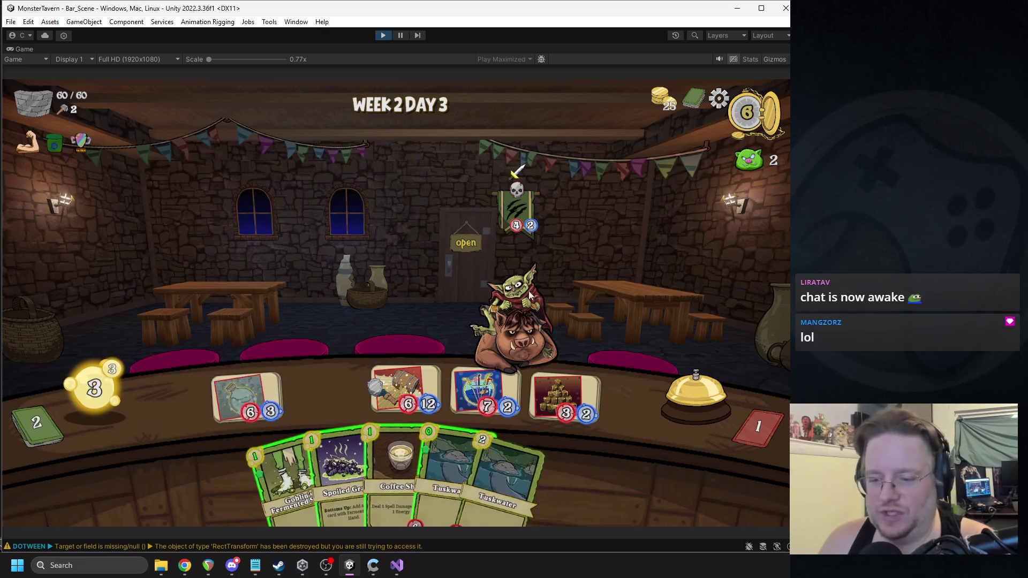
pyautogui.moveTo(353, 426); pyautogui.dragTo(332, 397)
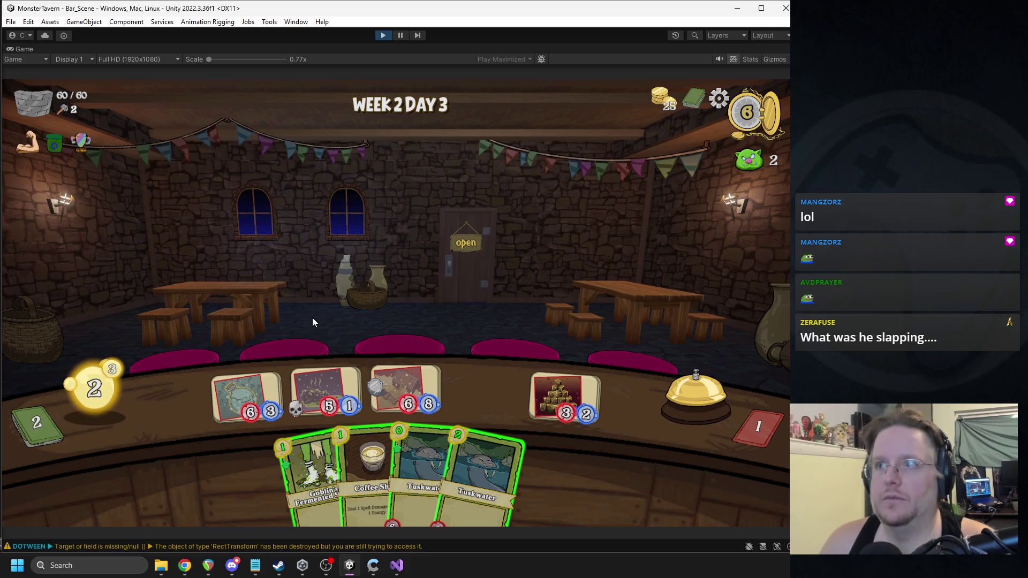
# Step: Check the deck, place Goblin's Fermented Socks on the counter and end the turn
pyautogui.click(694, 99)
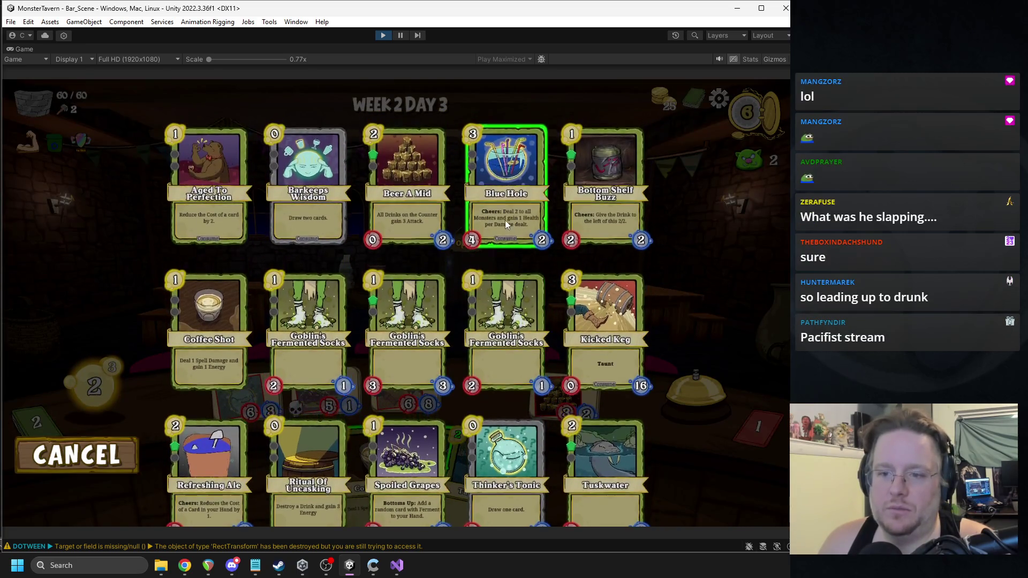
pyautogui.press('Escape')
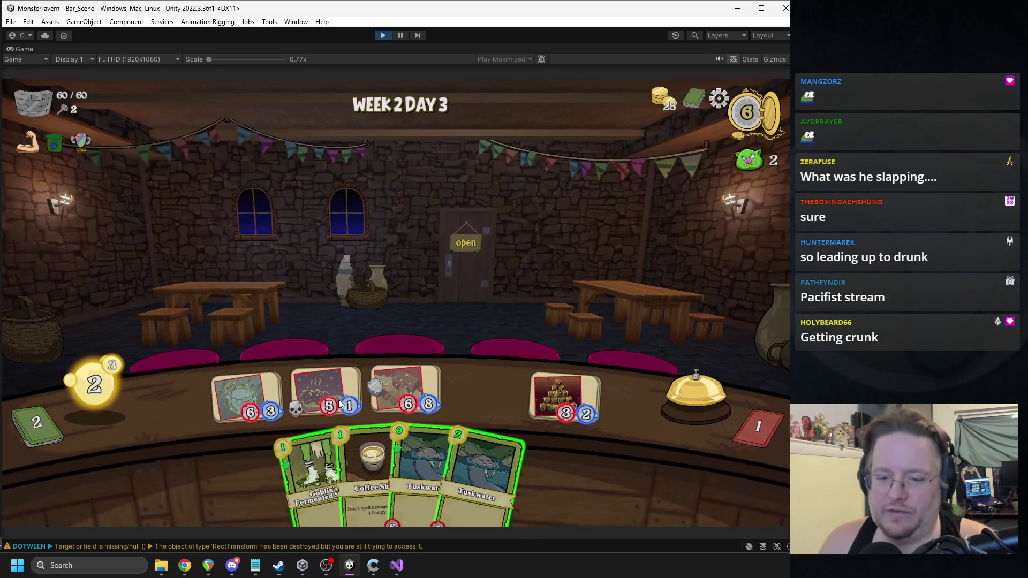
pyautogui.moveTo(313, 471); pyautogui.dragTo(461, 380)
pyautogui.click(696, 388)
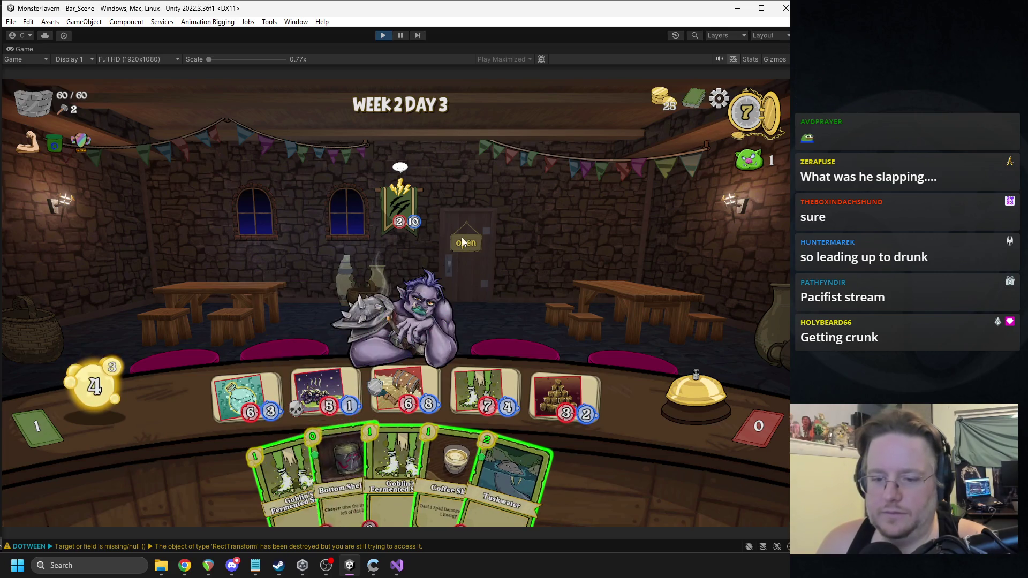
# Step: Throw Coffee Shot at the troll and play Bottom Shelf Buzz and Elderwood Ferment
pyautogui.moveTo(462, 421); pyautogui.dragTo(471, 290)
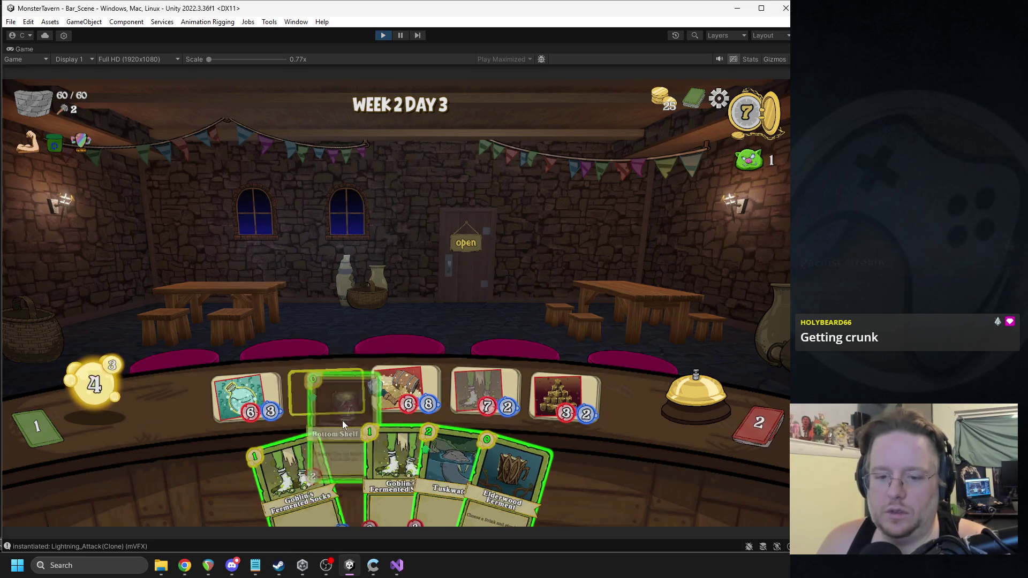
pyautogui.moveTo(345, 430); pyautogui.dragTo(326, 394)
pyautogui.moveTo(480, 386)
pyautogui.mouseDown()
pyautogui.moveTo(460, 420)
pyautogui.moveTo(472, 353)
pyautogui.moveTo(474, 362)
pyautogui.mouseUp()
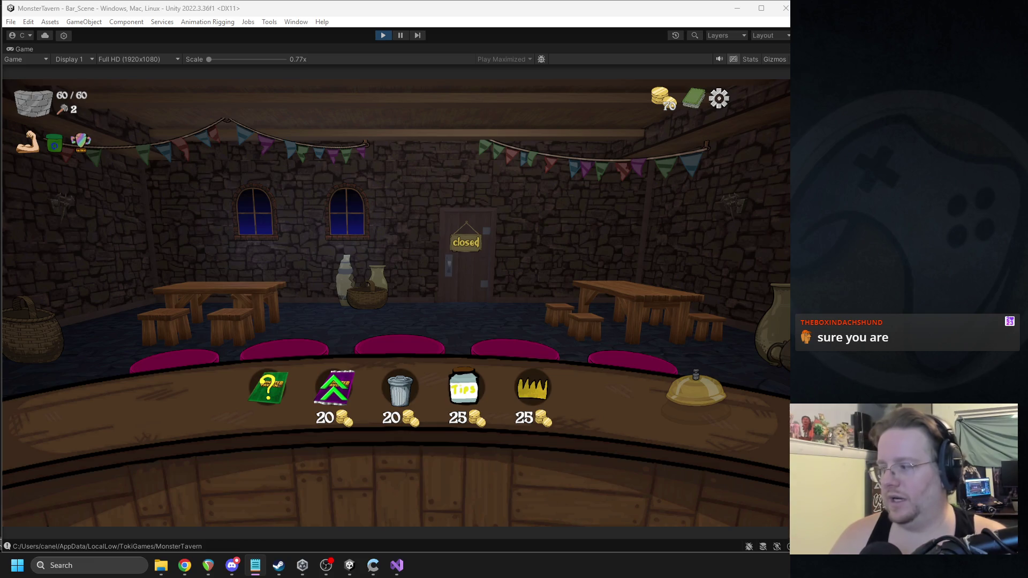
# Step: Add Avalance Ale to the deck from the shop's new-card pack
pyautogui.click(467, 286)
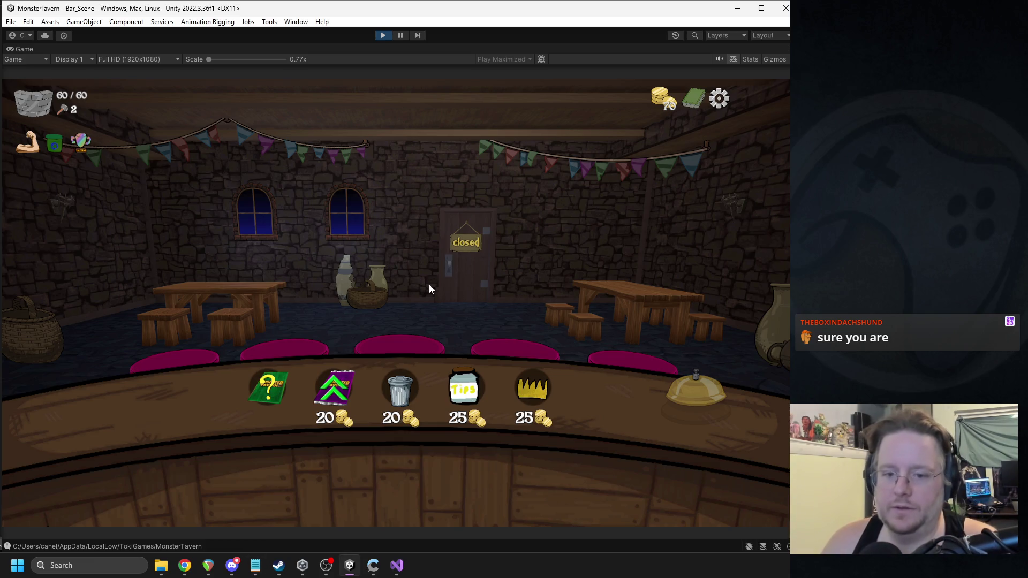
pyautogui.click(257, 381)
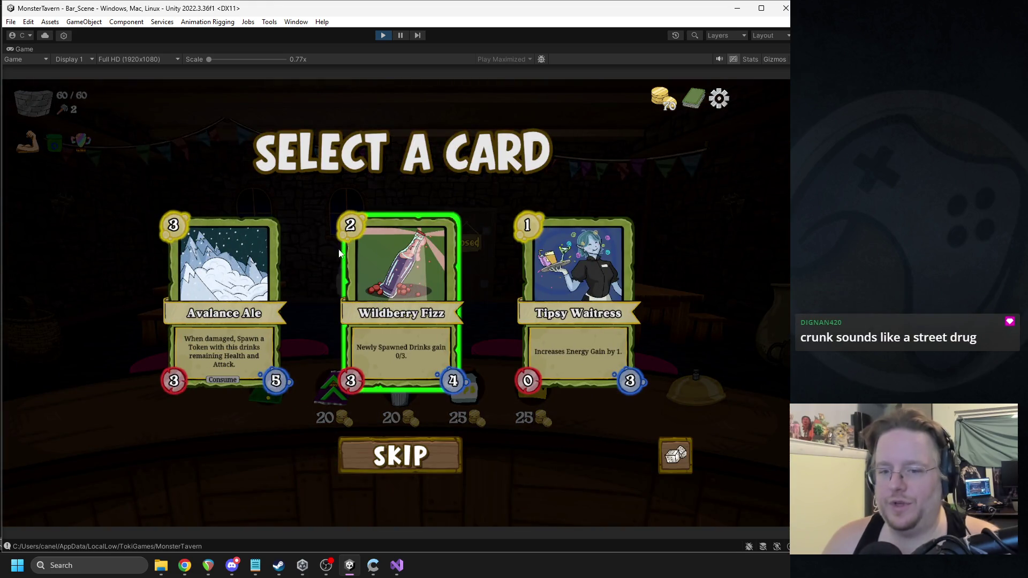
pyautogui.click(251, 262)
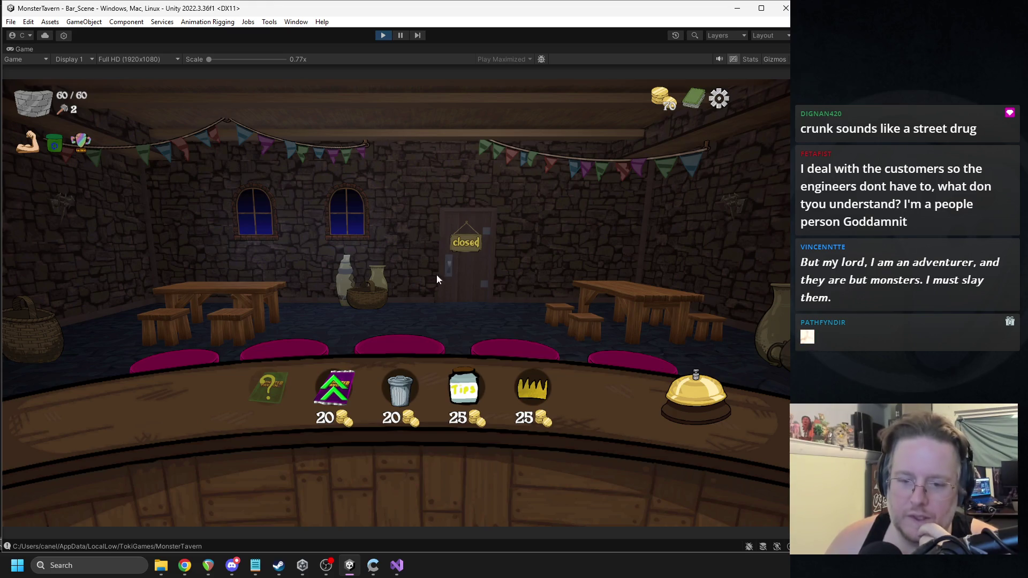
# Step: Buy the stat upgrade pack for one card, skip card removal, and buy the crown relic
pyautogui.click(336, 396)
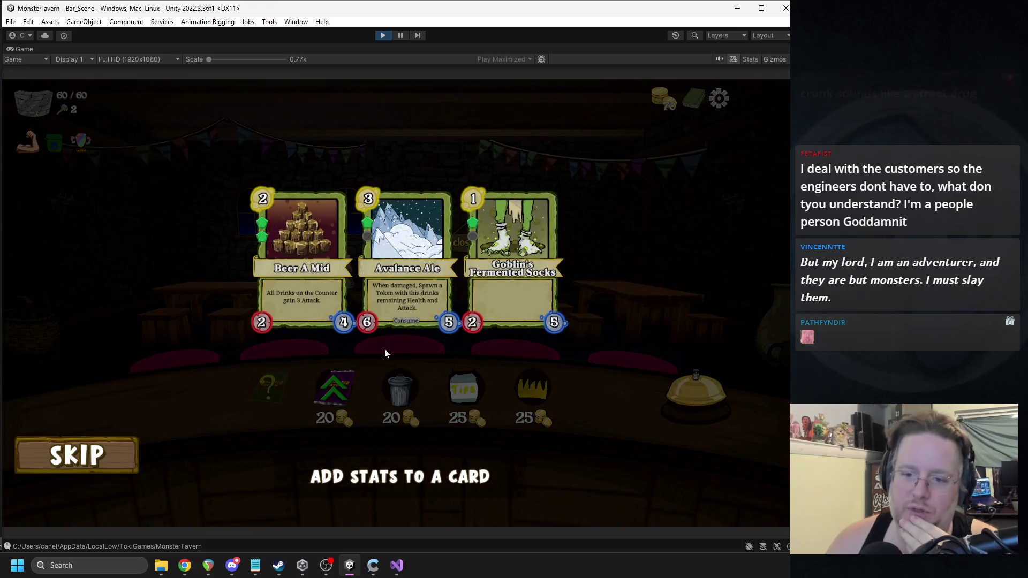
pyautogui.click(403, 290)
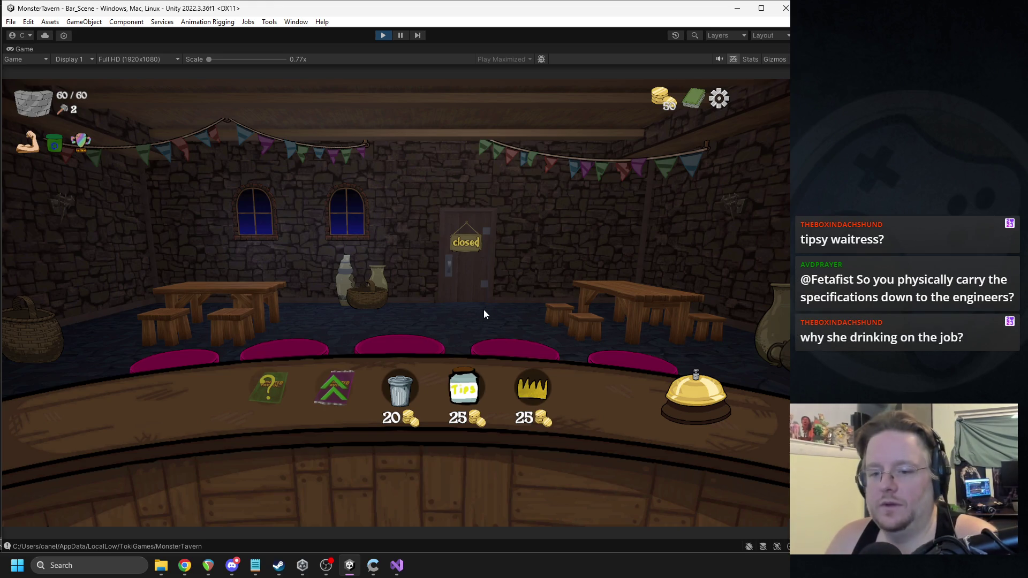
pyautogui.click(405, 392)
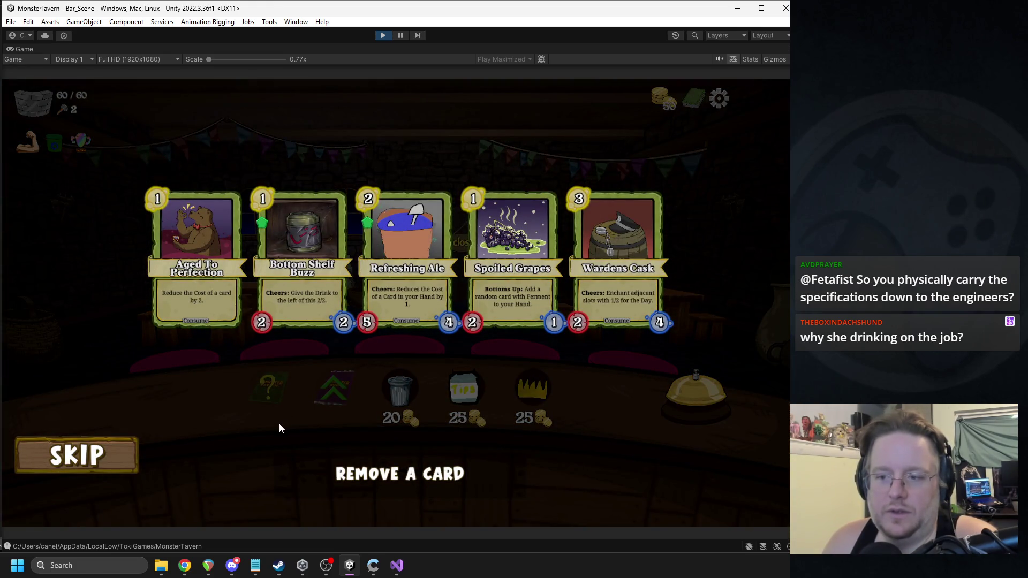
pyautogui.click(86, 452)
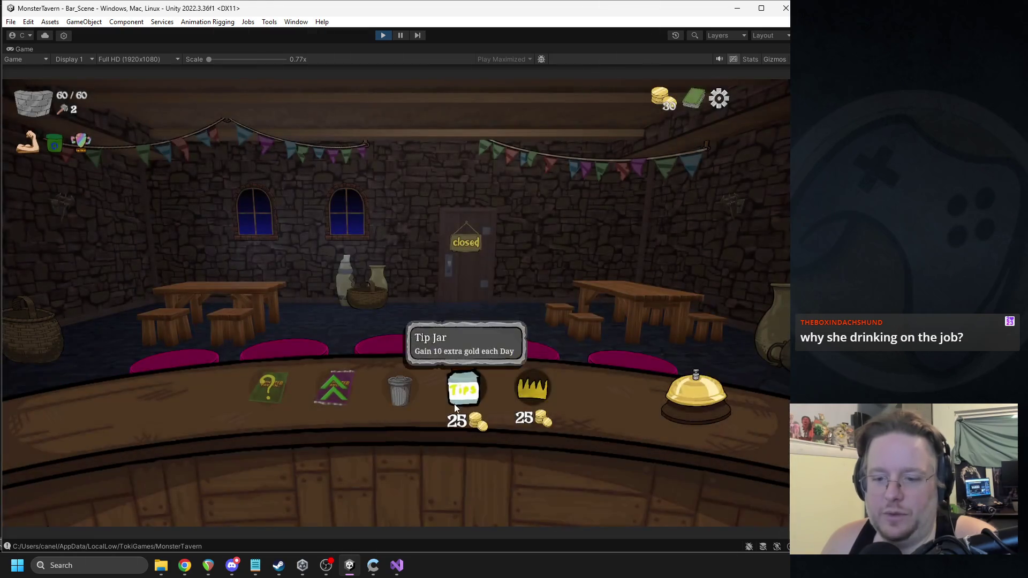
pyautogui.click(541, 388)
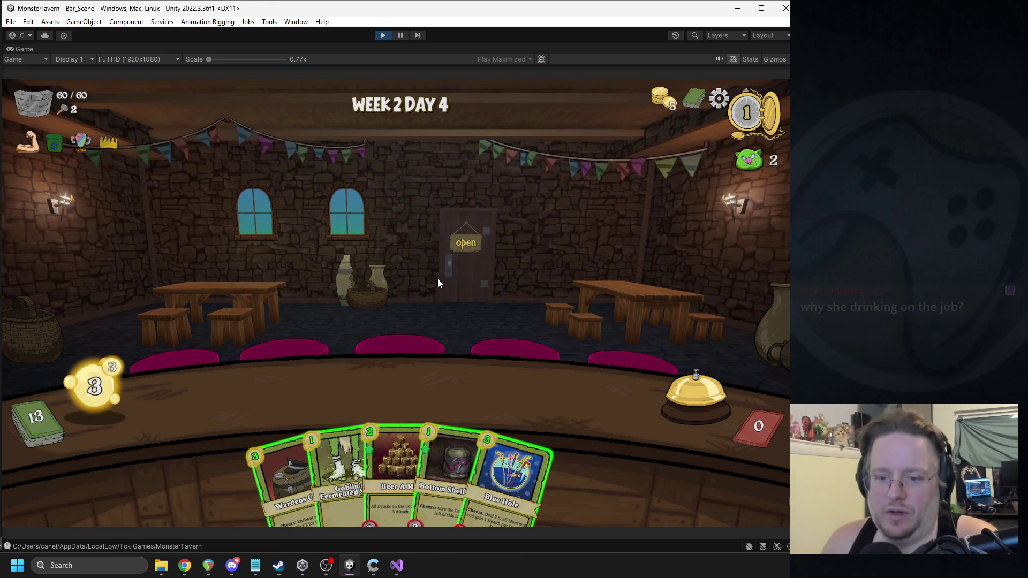
# Step: Play Wardens Cask and Avalance Ale onto the counter, then end the turn
pyautogui.moveTo(300, 429)
pyautogui.mouseDown()
pyautogui.moveTo(323, 403)
pyautogui.moveTo(322, 416)
pyautogui.mouseUp()
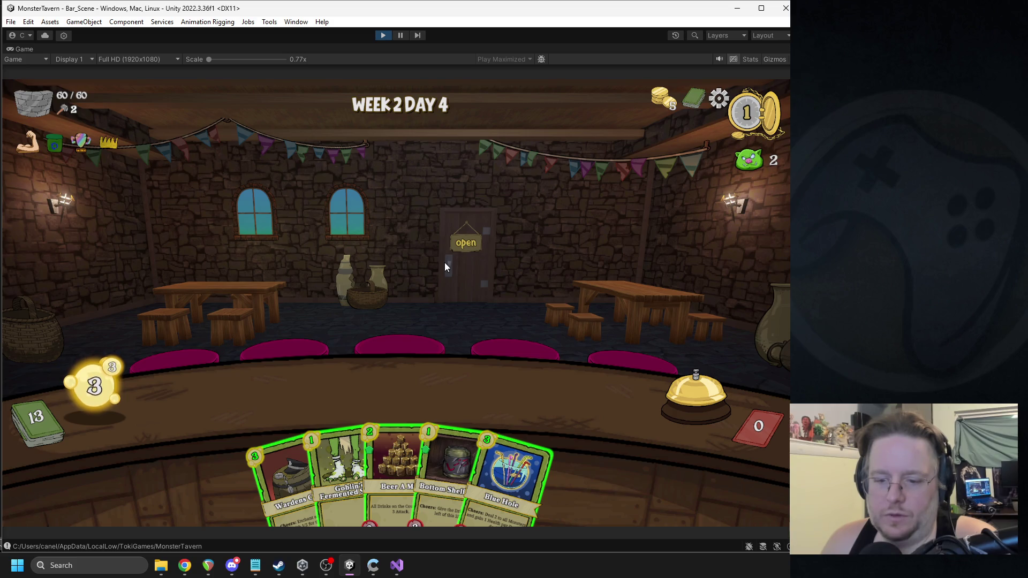
pyautogui.moveTo(258, 435)
pyautogui.mouseDown()
pyautogui.moveTo(345, 390)
pyautogui.moveTo(333, 387)
pyautogui.mouseUp()
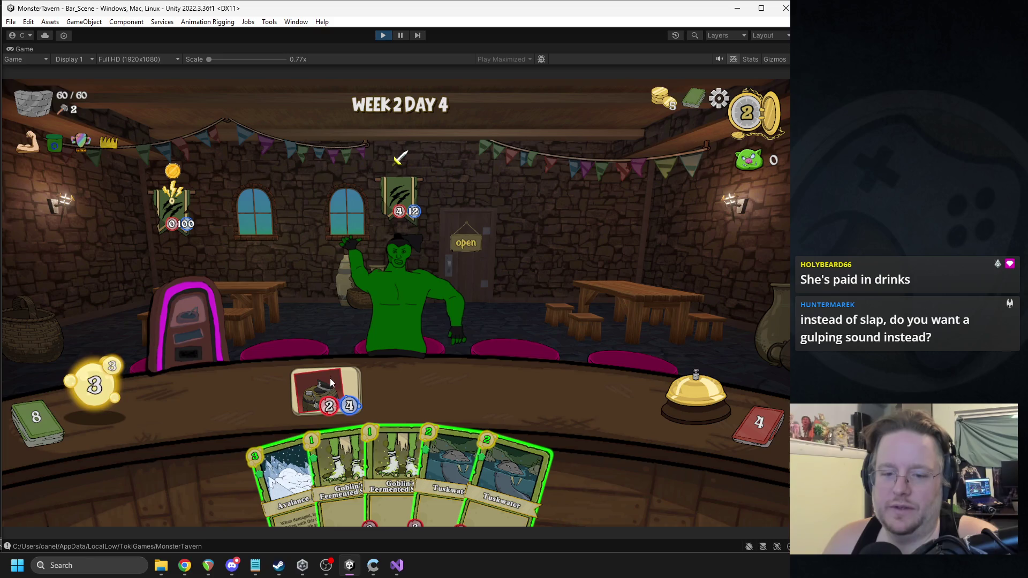
pyautogui.moveTo(272, 473); pyautogui.dragTo(248, 408)
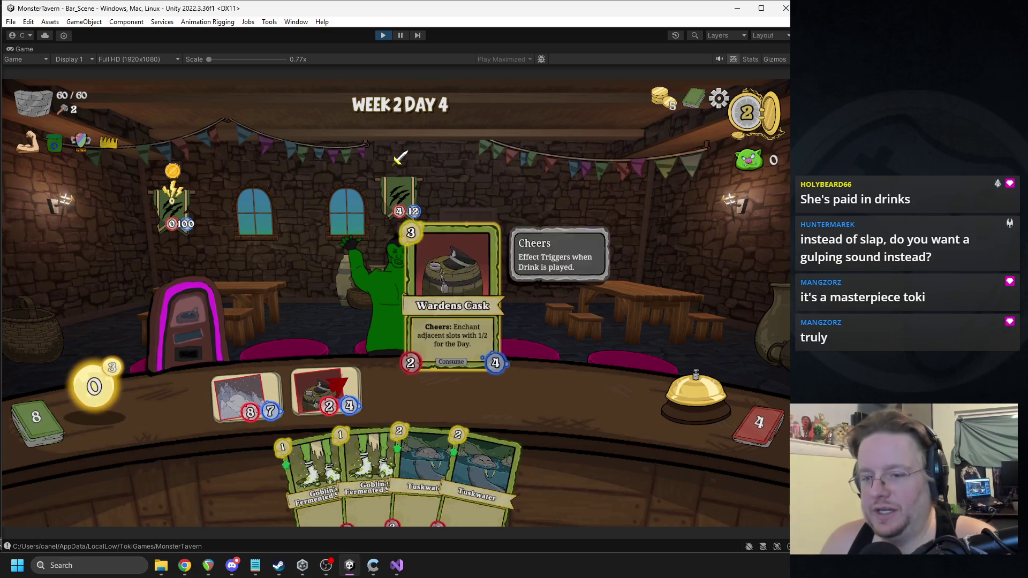
pyautogui.moveTo(405, 164)
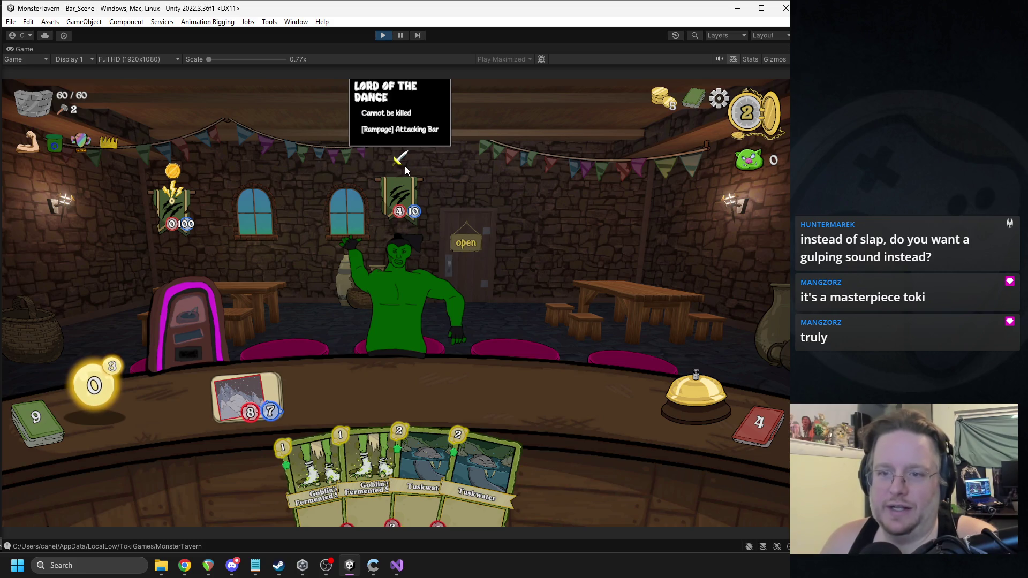
pyautogui.click(676, 394)
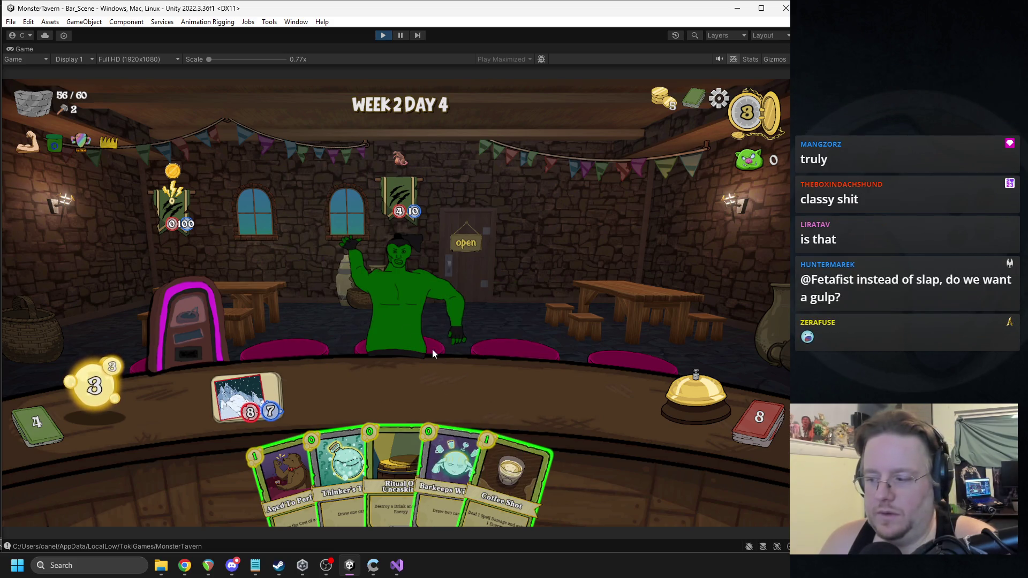
# Step: Play Barkeeps Wisdom, Coffee Shot on the green monster, Thinker's Tonic and Ritual of Uncasking
pyautogui.moveTo(458, 429); pyautogui.dragTo(480, 358)
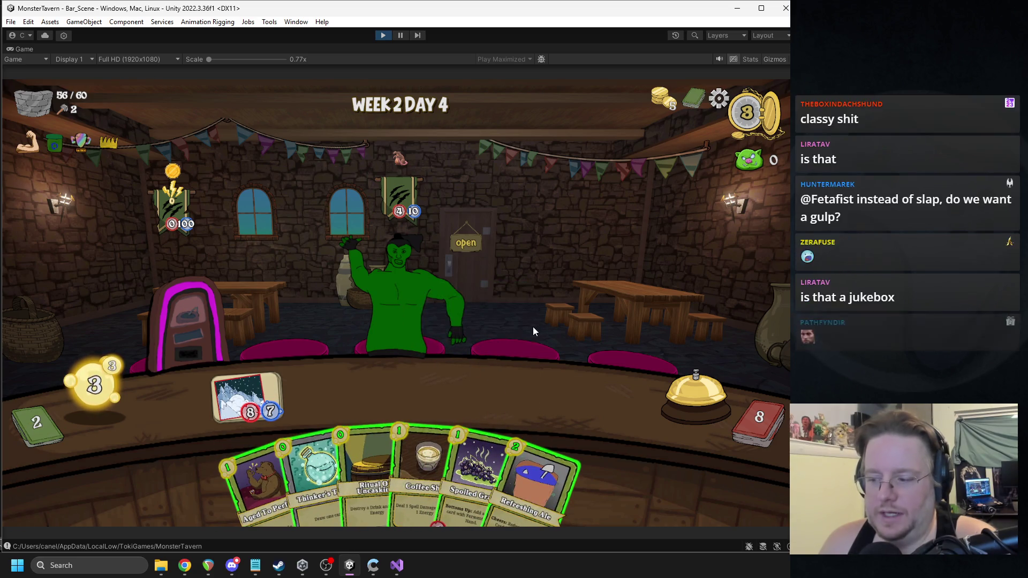
pyautogui.moveTo(171, 224)
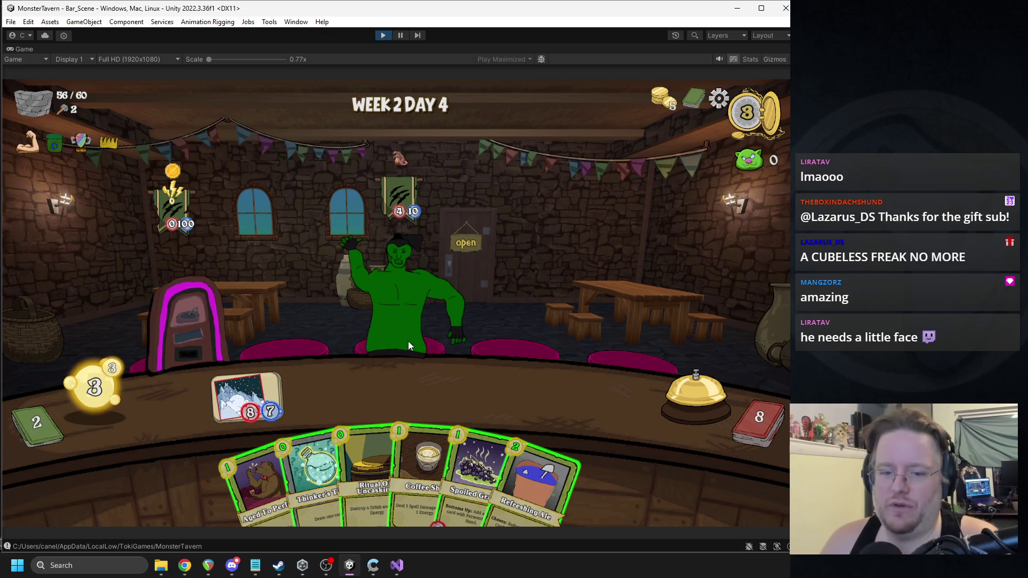
pyautogui.moveTo(419, 432)
pyautogui.moveTo(419, 432); pyautogui.dragTo(400, 303)
pyautogui.moveTo(332, 407)
pyautogui.mouseDown()
pyautogui.moveTo(423, 382)
pyautogui.moveTo(410, 379)
pyautogui.mouseUp()
pyautogui.moveTo(366, 407)
pyautogui.mouseDown()
pyautogui.moveTo(396, 416)
pyautogui.moveTo(399, 407)
pyautogui.mouseUp()
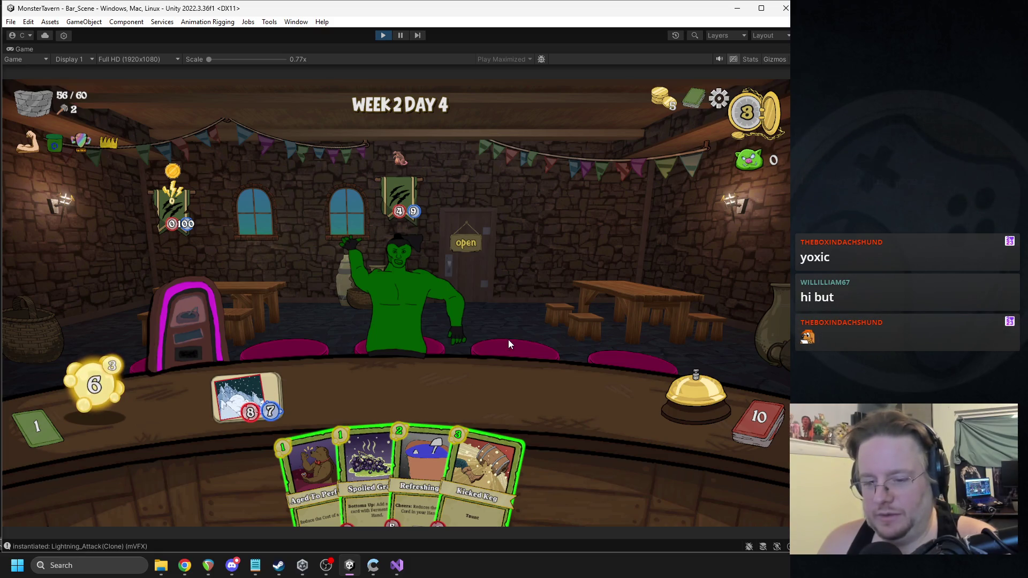
# Step: Play Kicked Keg, Refreshing Ale and Spoiled Grapes onto the bar, picking a card when prompted
pyautogui.moveTo(87, 367)
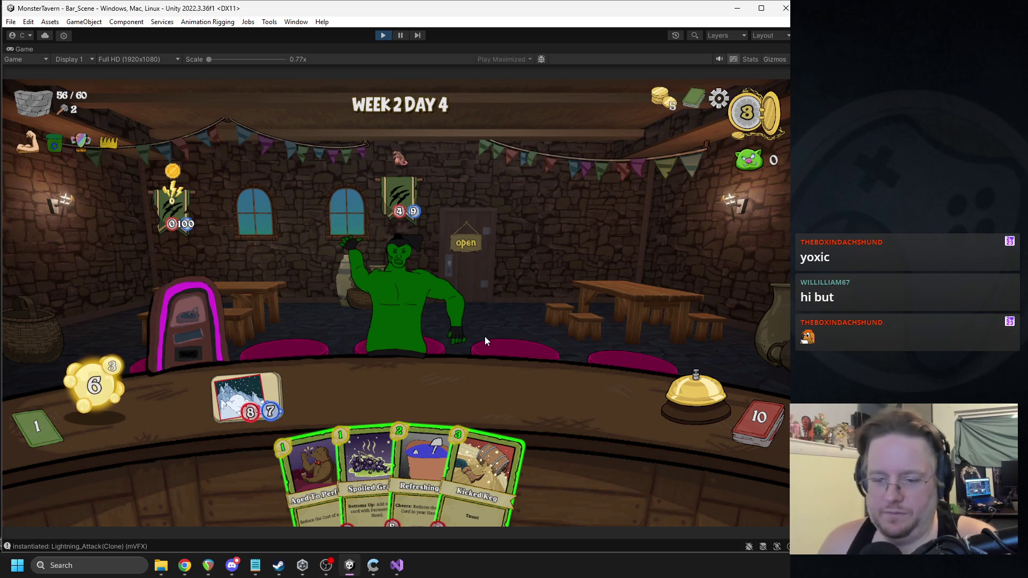
pyautogui.moveTo(492, 442)
pyautogui.mouseDown()
pyautogui.moveTo(462, 382)
pyautogui.moveTo(417, 384)
pyautogui.mouseUp()
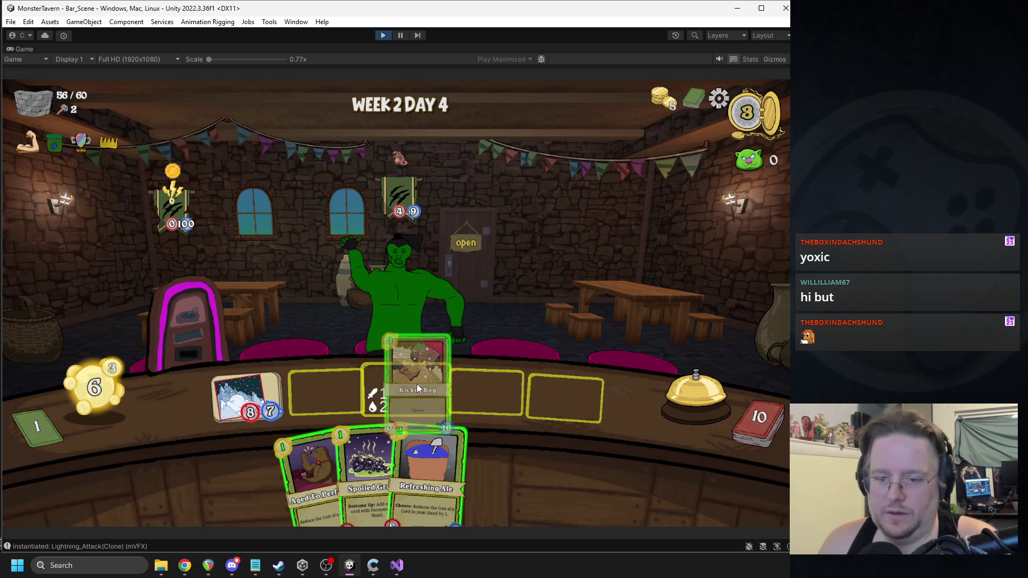
pyautogui.moveTo(472, 449)
pyautogui.mouseDown()
pyautogui.moveTo(532, 408)
pyautogui.moveTo(339, 407)
pyautogui.moveTo(582, 393)
pyautogui.moveTo(501, 399)
pyautogui.mouseUp()
pyautogui.click(501, 401)
pyautogui.moveTo(402, 466); pyautogui.dragTo(487, 394)
pyautogui.hotkey('alt', 'Tab')
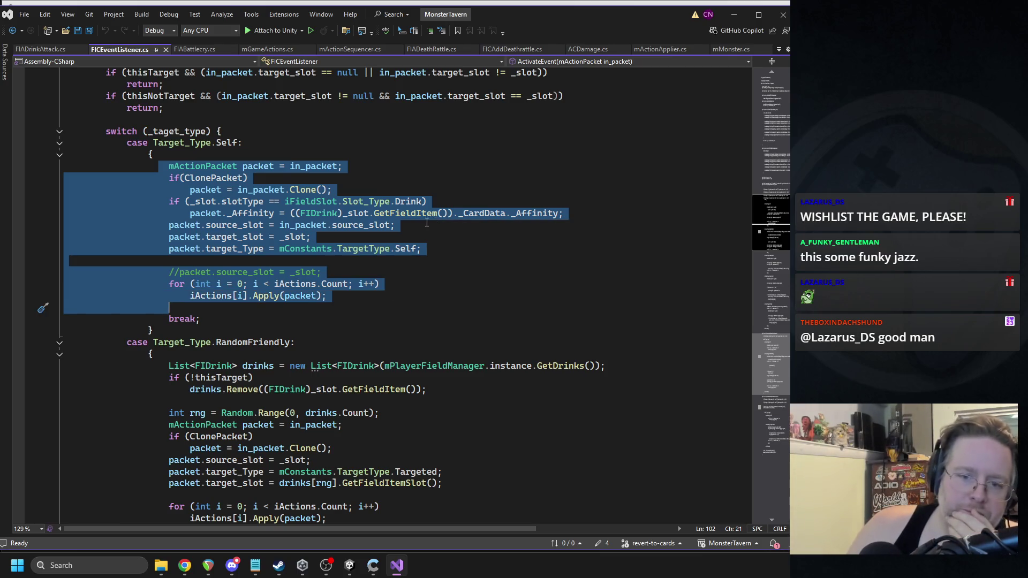
# Step: Review ActivateEvent in FICEventListener.cs, then open the erroring ACDamage.cs line from the Unity console
pyautogui.scroll(4, 385, 213)
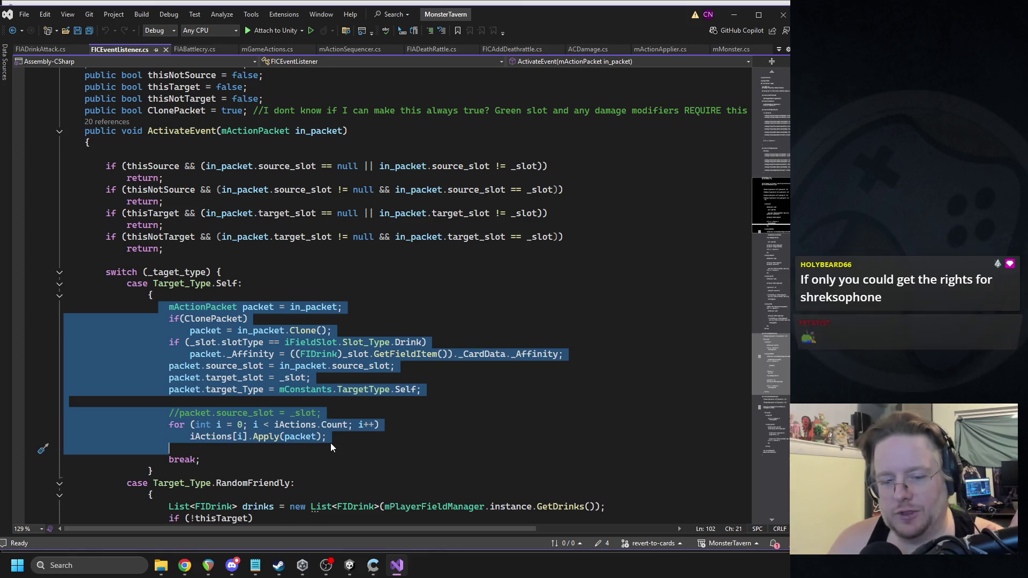
pyautogui.click(382, 575)
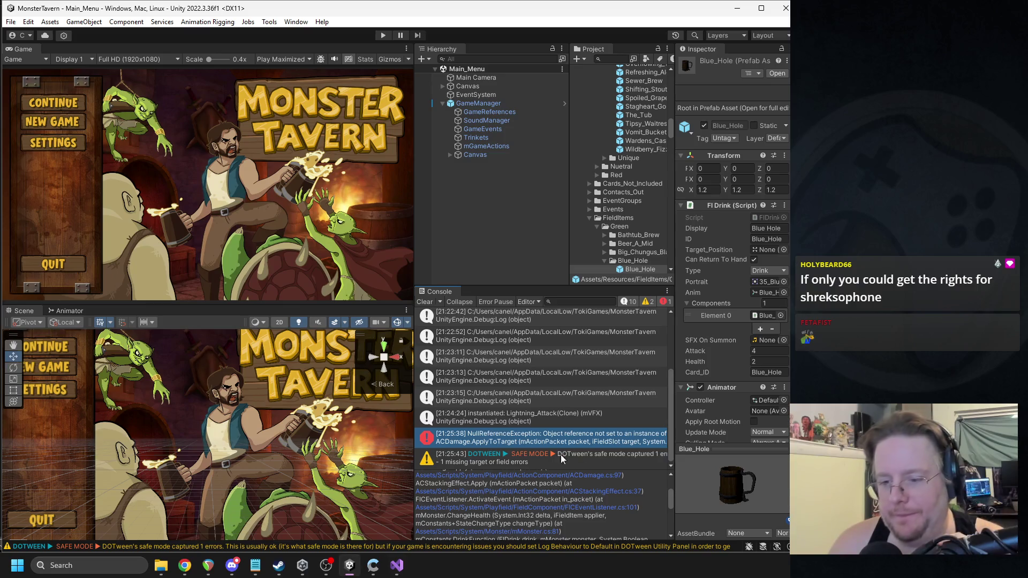
pyautogui.doubleClick(528, 445)
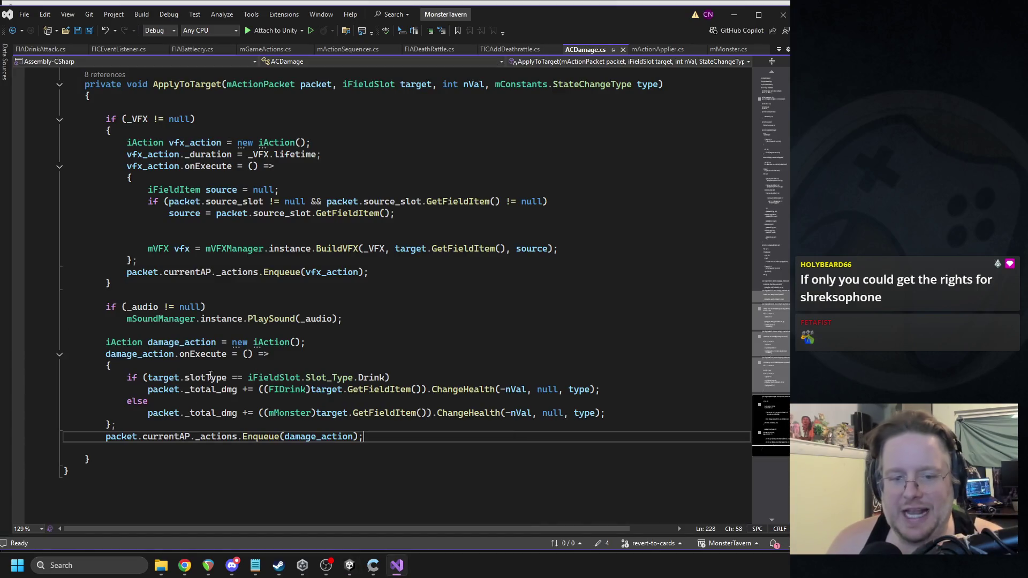
# Step: Inspect ApplyToTarget's action-building and vfx_action lines in ACDamage.cs, then follow the stack trace to FICEventListener.cs
pyautogui.moveTo(118, 425)
pyautogui.mouseDown()
pyautogui.moveTo(42, 115)
pyautogui.moveTo(45, 152)
pyautogui.mouseUp()
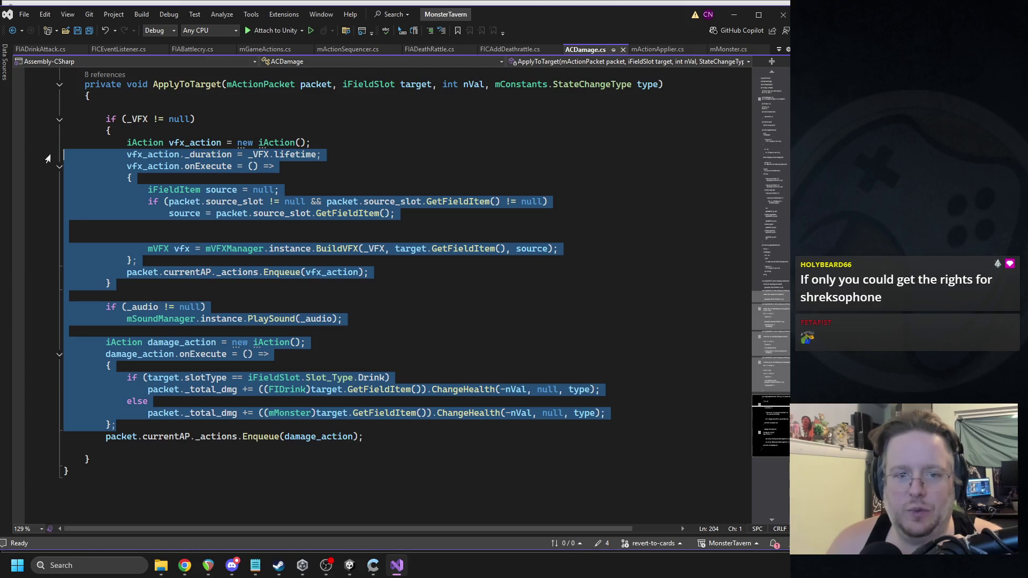
pyautogui.click(222, 156)
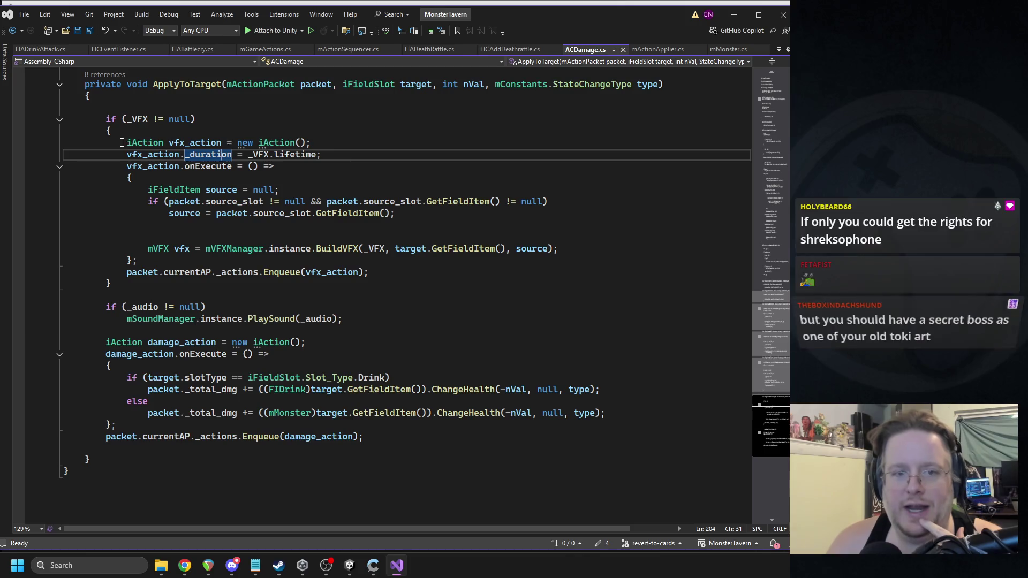
pyautogui.moveTo(126, 142); pyautogui.dragTo(328, 156)
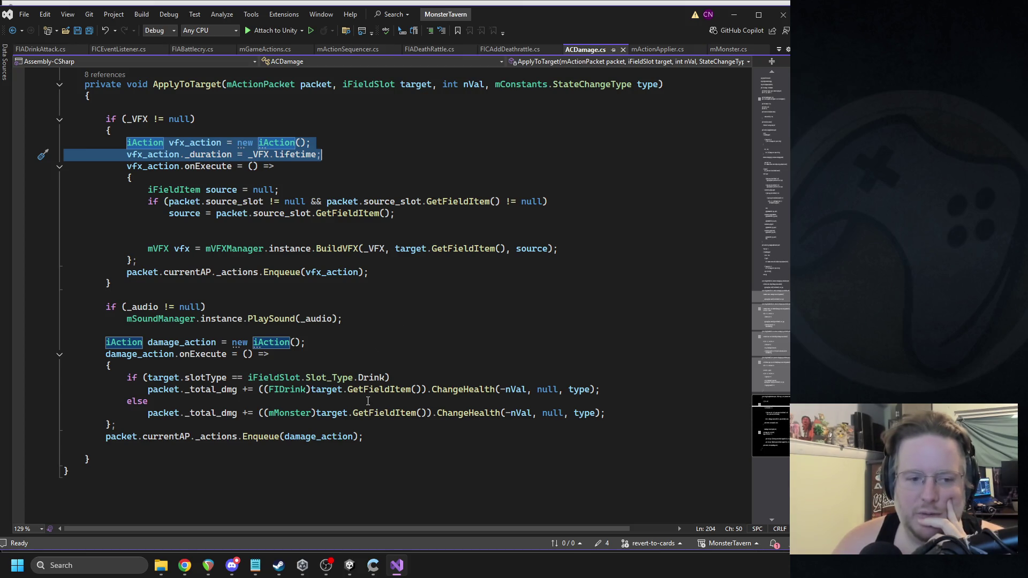
pyautogui.click(350, 565)
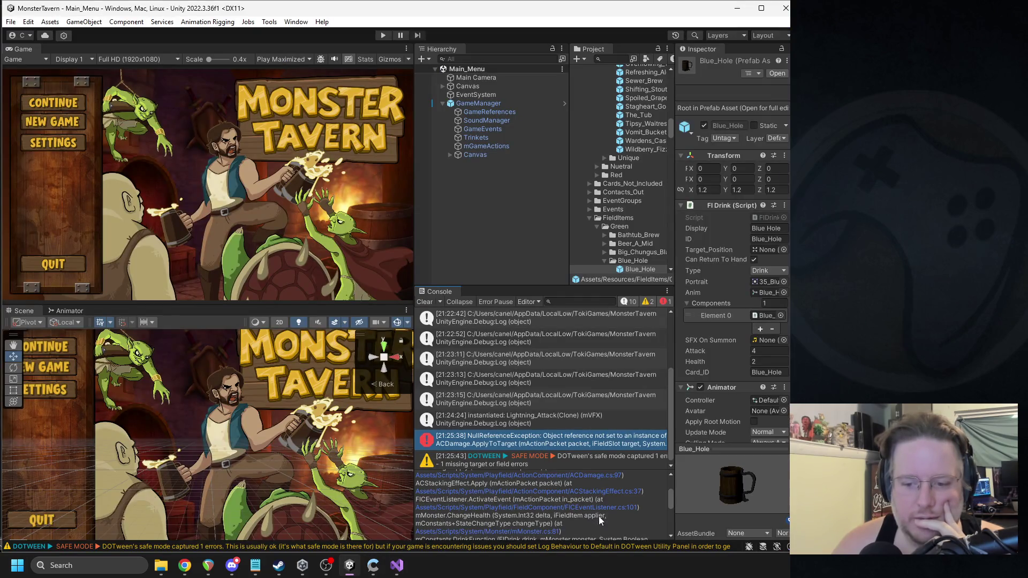
pyautogui.click(628, 509)
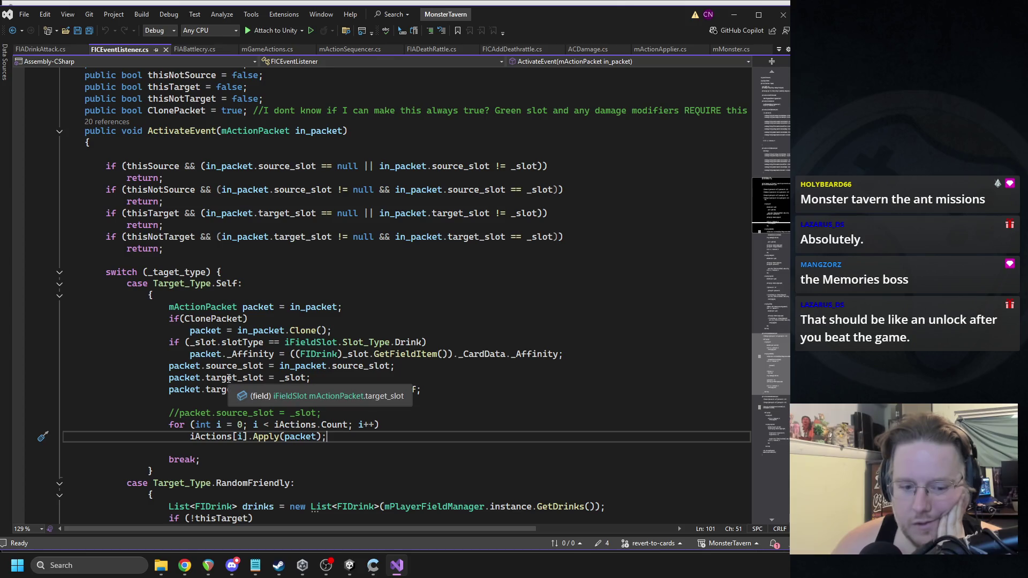
# Step: Highlight and trace every use of packet in FICEventListener.cs's ActivateEvent method
pyautogui.click(256, 306)
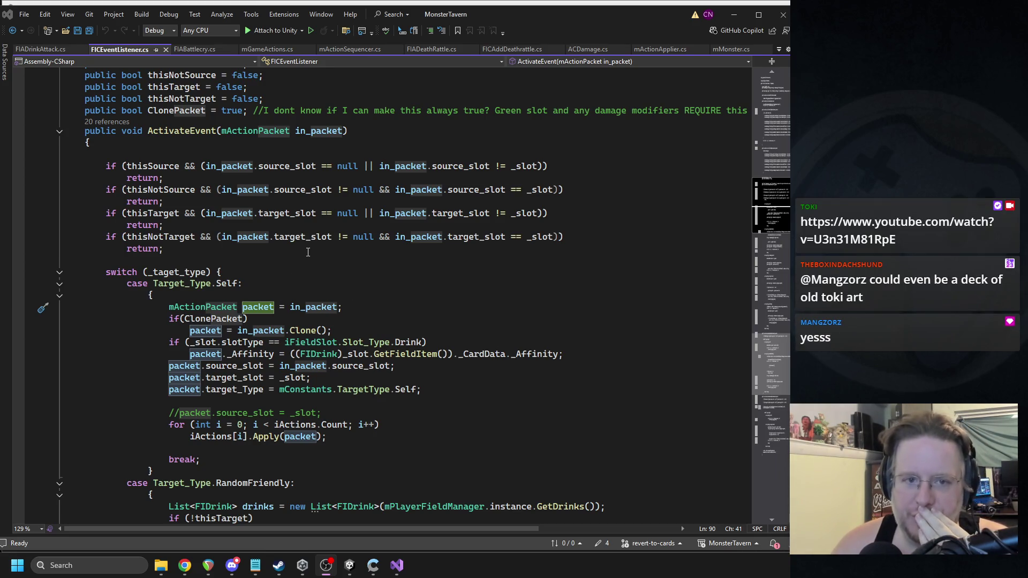
pyautogui.scroll(2, 197, 194)
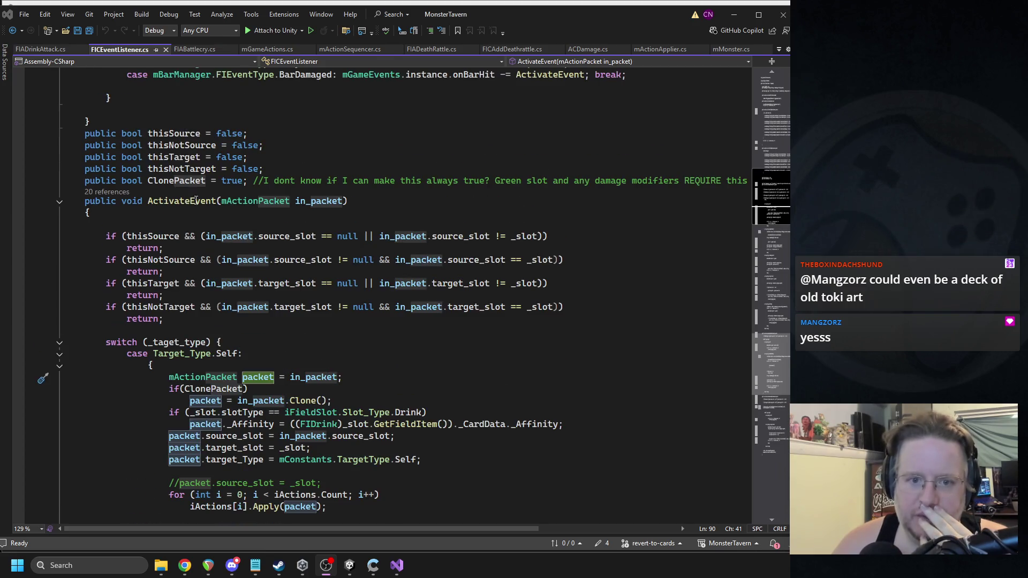
pyautogui.scroll(-2, 262, 243)
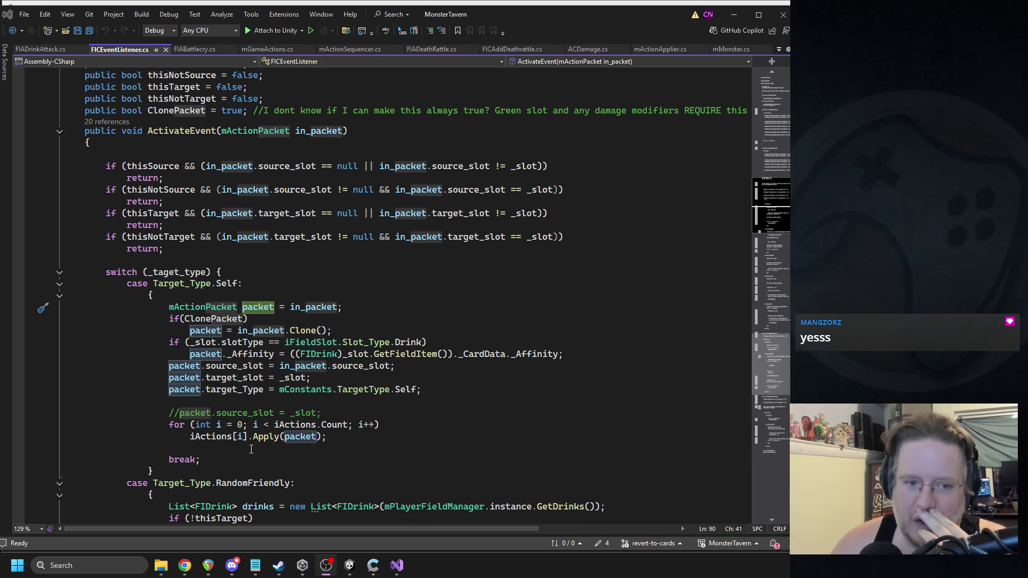
pyautogui.scroll(3, 332, 386)
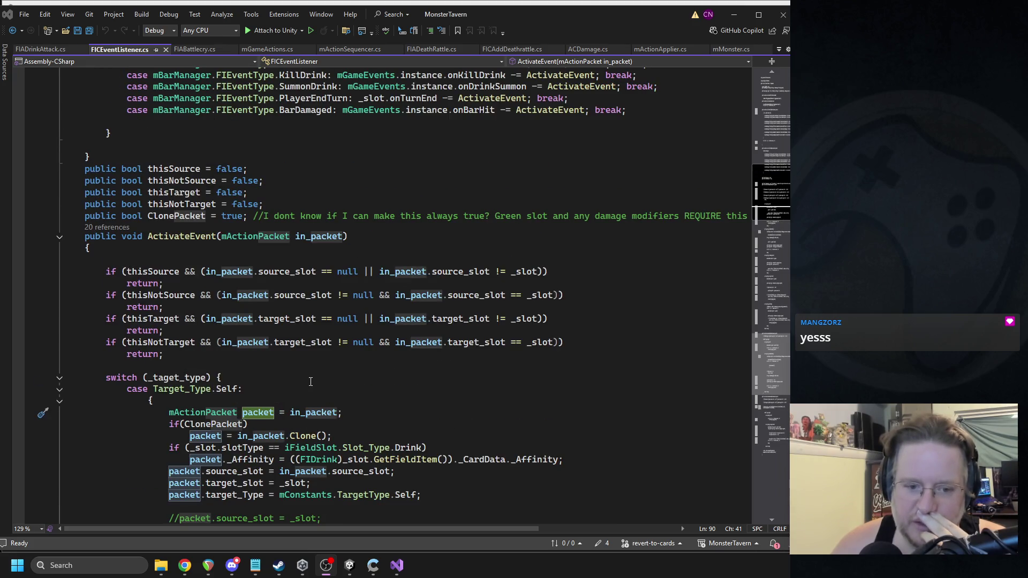
pyautogui.scroll(-2, 310, 381)
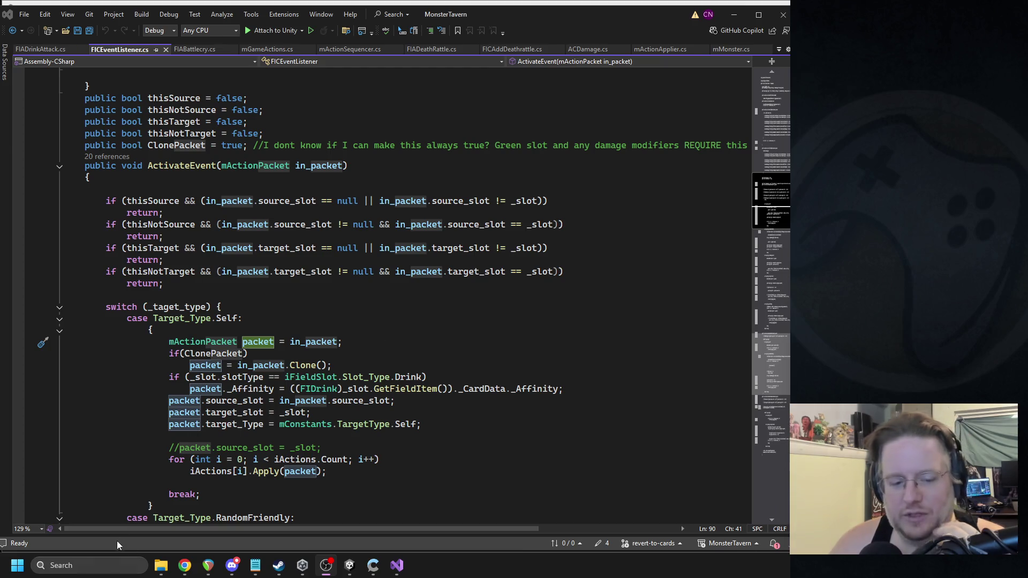
# Step: Launch Paint from the Windows search
pyautogui.click(100, 566)
pyautogui.write('paint')
pyautogui.press('Return')
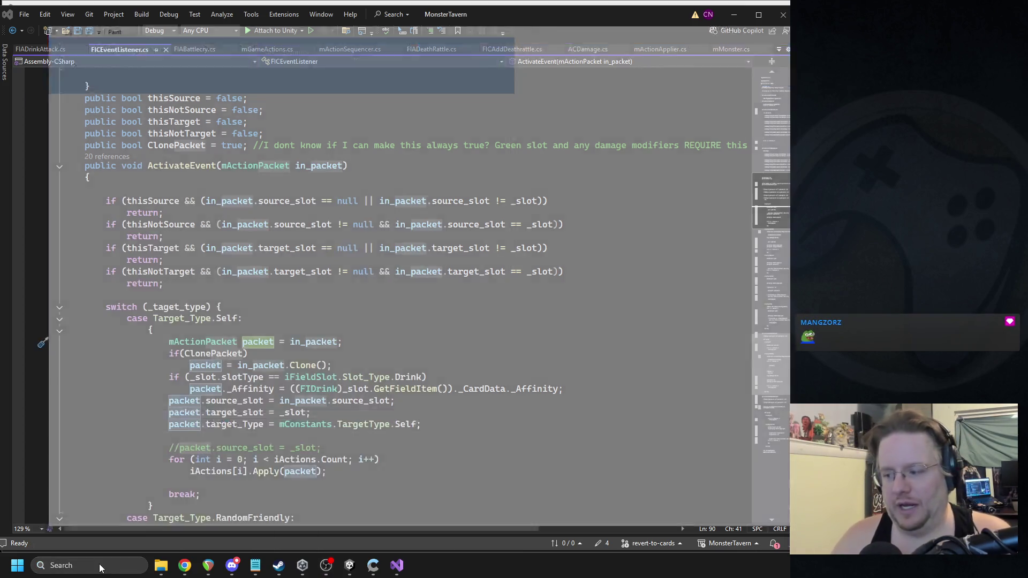
# Step: Sketch a door-shaped card outline with small doodles and write onEvent beside it
pyautogui.moveTo(410, 59); pyautogui.dragTo(411, 44)
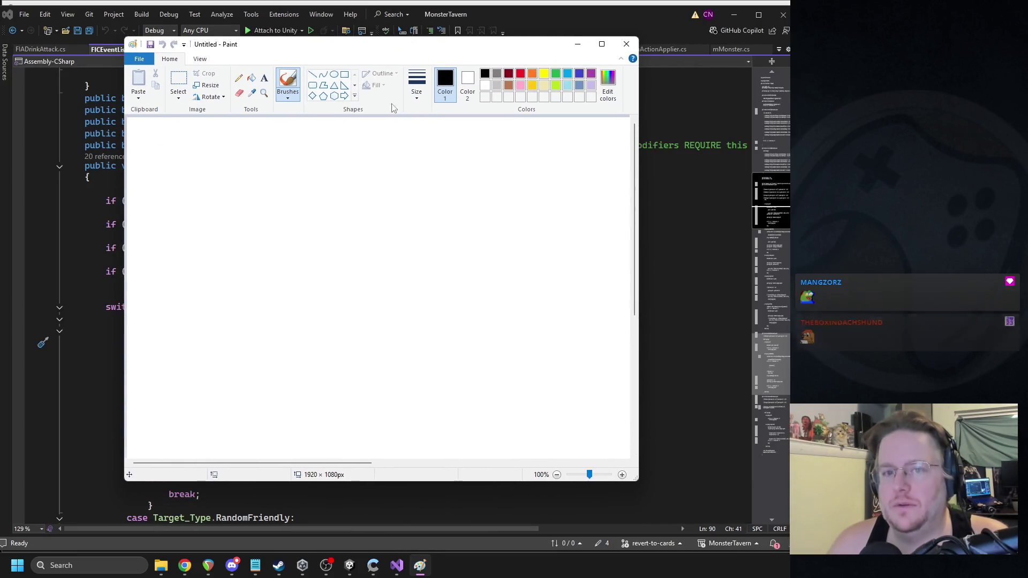
pyautogui.moveTo(214, 176)
pyautogui.mouseDown()
pyautogui.moveTo(225, 166)
pyautogui.moveTo(207, 221)
pyautogui.mouseUp()
pyautogui.moveTo(191, 161); pyautogui.dragTo(196, 172)
pyautogui.moveTo(266, 160); pyautogui.dragTo(260, 174)
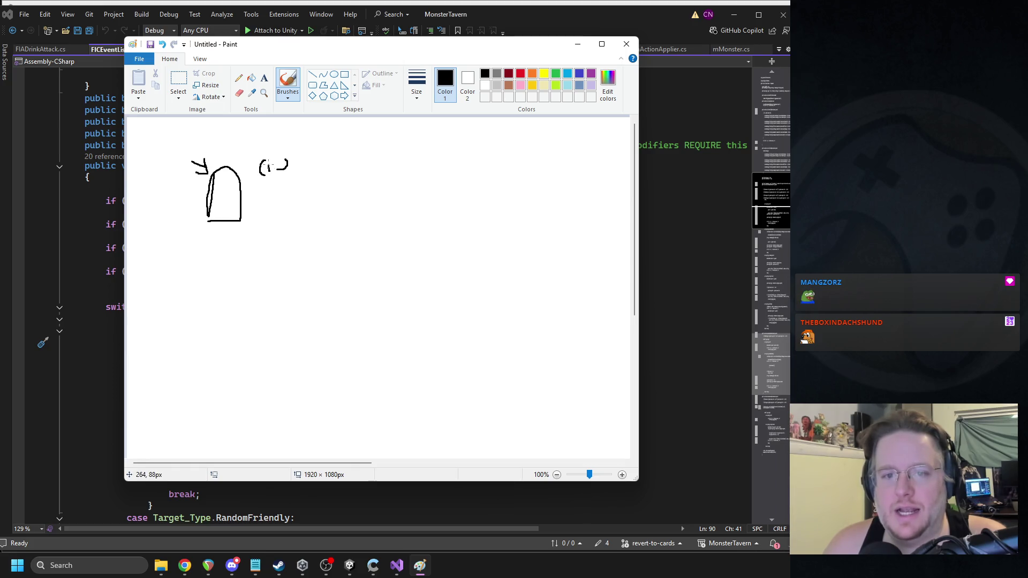
pyautogui.moveTo(273, 161); pyautogui.dragTo(274, 164)
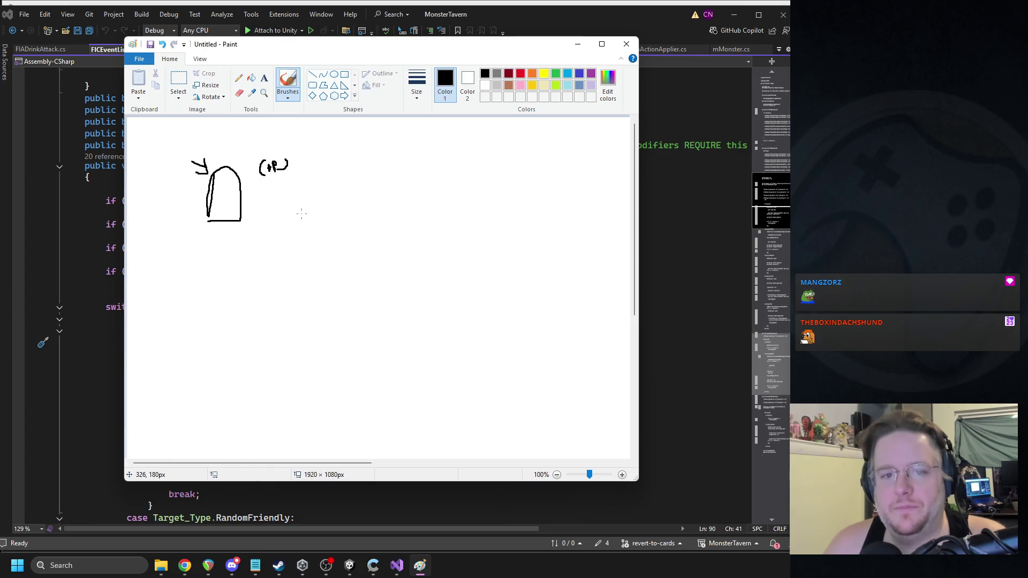
pyautogui.moveTo(284, 203)
pyautogui.mouseDown()
pyautogui.moveTo(278, 209)
pyautogui.moveTo(334, 197)
pyautogui.mouseUp()
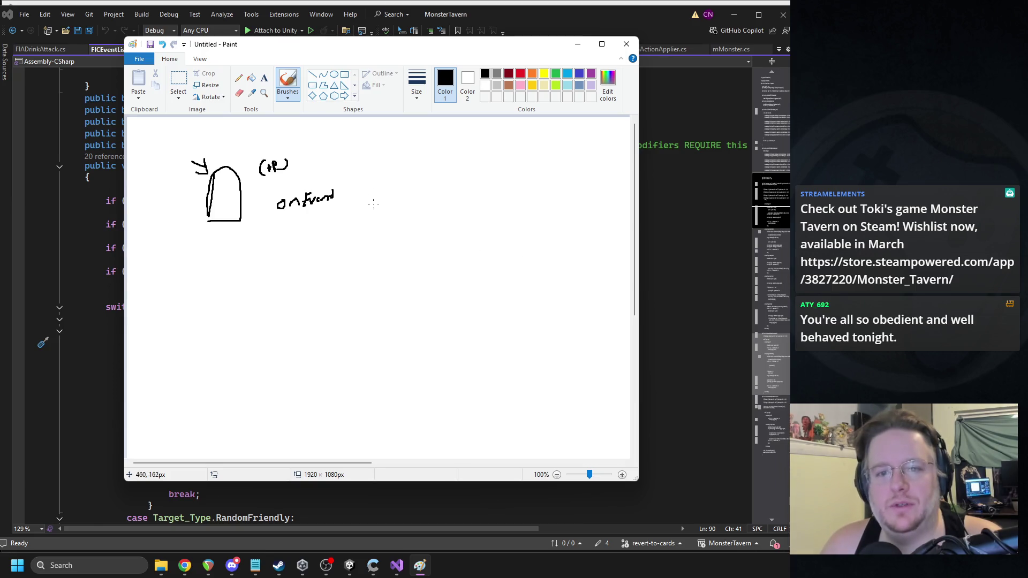
pyautogui.moveTo(343, 203)
pyautogui.mouseDown()
pyautogui.moveTo(378, 202)
pyautogui.moveTo(364, 191)
pyautogui.moveTo(371, 184)
pyautogui.mouseUp()
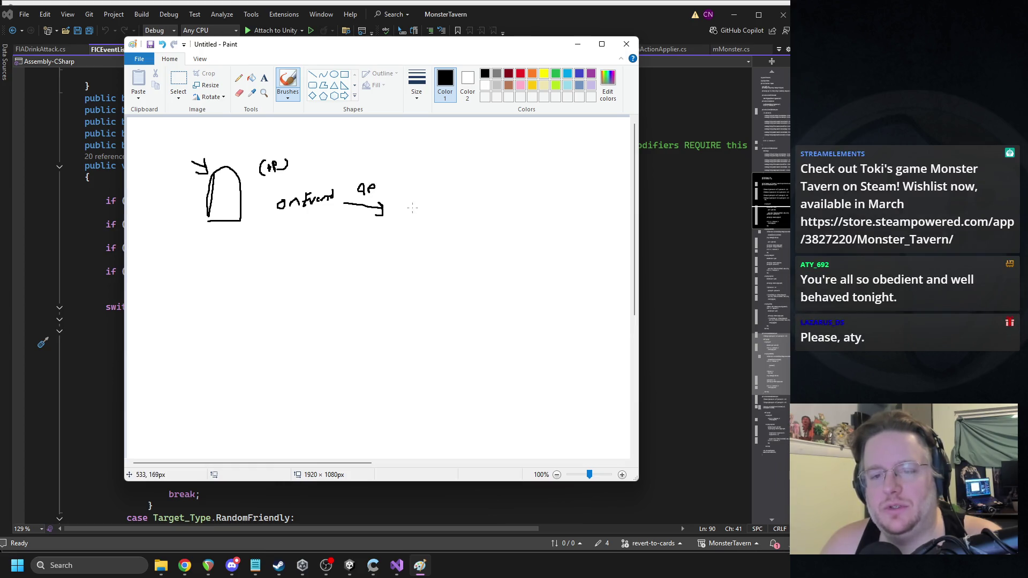
# Step: Draw an L-shaped arrow below the door and a connecting stroke near the arrow
pyautogui.moveTo(248, 248); pyautogui.dragTo(271, 279)
pyautogui.moveTo(268, 271)
pyautogui.mouseDown()
pyautogui.moveTo(258, 292)
pyautogui.moveTo(339, 279)
pyautogui.mouseUp()
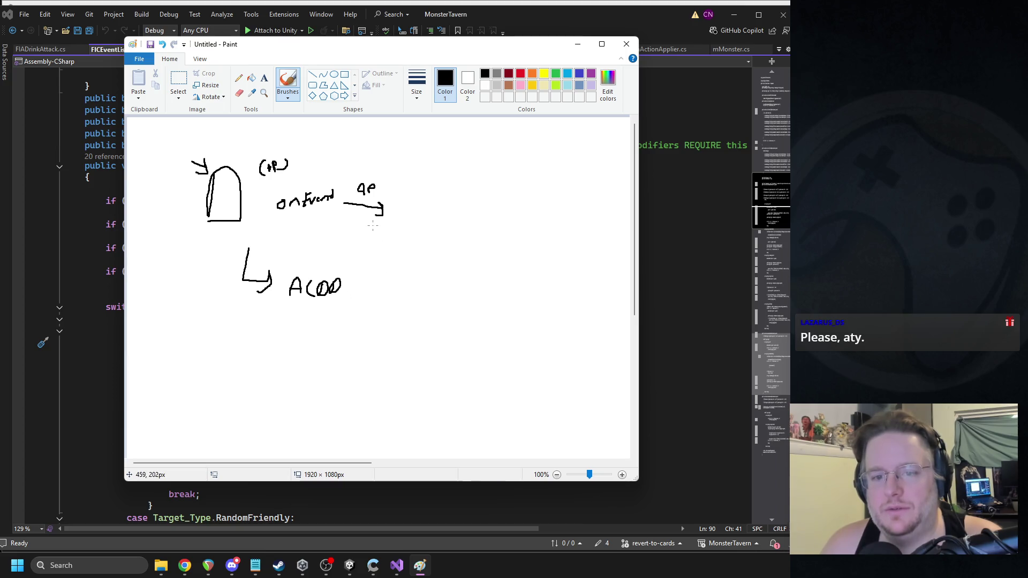
pyautogui.moveTo(377, 220); pyautogui.dragTo(342, 258)
pyautogui.hotkey('ctrl', 'z')
pyautogui.hotkey('ctrl', 'z')
pyautogui.hotkey('ctrl', 'z')
pyautogui.hotkey('ctrl', 'z')
pyautogui.hotkey('ctrl', 'y')
pyautogui.hotkey('ctrl', 'y')
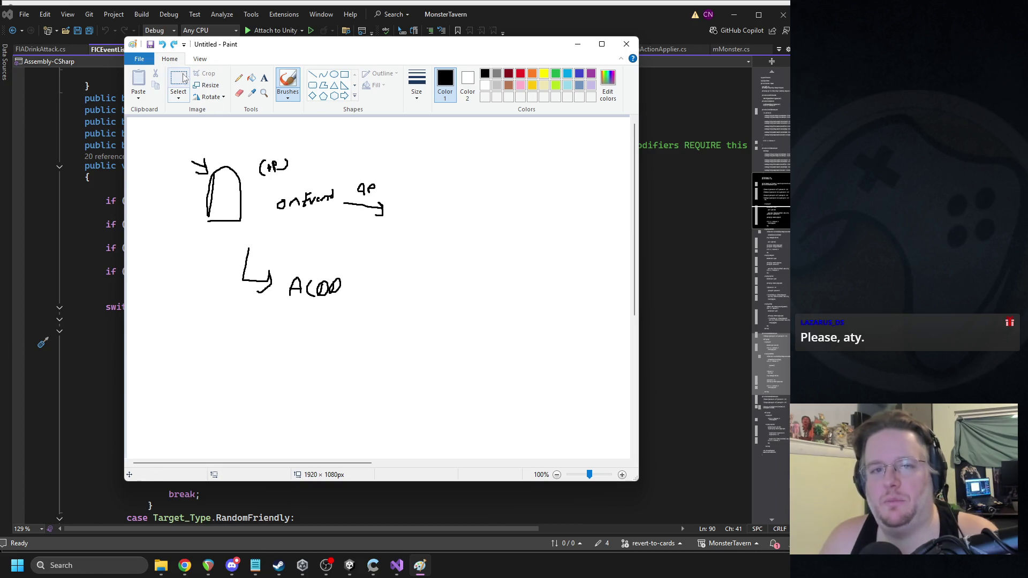
pyautogui.hotkey('ctrl', 'y')
# Step: Erase the arrow and diagonal stroke beside onEvent and redraw a curved stroke downward
pyautogui.click(180, 79)
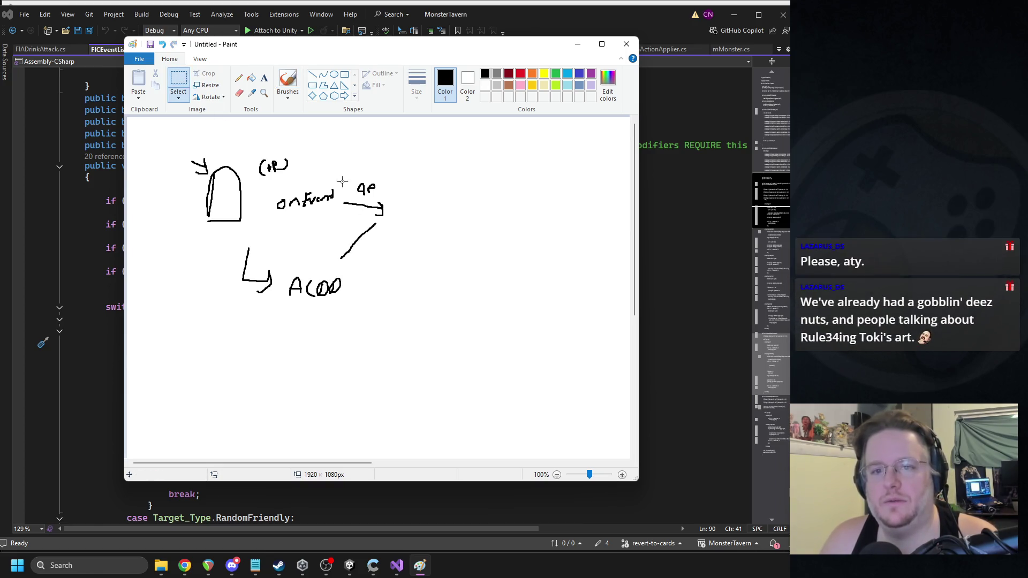
pyautogui.moveTo(396, 199); pyautogui.dragTo(339, 261)
pyautogui.press('Delete')
pyautogui.click(287, 80)
pyautogui.moveTo(336, 215); pyautogui.dragTo(321, 259)
pyautogui.hotkey('ctrl', 'z')
pyautogui.hotkey('ctrl', 'z')
pyautogui.hotkey('ctrl', 'z')
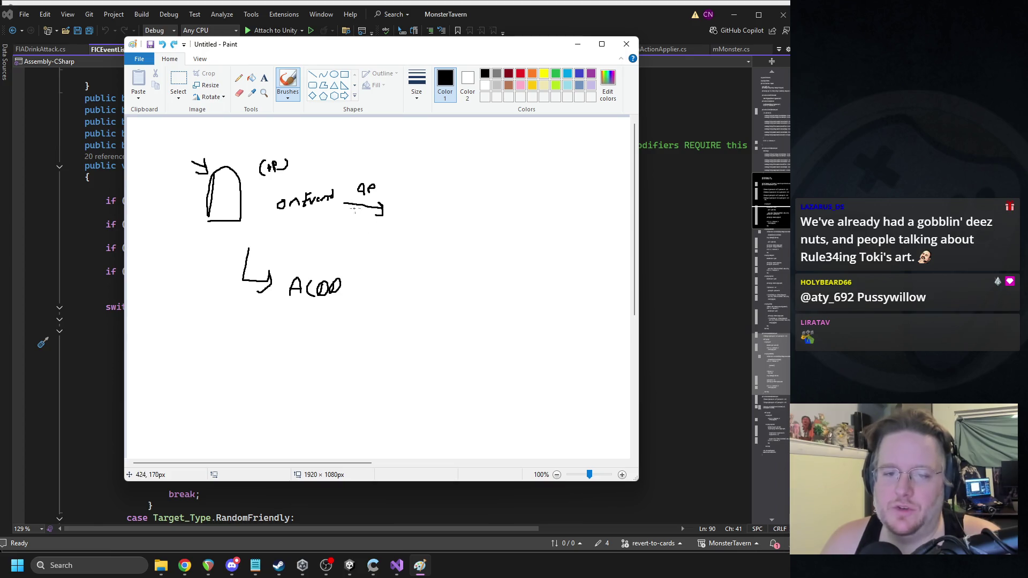
pyautogui.hotkey('ctrl', 'z')
pyautogui.hotkey('ctrl', 'y')
pyautogui.hotkey('ctrl', 'y')
pyautogui.hotkey('ctrl', 'y')
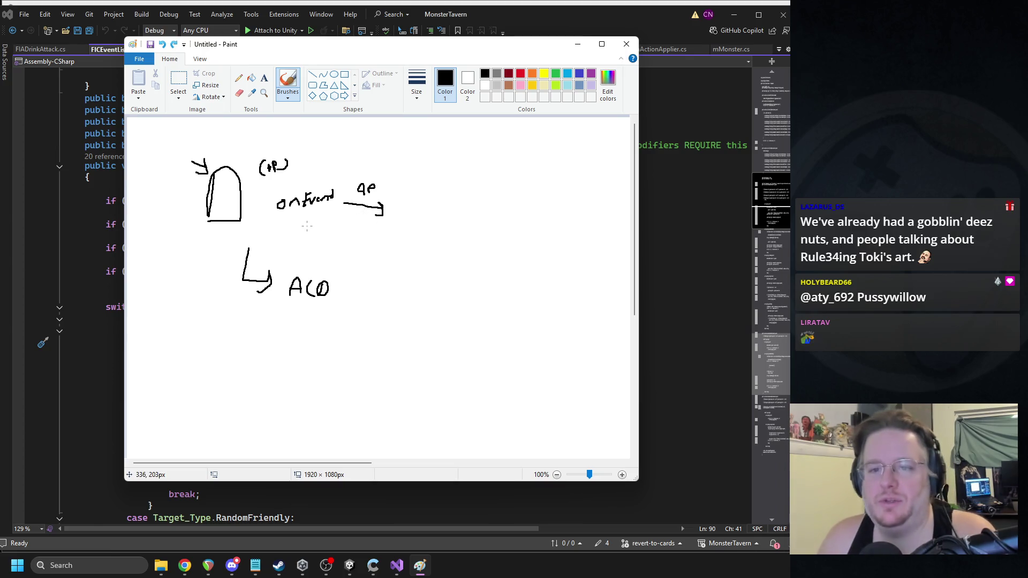
# Step: Delete the onEvent arrow and the L-shaped arrow, and move the label up beneath onEvent
pyautogui.click(178, 81)
pyautogui.moveTo(380, 200); pyautogui.dragTo(339, 259)
pyautogui.press('Delete')
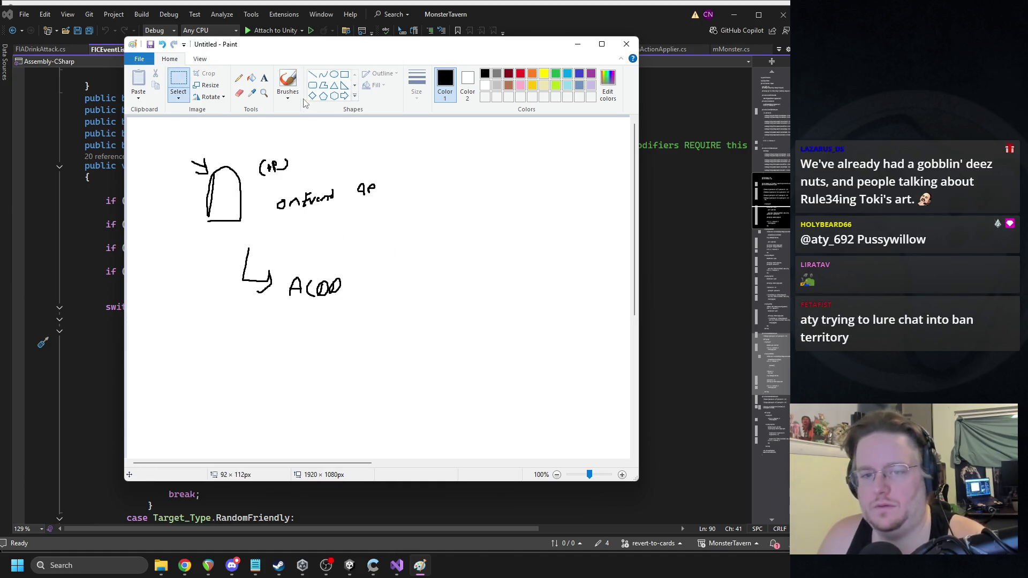
pyautogui.moveTo(279, 239); pyautogui.dragTo(239, 296)
pyautogui.press('Delete')
pyautogui.moveTo(349, 258); pyautogui.dragTo(291, 306)
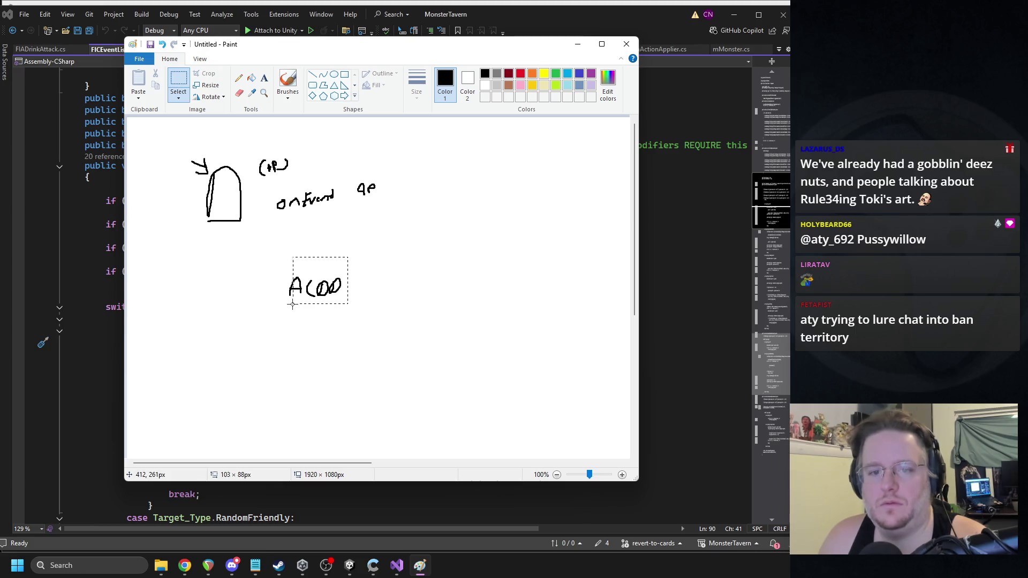
pyautogui.moveTo(367, 263)
pyautogui.mouseDown()
pyautogui.moveTo(332, 289)
pyautogui.moveTo(273, 309)
pyautogui.mouseUp()
pyautogui.moveTo(333, 279); pyautogui.dragTo(317, 244)
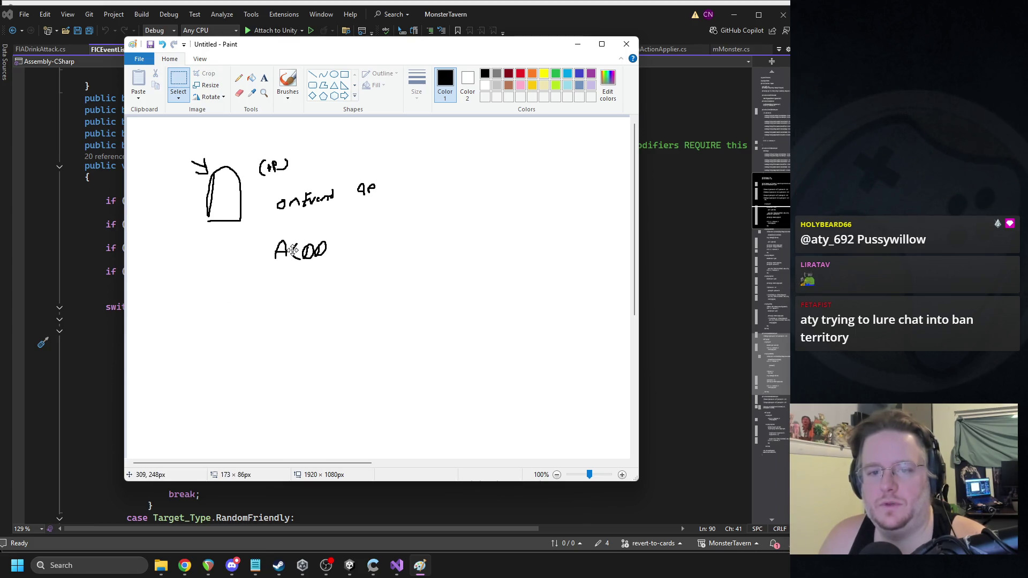
# Step: Add short strokes beside the label and onEvent, plus an arrow from the ae note down to the label
pyautogui.click(287, 80)
pyautogui.moveTo(244, 237); pyautogui.dragTo(259, 250)
pyautogui.moveTo(264, 216); pyautogui.dragTo(246, 212)
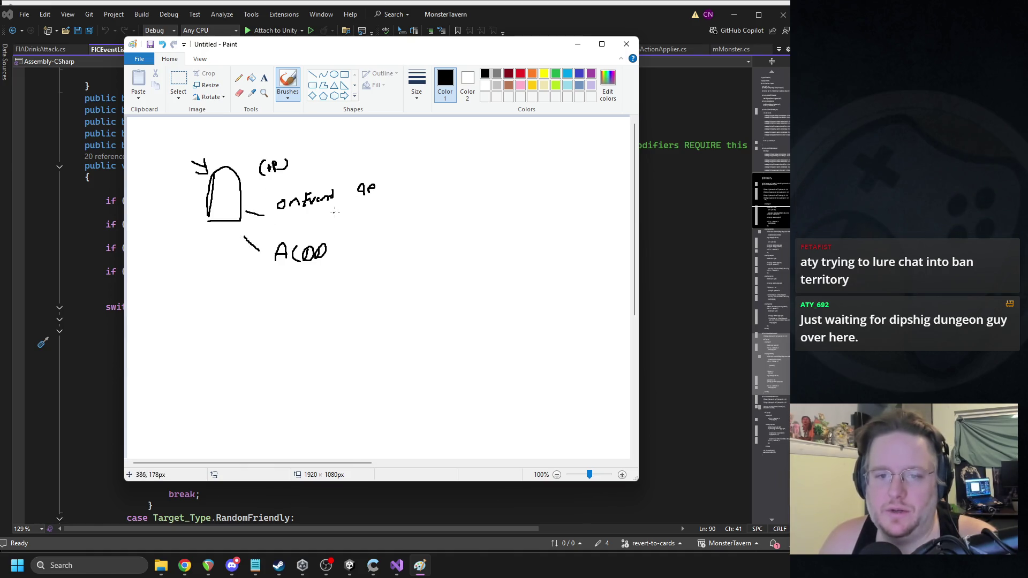
pyautogui.moveTo(362, 199); pyautogui.dragTo(337, 224)
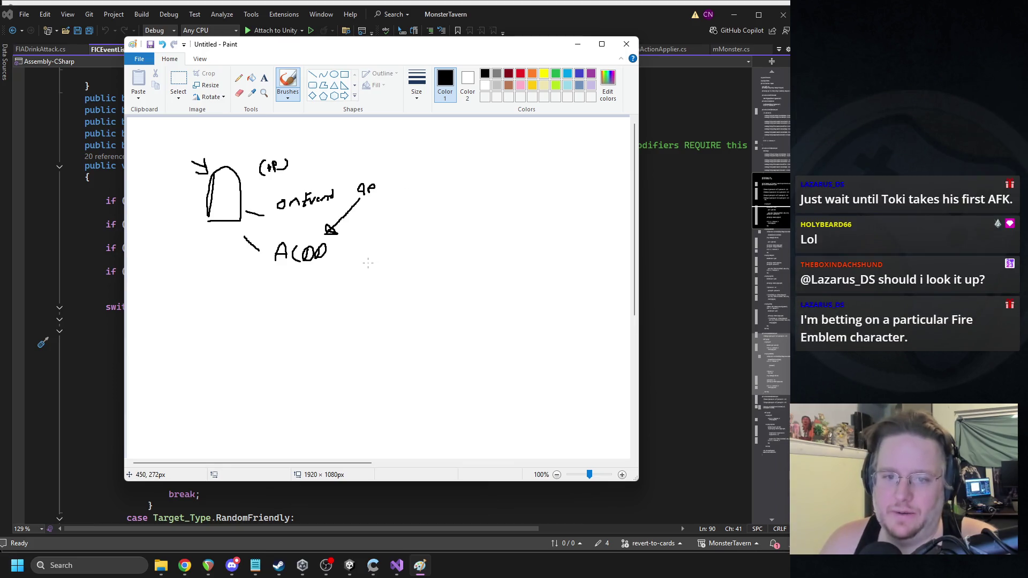
# Step: Move the whole sketch down and to the right on the canvas
pyautogui.click(178, 79)
pyautogui.moveTo(176, 140); pyautogui.dragTo(379, 276)
pyautogui.moveTo(300, 244); pyautogui.dragTo(389, 356)
pyautogui.click(368, 225)
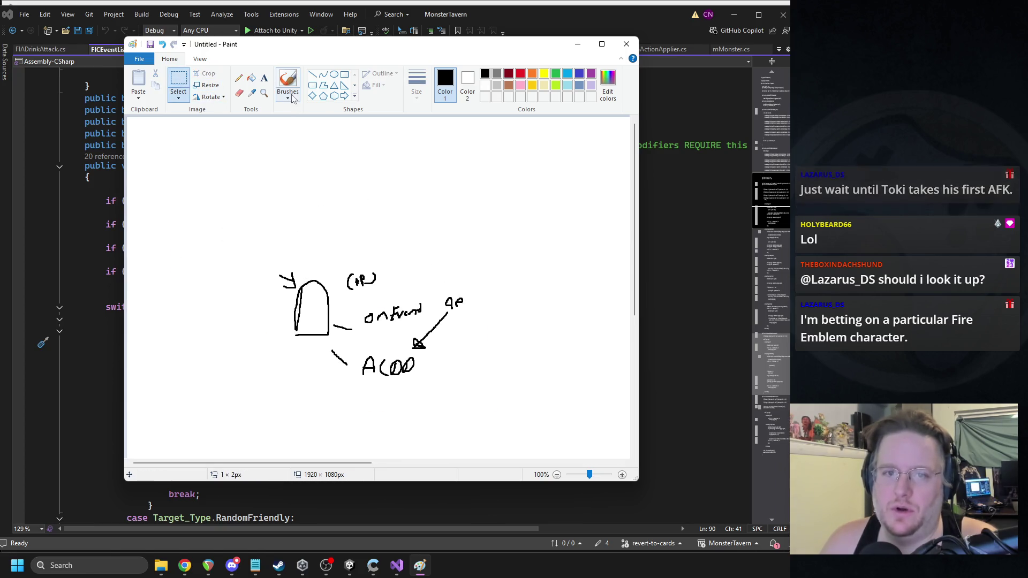
# Step: Hand-write a bracketed [Pois] label and shift it right and up
pyautogui.click(291, 95)
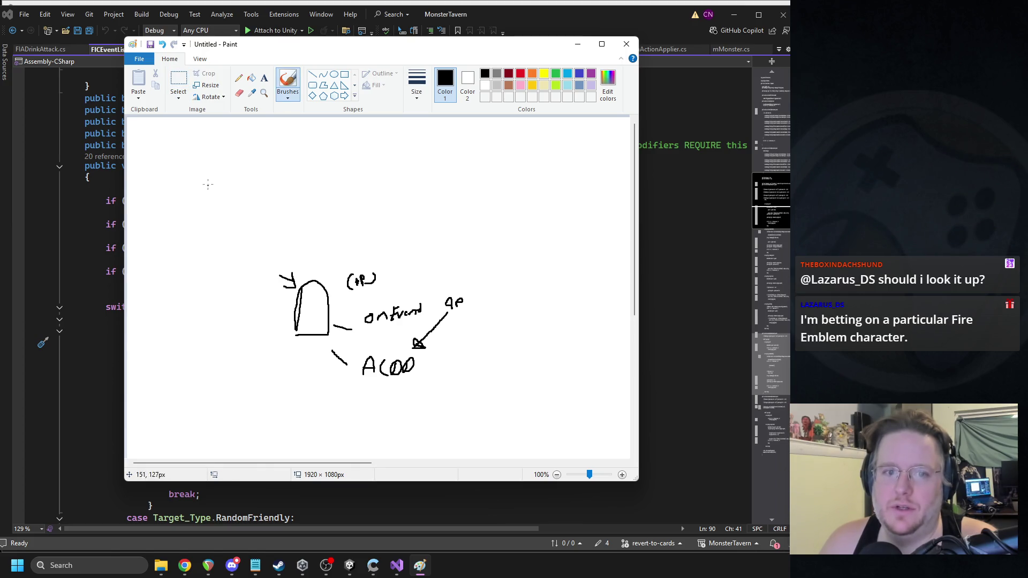
pyautogui.hotkey('ctrl', 'z')
pyautogui.moveTo(209, 184)
pyautogui.mouseDown()
pyautogui.moveTo(209, 208)
pyautogui.moveTo(210, 197)
pyautogui.moveTo(247, 211)
pyautogui.mouseUp()
pyautogui.hotkey('ctrl', 'z')
pyautogui.moveTo(203, 183)
pyautogui.mouseDown()
pyautogui.moveTo(214, 210)
pyautogui.moveTo(260, 199)
pyautogui.moveTo(245, 209)
pyautogui.mouseUp()
pyautogui.click(179, 84)
pyautogui.moveTo(275, 167)
pyautogui.mouseDown()
pyautogui.moveTo(198, 217)
pyautogui.moveTo(316, 200)
pyautogui.mouseUp()
# Step: Write the Drink label at top left, then shift Drink and Pois right and down together
pyautogui.click(282, 77)
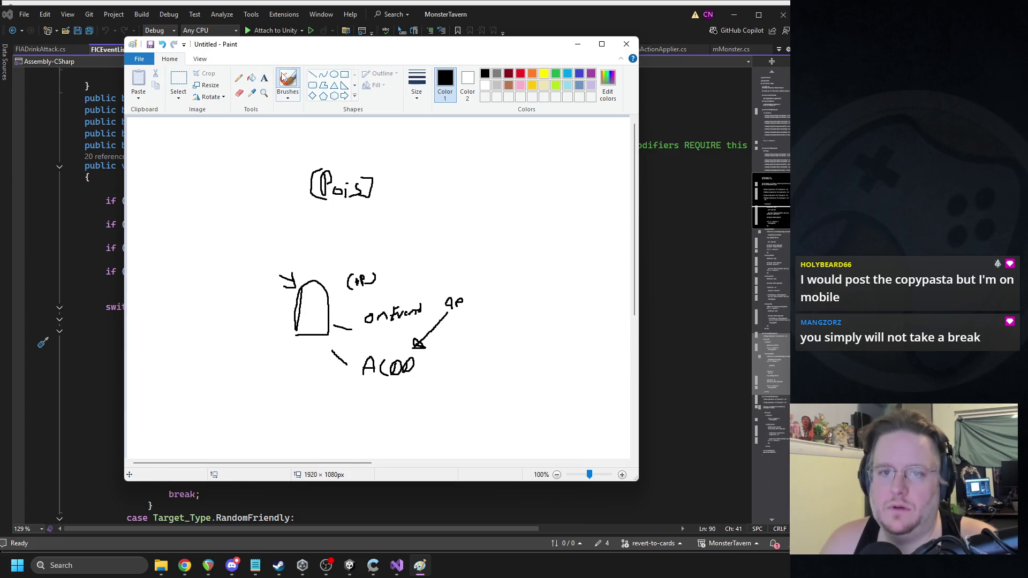
pyautogui.moveTo(204, 172)
pyautogui.mouseDown()
pyautogui.moveTo(202, 191)
pyautogui.moveTo(246, 187)
pyautogui.moveTo(184, 173)
pyautogui.mouseUp()
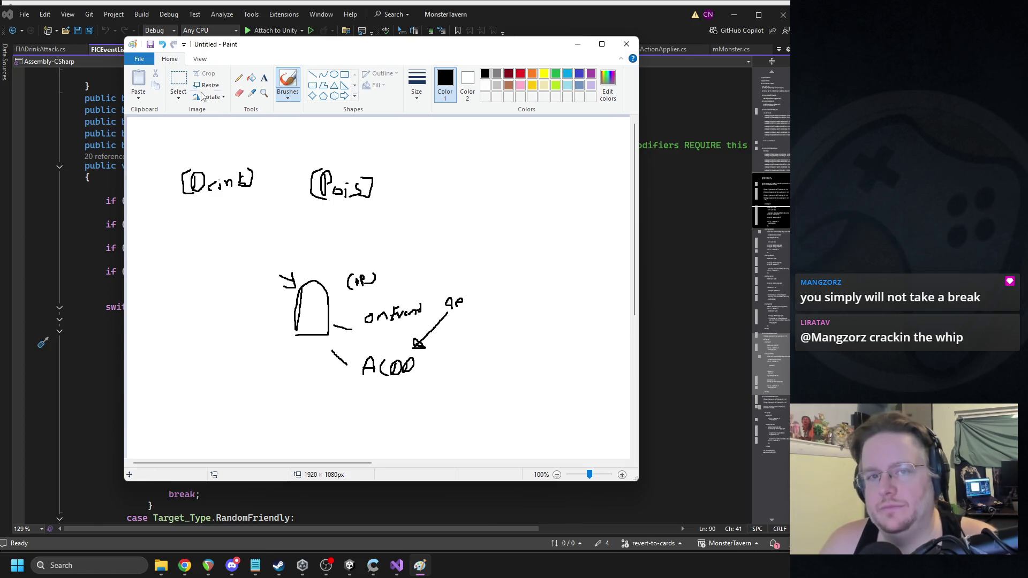
pyautogui.click(179, 83)
pyautogui.moveTo(385, 139); pyautogui.dragTo(168, 218)
pyautogui.moveTo(271, 191); pyautogui.dragTo(288, 202)
# Step: Write a bracketed Friend Trigger label to the right of Pois
pyautogui.click(291, 80)
pyautogui.moveTo(462, 186)
pyautogui.mouseDown()
pyautogui.moveTo(447, 199)
pyautogui.moveTo(459, 206)
pyautogui.moveTo(478, 190)
pyautogui.moveTo(506, 204)
pyautogui.moveTo(515, 186)
pyautogui.moveTo(527, 201)
pyautogui.moveTo(533, 188)
pyautogui.mouseUp()
pyautogui.moveTo(534, 199)
pyautogui.mouseDown()
pyautogui.moveTo(534, 190)
pyautogui.moveTo(545, 207)
pyautogui.moveTo(572, 199)
pyautogui.moveTo(575, 210)
pyautogui.mouseUp()
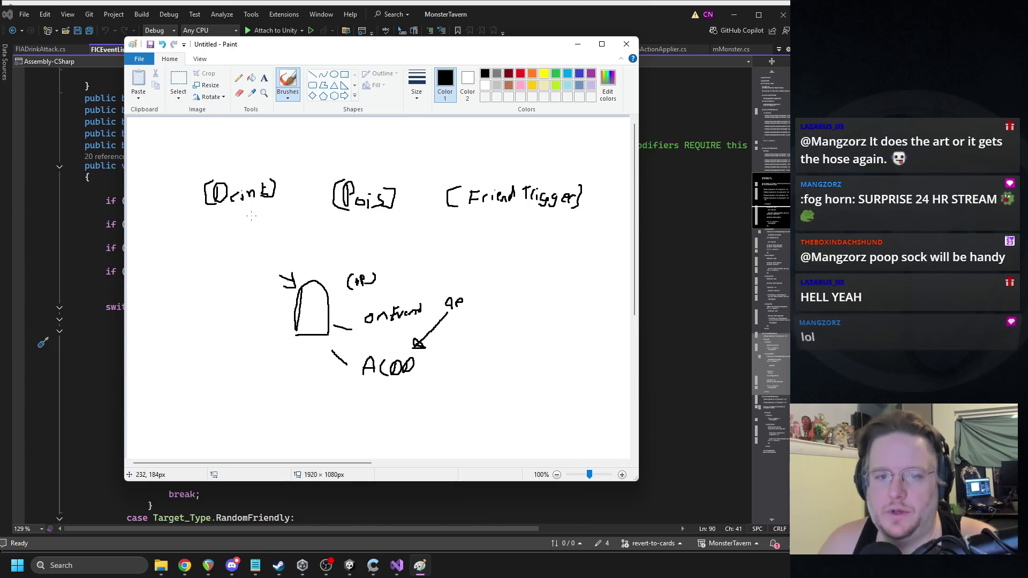
# Step: Draw lines from Drink, Pois and Friend Trigger down to the door figure, plus a leader off Drink
pyautogui.moveTo(250, 215); pyautogui.dragTo(294, 278)
pyautogui.moveTo(328, 218); pyautogui.dragTo(279, 265)
pyautogui.moveTo(452, 216); pyautogui.dragTo(281, 263)
pyautogui.moveTo(201, 211); pyautogui.dragTo(193, 228)
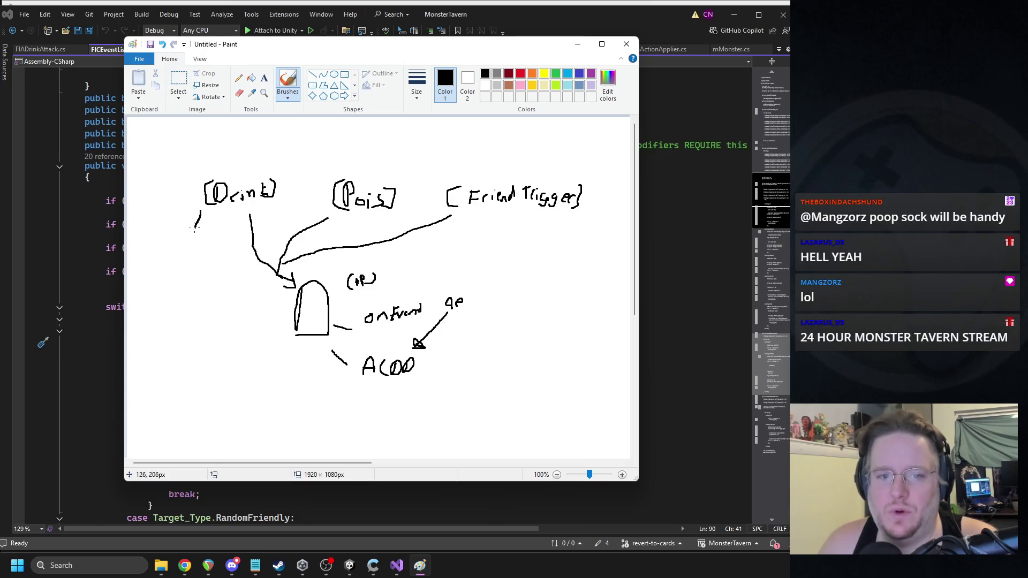
pyautogui.click(264, 78)
pyautogui.click(174, 241)
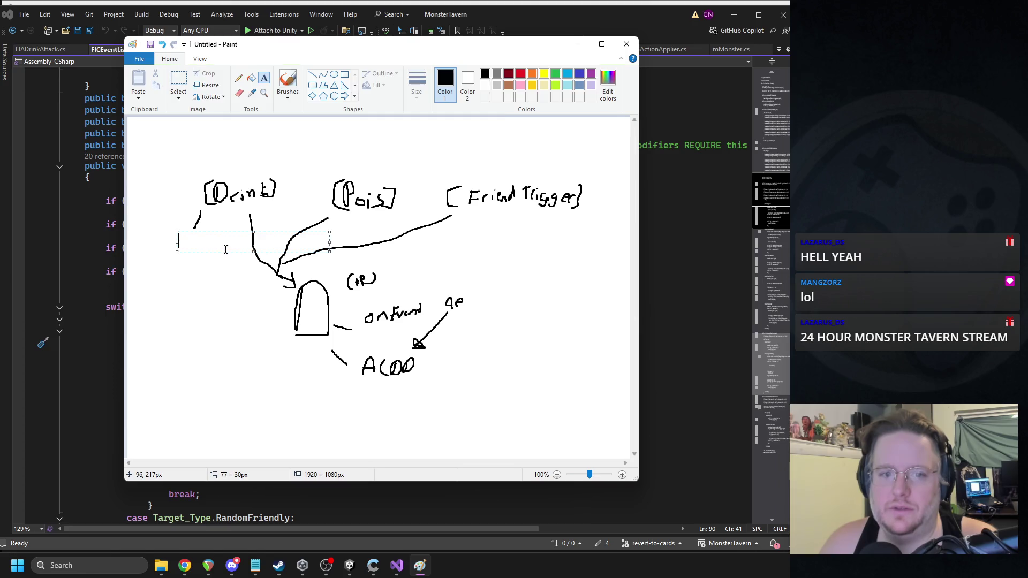
# Step: Add the two-line typed label 'Attack Action' below Drink
pyautogui.write('Atack')
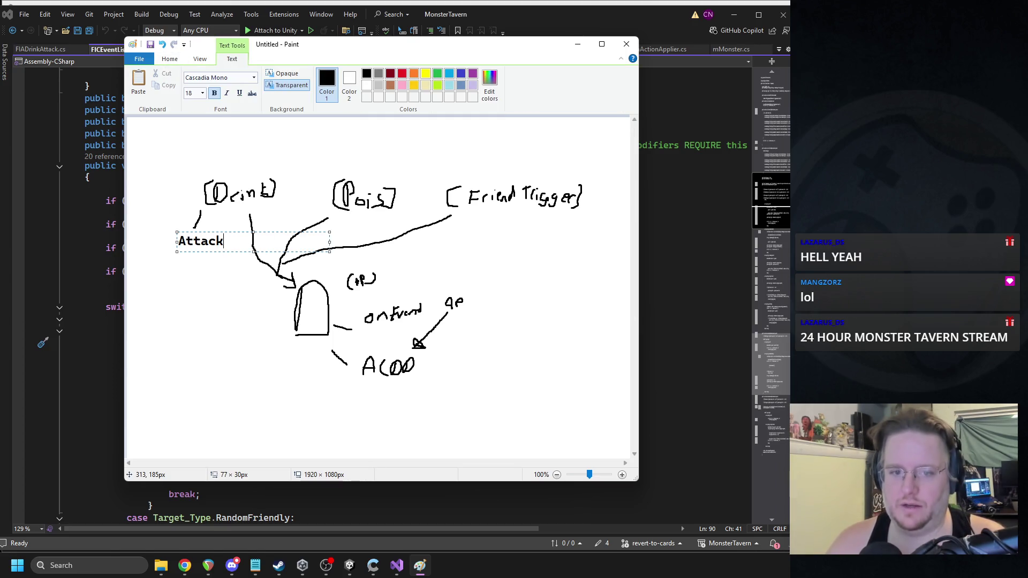
pyautogui.press('Return')
pyautogui.write('Action')
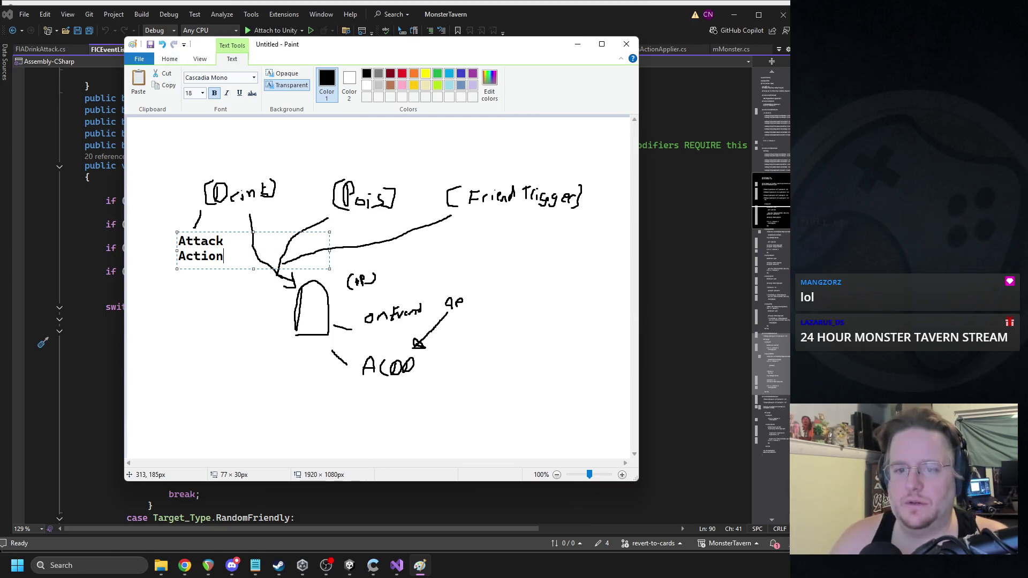
pyautogui.click(551, 169)
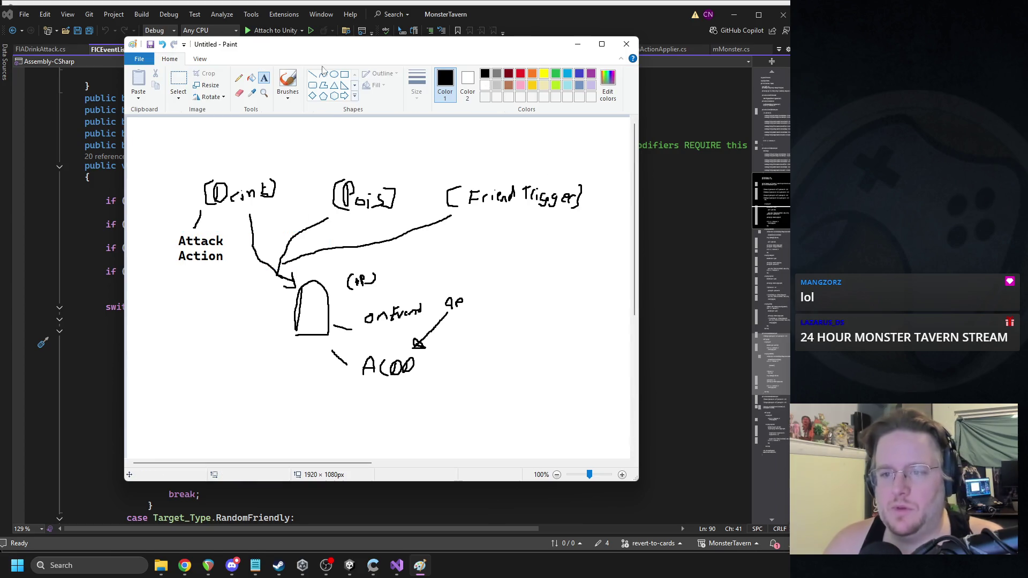
pyautogui.click(284, 81)
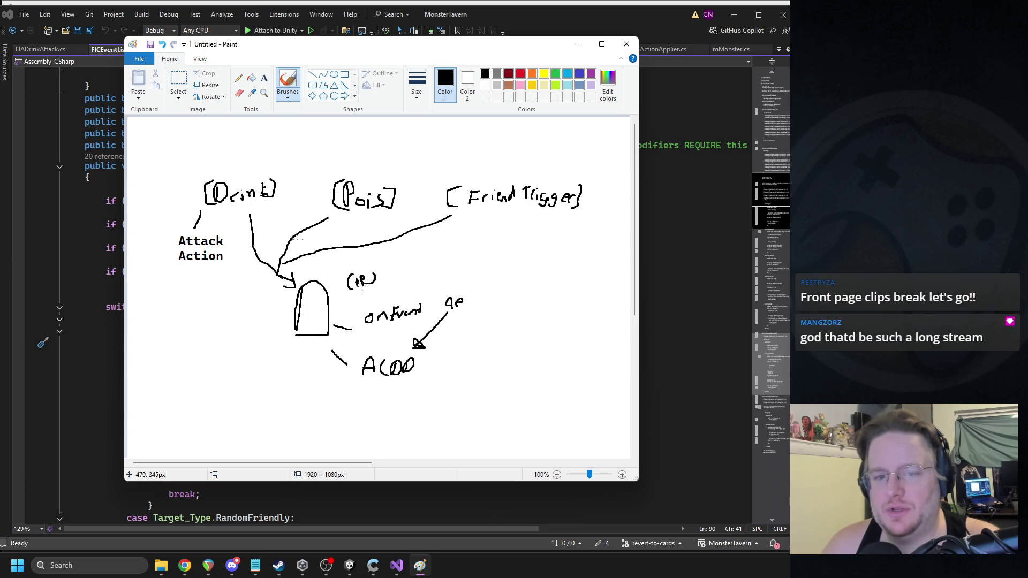
# Step: Draw a short leader stroke above onEvent and label it 'New Action'
pyautogui.click(264, 78)
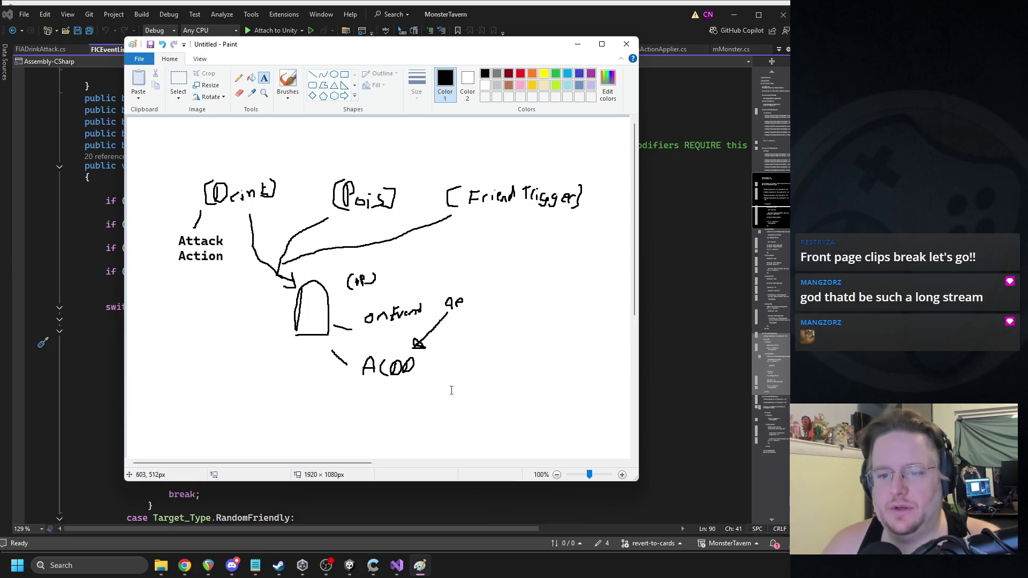
pyautogui.click(178, 81)
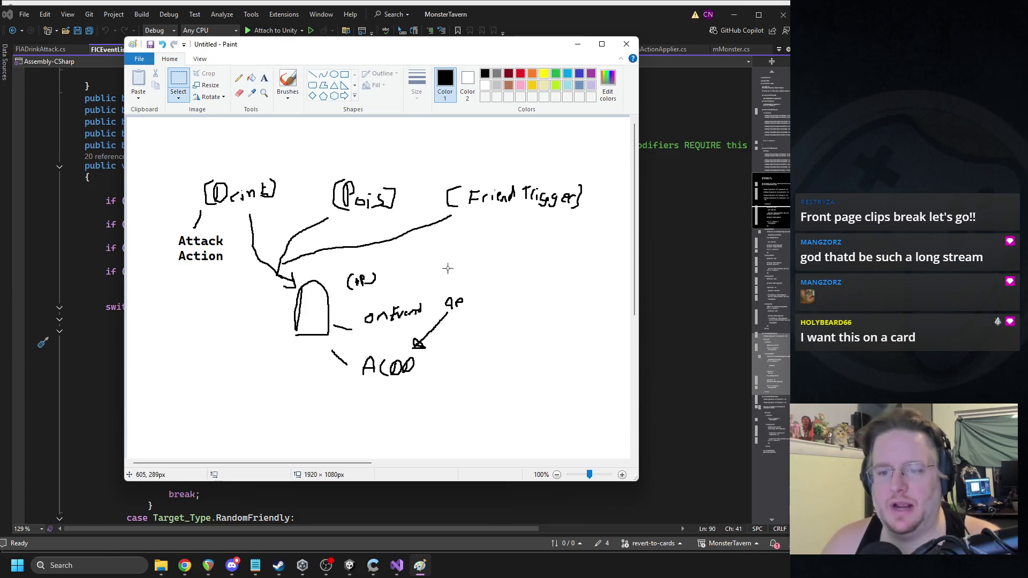
pyautogui.click(288, 83)
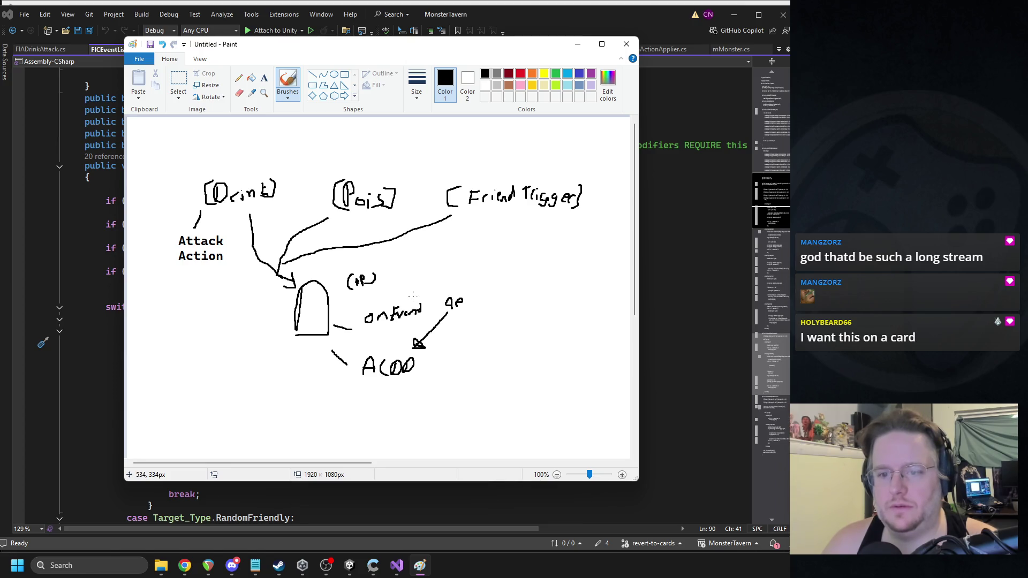
pyautogui.moveTo(407, 297); pyautogui.dragTo(414, 284)
pyautogui.click(264, 77)
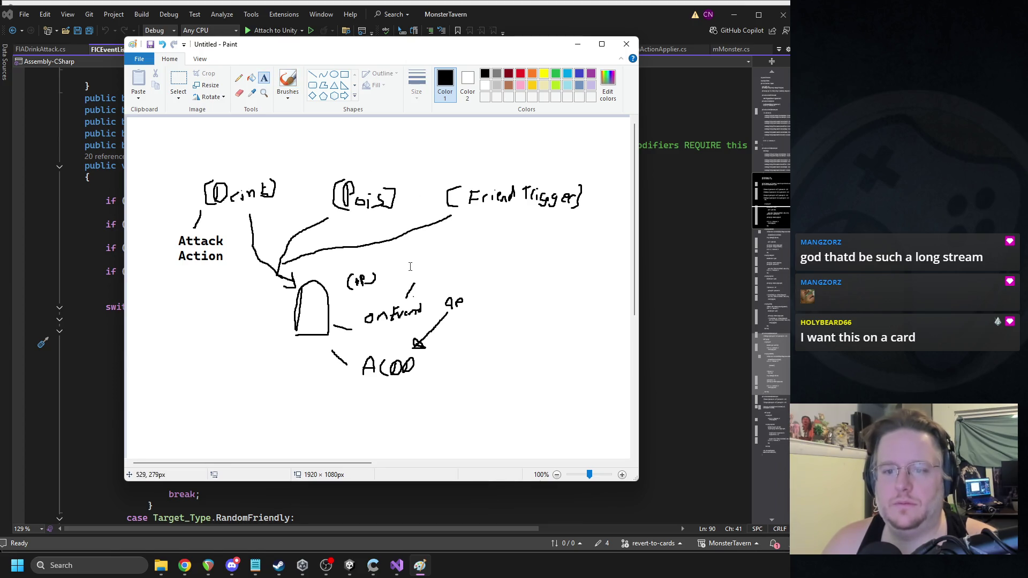
pyautogui.click(411, 266)
pyautogui.write('New Action')
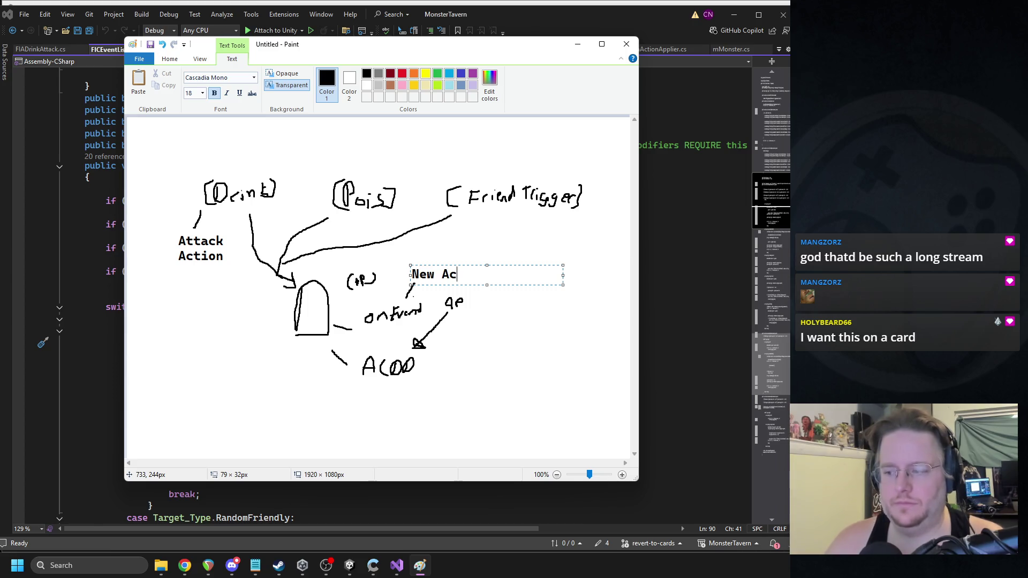
pyautogui.click(461, 393)
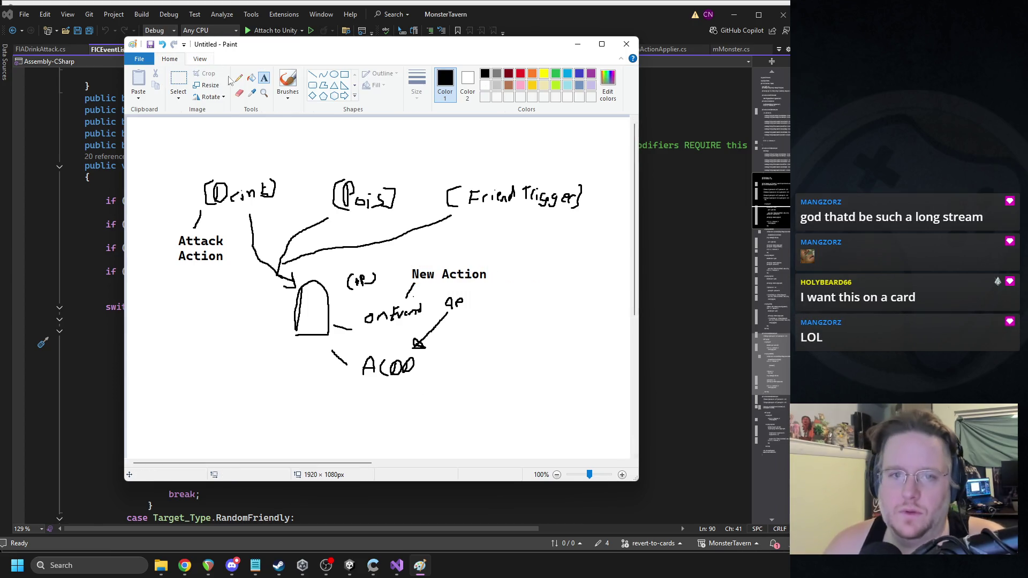
pyautogui.click(288, 81)
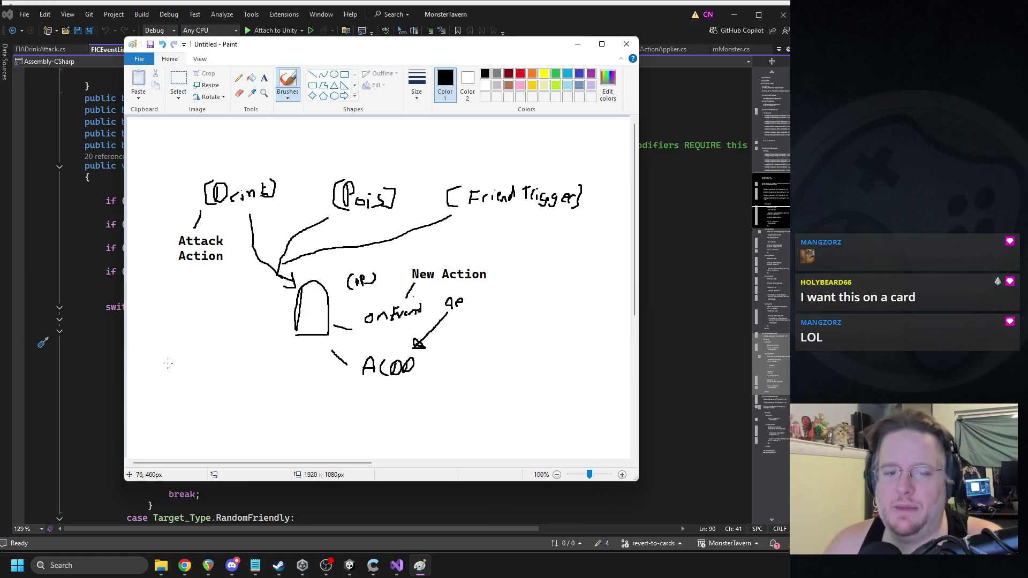
# Step: Sketch a box in the lower left of the canvas labelled 'Action Sequence'
pyautogui.moveTo(160, 376)
pyautogui.mouseDown()
pyautogui.moveTo(229, 394)
pyautogui.moveTo(161, 375)
pyautogui.mouseUp()
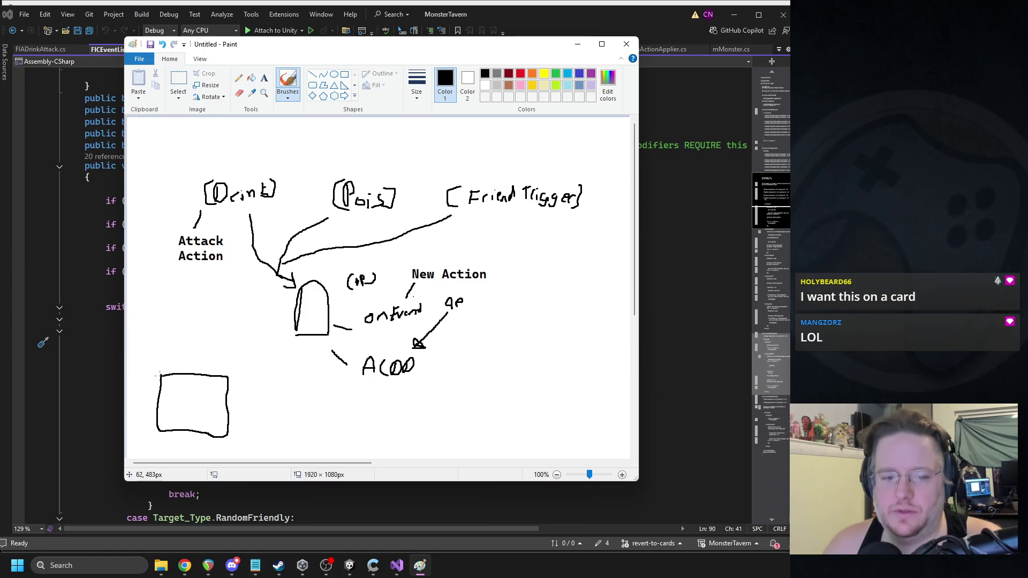
pyautogui.click(263, 80)
pyautogui.click(166, 349)
pyautogui.write('Action')
pyautogui.press('Return')
pyautogui.write('Sequence')
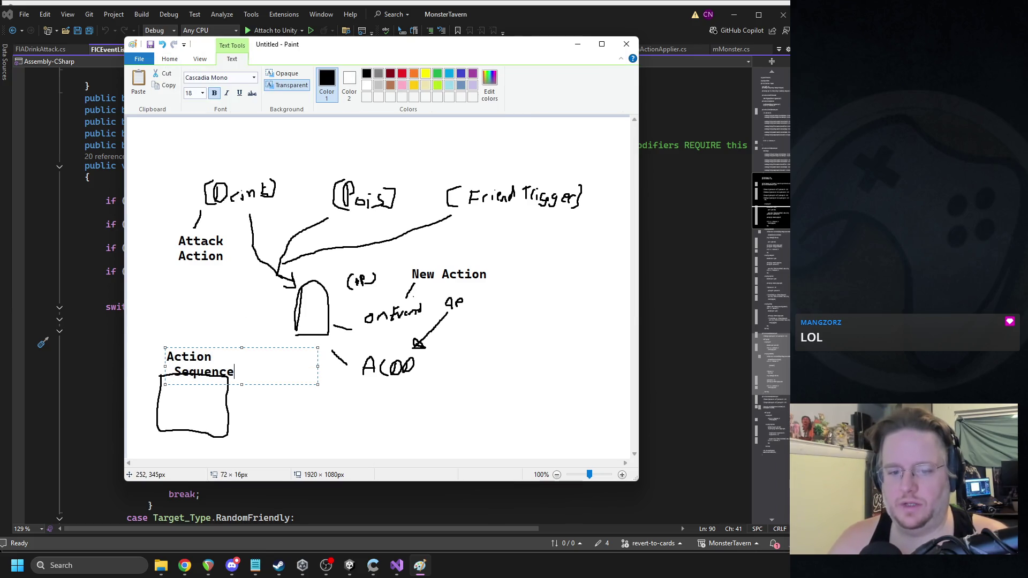
pyautogui.moveTo(269, 347); pyautogui.dragTo(270, 337)
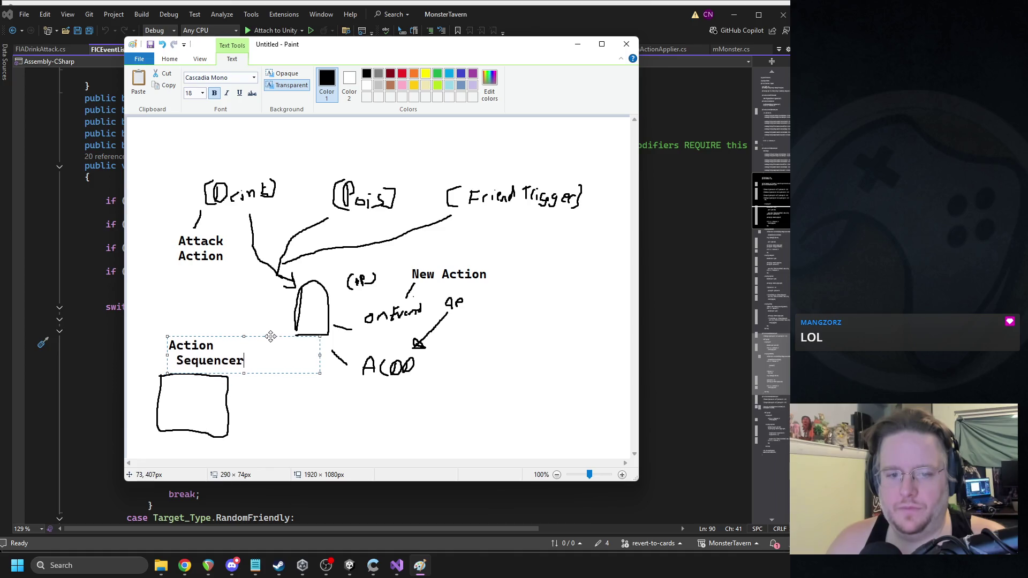
pyautogui.click(203, 290)
# Step: Draw arrows into the sequencer box and tick the Pois and Friend Trigger labels
pyautogui.moveTo(169, 266)
pyautogui.mouseDown()
pyautogui.moveTo(132, 343)
pyautogui.moveTo(184, 401)
pyautogui.moveTo(183, 388)
pyautogui.moveTo(199, 399)
pyautogui.moveTo(236, 389)
pyautogui.moveTo(223, 395)
pyautogui.mouseUp()
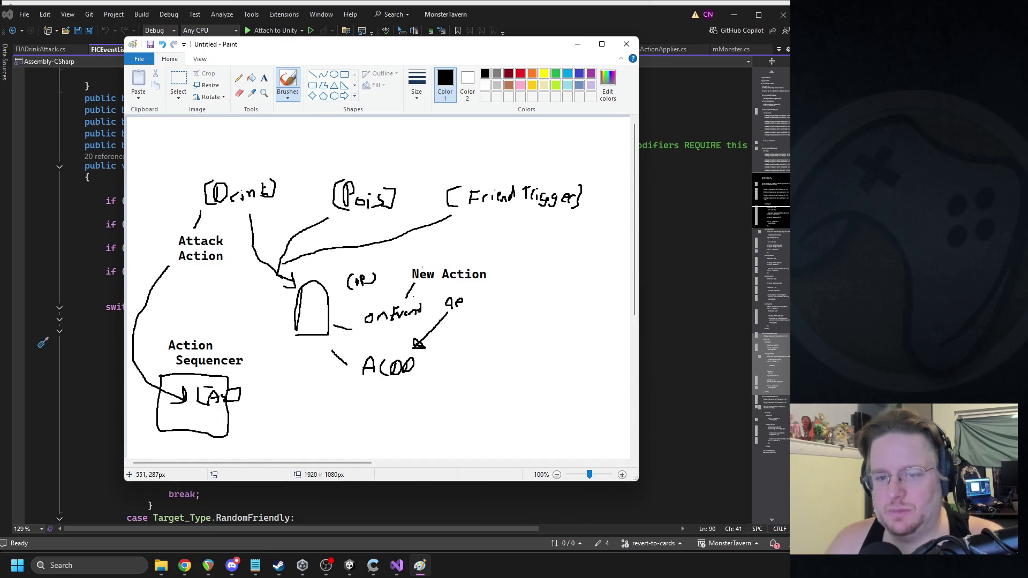
pyautogui.moveTo(503, 277)
pyautogui.mouseDown()
pyautogui.moveTo(519, 417)
pyautogui.moveTo(181, 457)
pyautogui.moveTo(195, 412)
pyautogui.mouseUp()
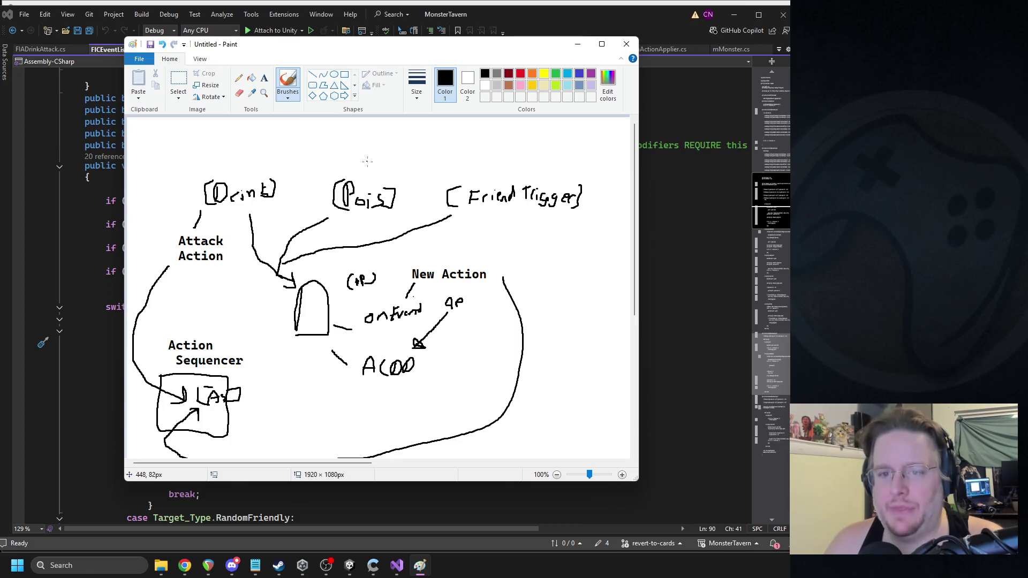
pyautogui.moveTo(362, 167); pyautogui.dragTo(378, 160)
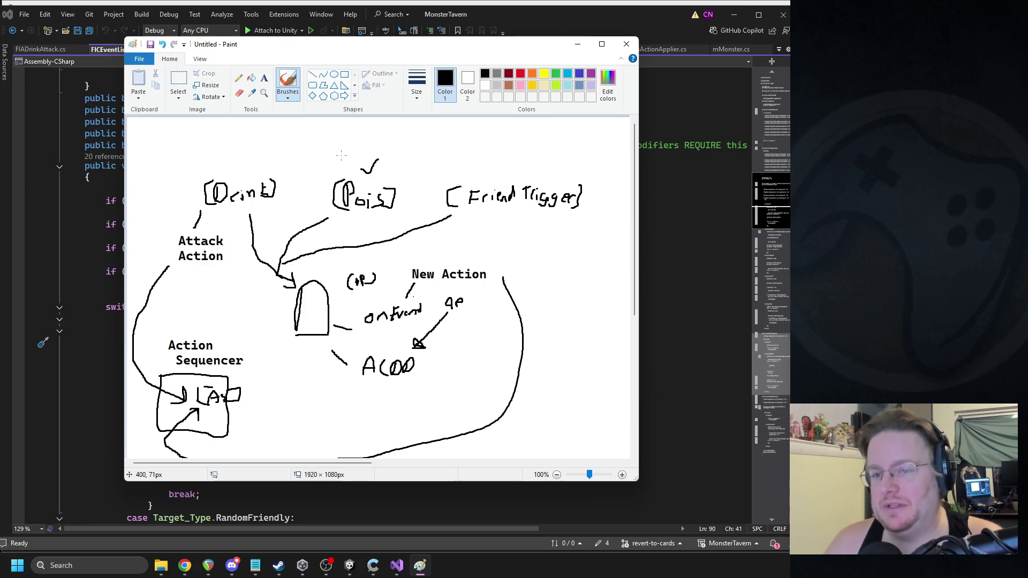
pyautogui.moveTo(530, 161); pyautogui.dragTo(516, 167)
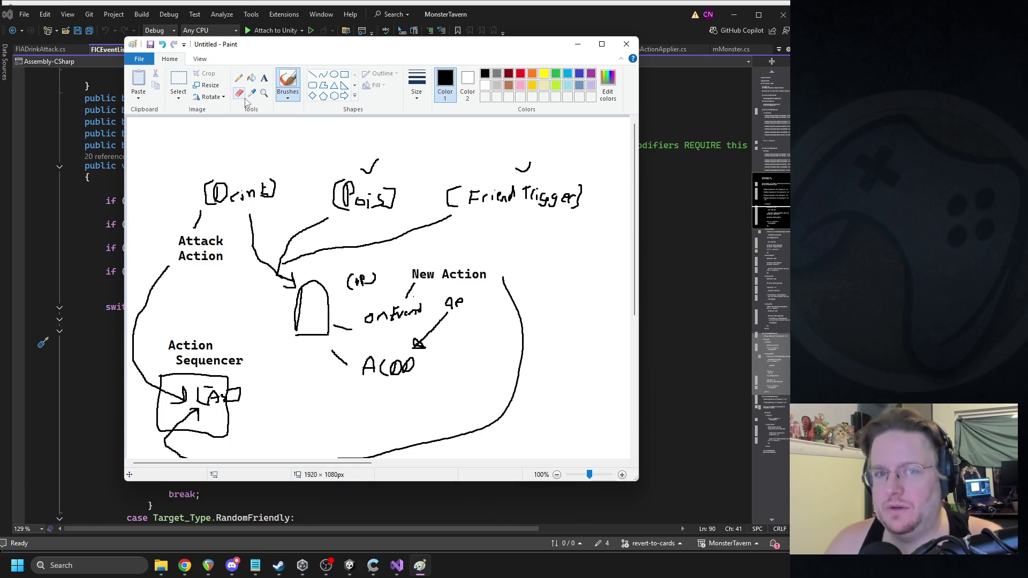
# Step: Undo the checkmarks, sequencer box and action labels, then close the sketch unsaved
pyautogui.hotkey('ctrl', 'z')
pyautogui.hotkey('ctrl', 'z')
pyautogui.hotkey('ctrl', 'z')
pyautogui.hotkey('ctrl', 'z')
pyautogui.hotkey('ctrl', 'z')
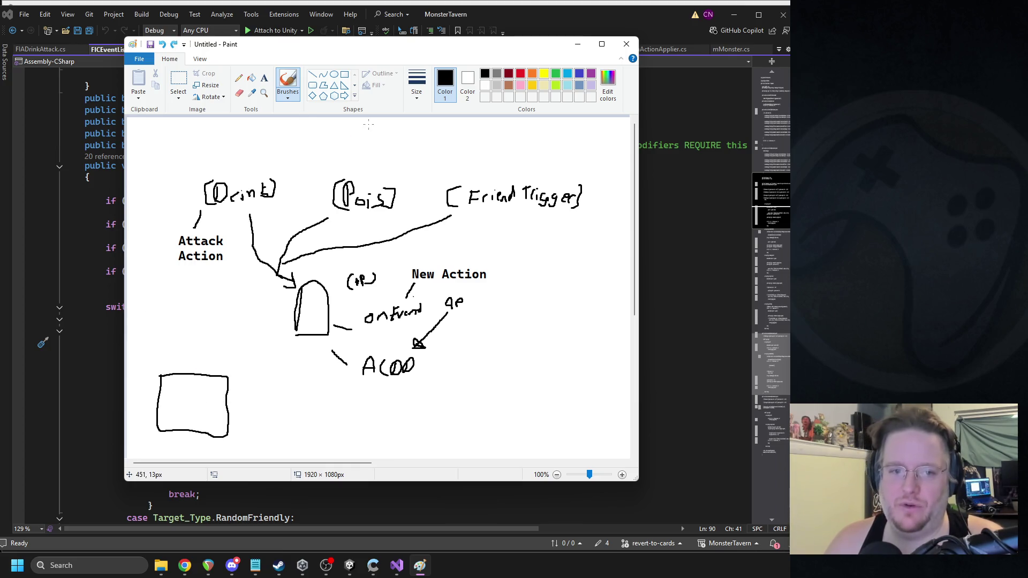
pyautogui.hotkey('ctrl', 'z')
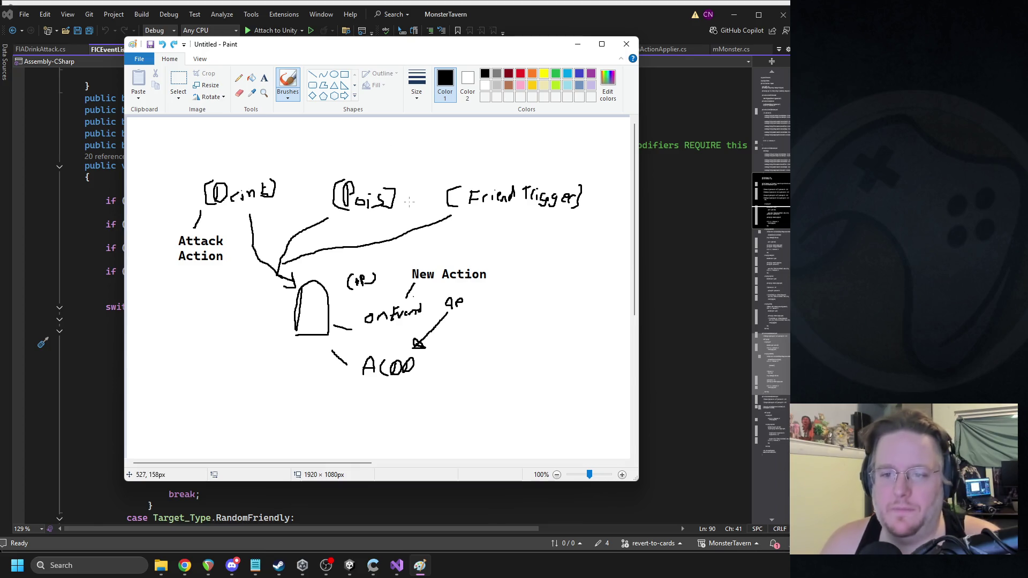
pyautogui.hotkey('ctrl', 'z')
pyautogui.hotkey('ctrl', 'z')
pyautogui.hotkey('ctrl', 'z')
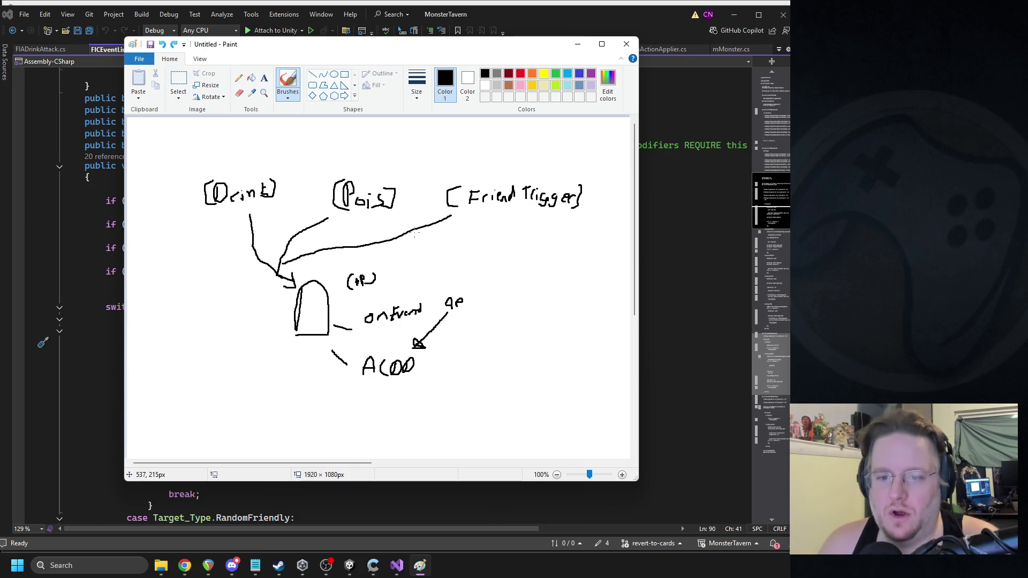
pyautogui.click(418, 266)
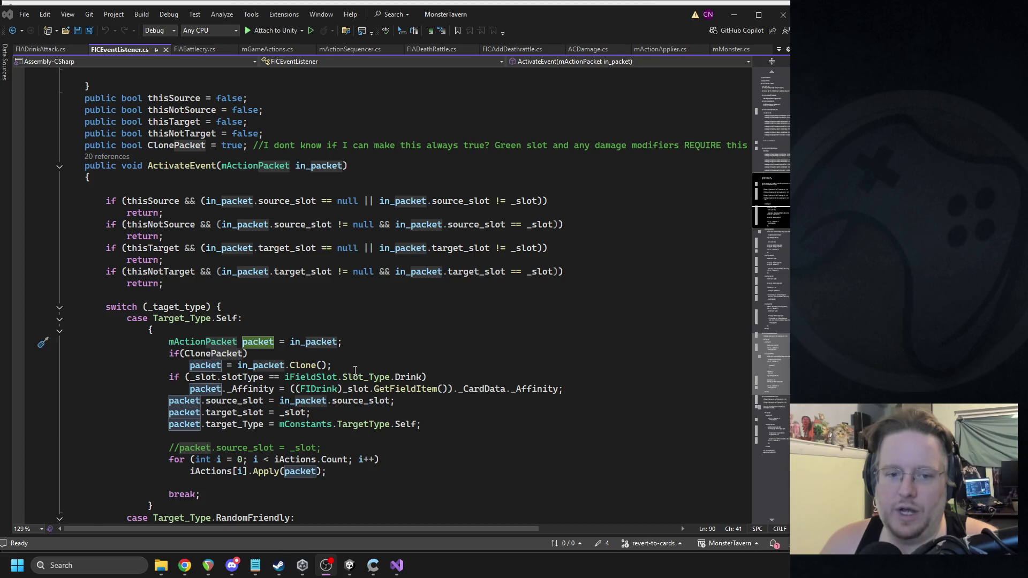
# Step: Search the Unity Project for 'status' and open the iStatusEffect script in Visual Studio
pyautogui.scroll(2, 331, 358)
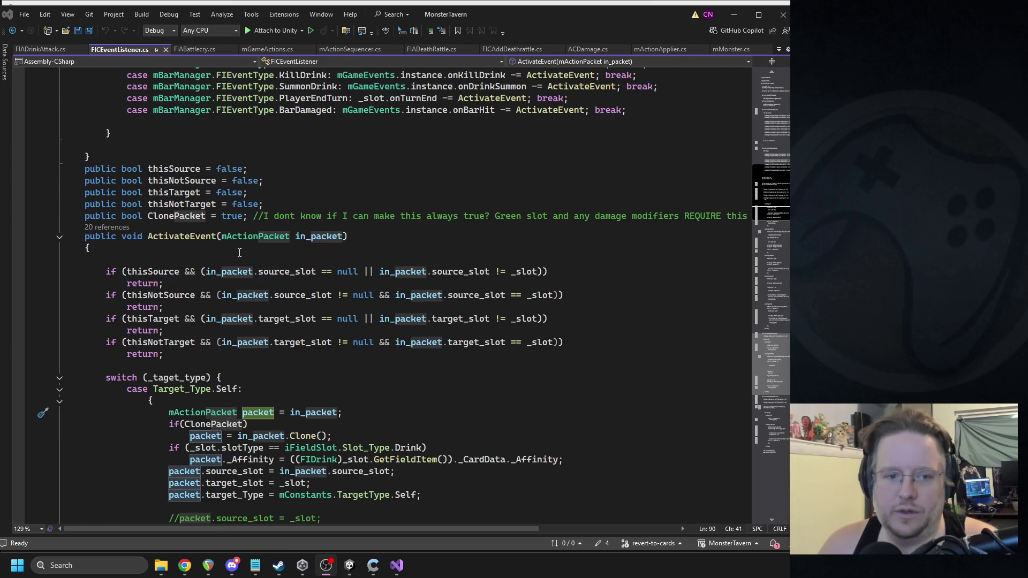
pyautogui.scroll(4, 241, 255)
pyautogui.scroll(3, 234, 251)
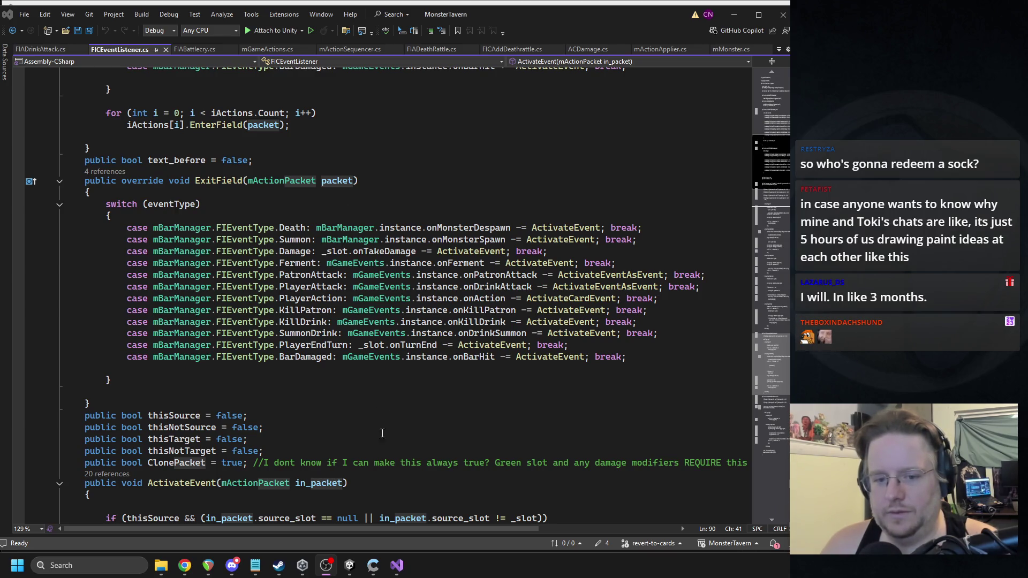
pyautogui.click(350, 565)
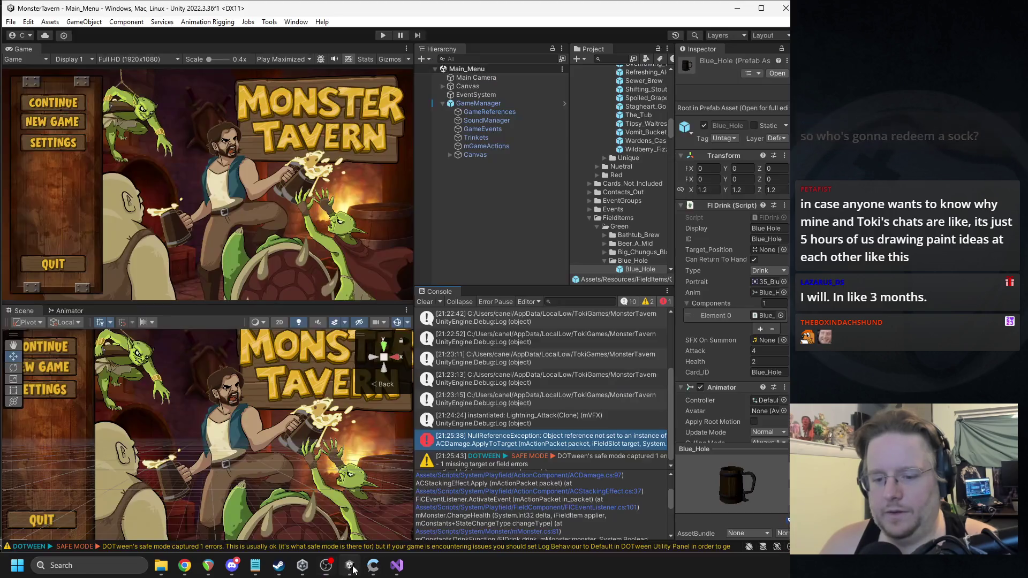
pyautogui.click(615, 60)
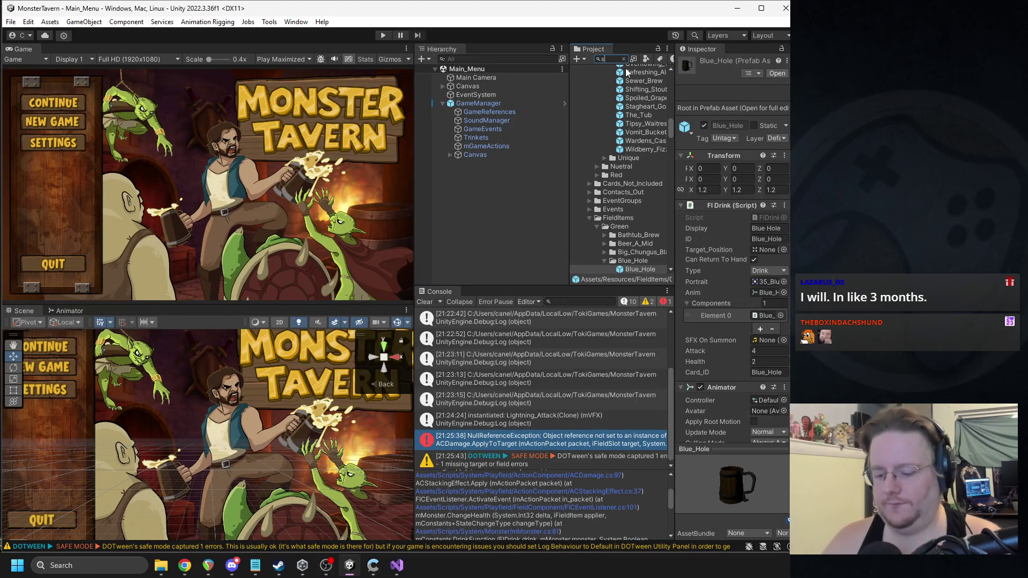
pyautogui.write('status')
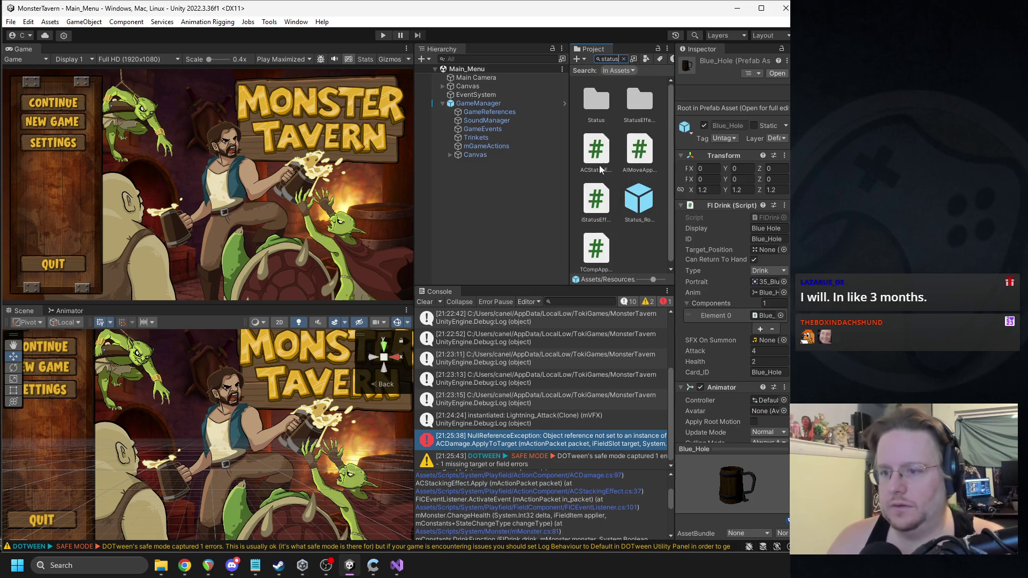
pyautogui.doubleClick(599, 196)
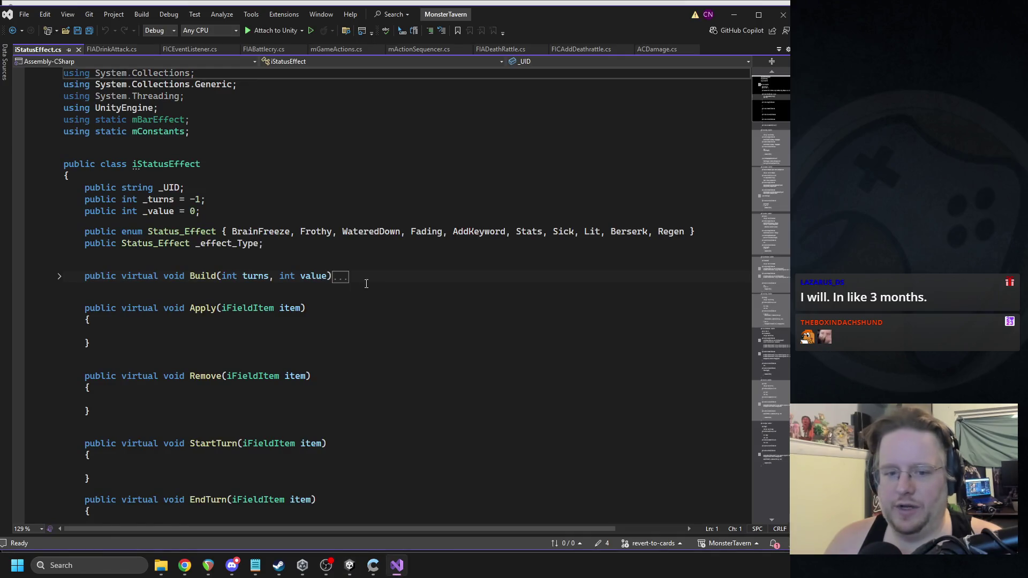
# Step: Collapse the SEStatsForDuration class and select the three stat-packet lines in SESick's StartTurn
pyautogui.scroll(-6, 352, 270)
pyautogui.scroll(-14, 352, 270)
pyautogui.scroll(3, 50, 154)
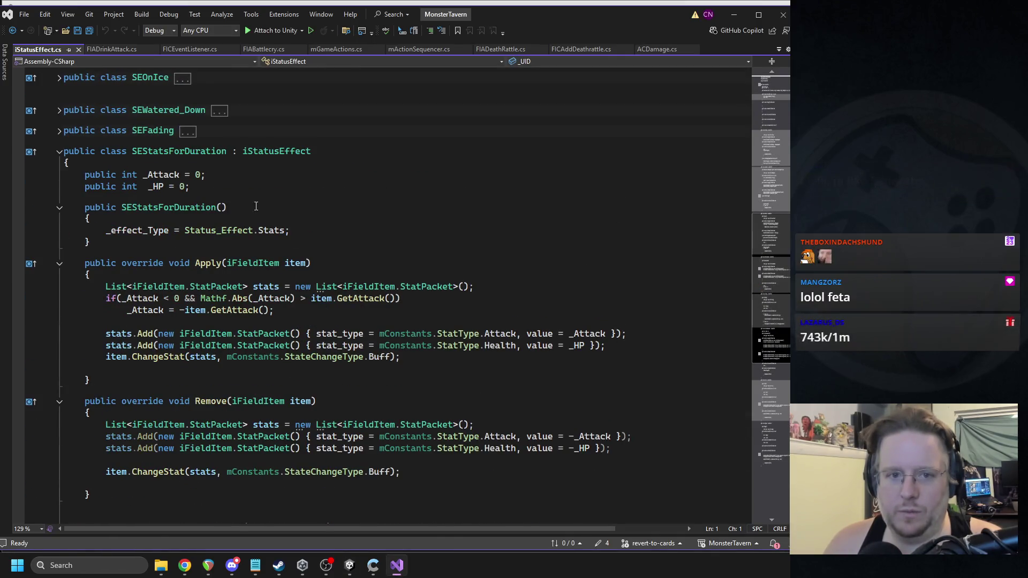
pyautogui.click(58, 152)
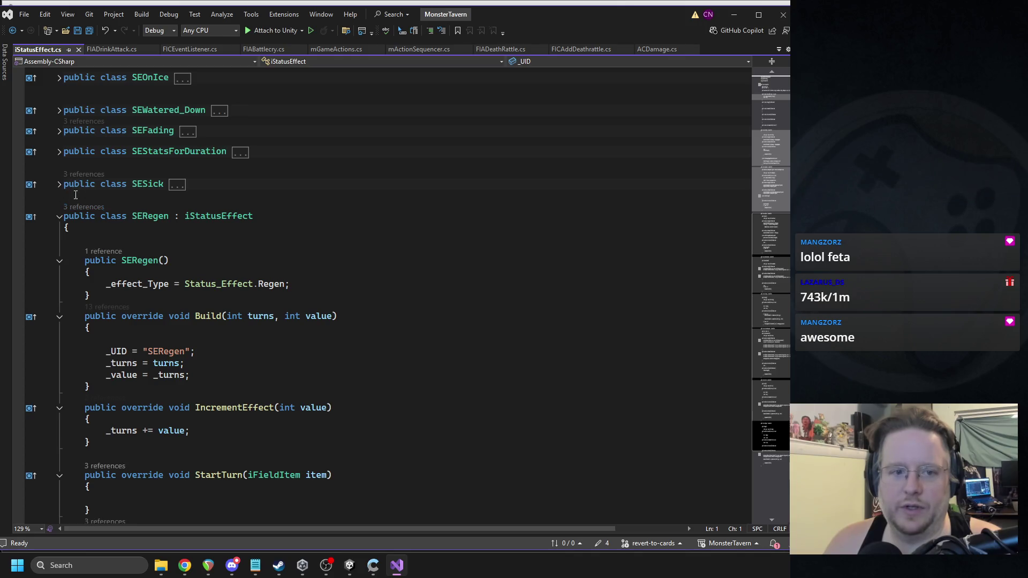
pyautogui.scroll(-5, 298, 226)
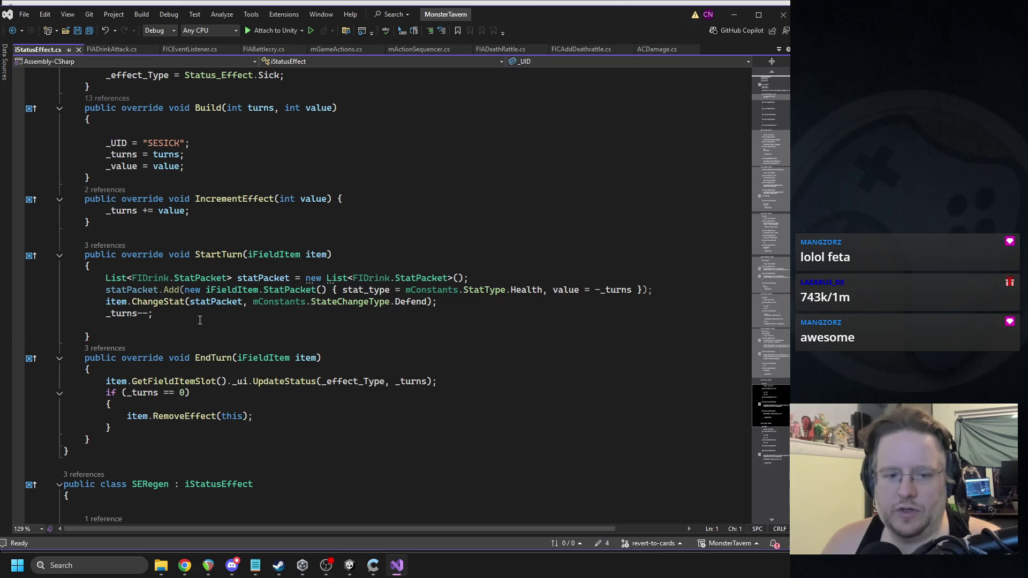
pyautogui.moveTo(476, 307)
pyautogui.mouseDown()
pyautogui.moveTo(43, 303)
pyautogui.moveTo(37, 280)
pyautogui.mouseUp()
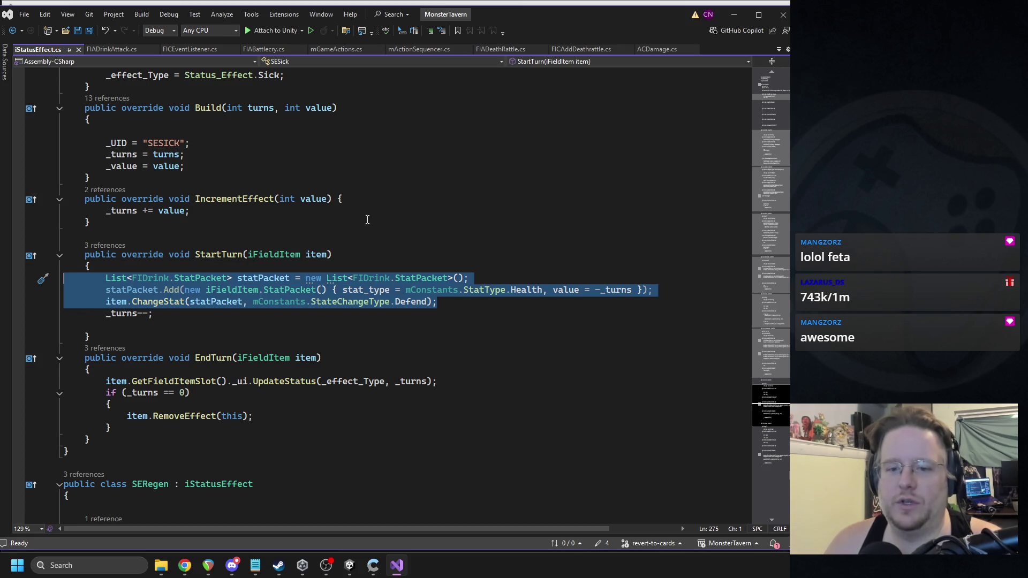
# Step: Insert 'iAction action = new iAction();' as the first line of SESick's StartTurn
pyautogui.click(289, 267)
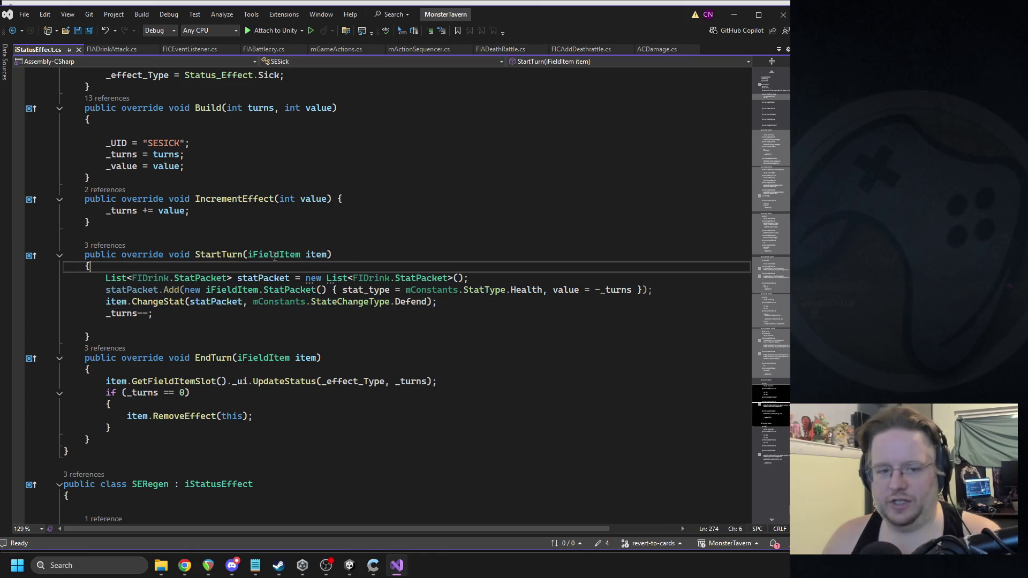
pyautogui.press('Return')
pyautogui.write('iaction')
pyautogui.press('BackSpace')
pyautogui.press('BackSpace')
pyautogui.press('BackSpace')
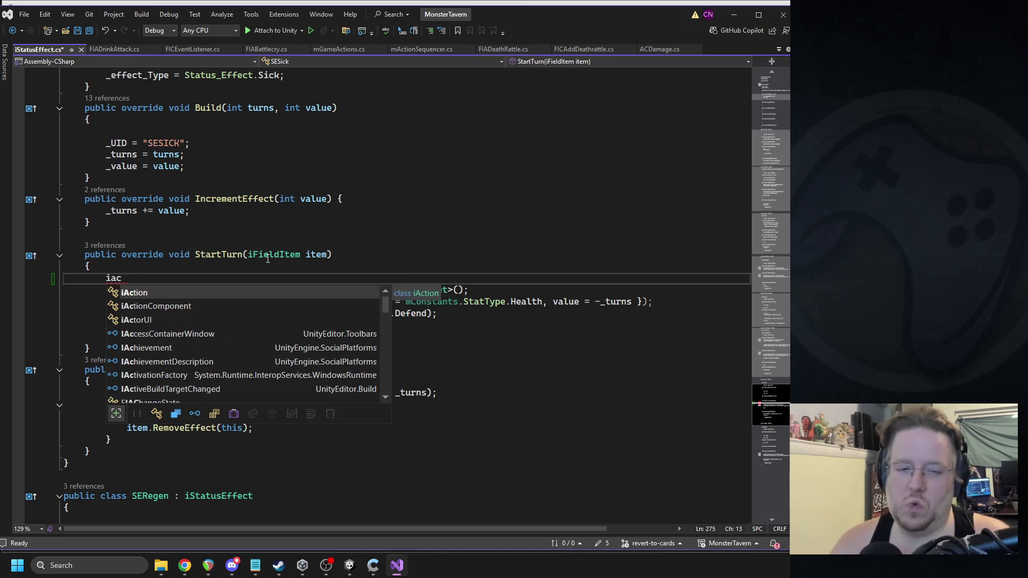
pyautogui.press('BackSpace')
pyautogui.press('BackSpace')
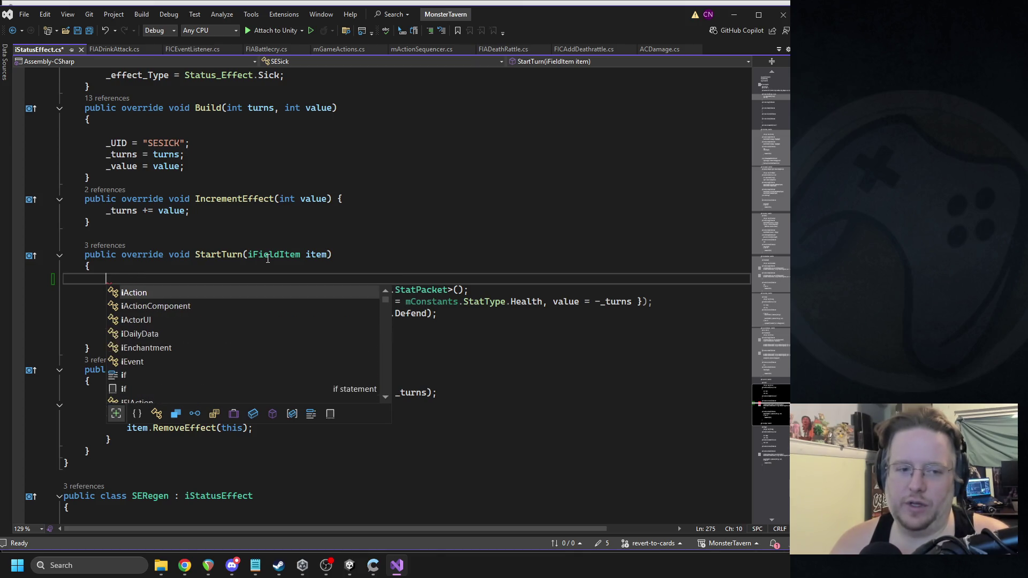
pyautogui.write('action')
pyautogui.press('Tab')
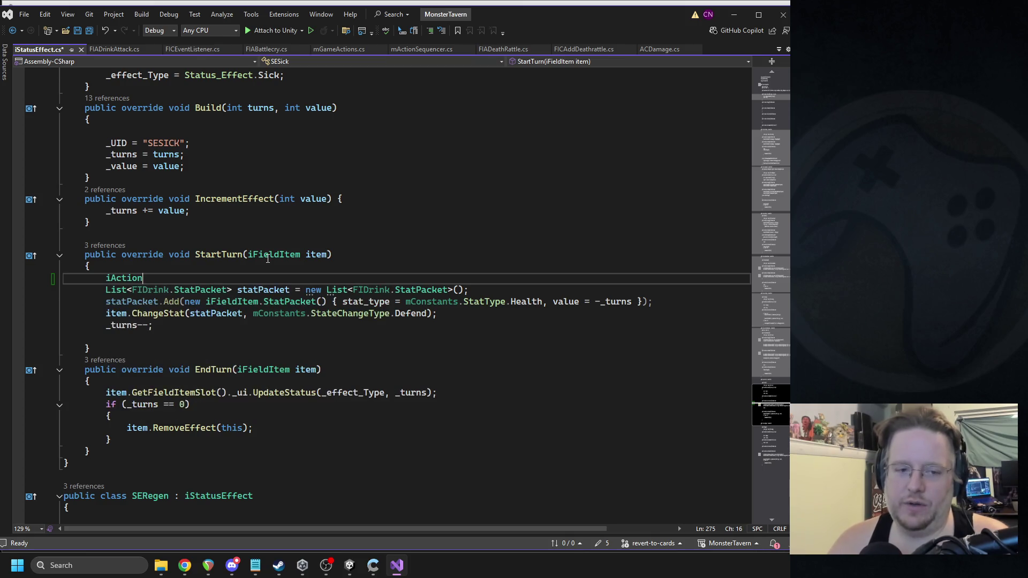
pyautogui.write('action = new iAction();')
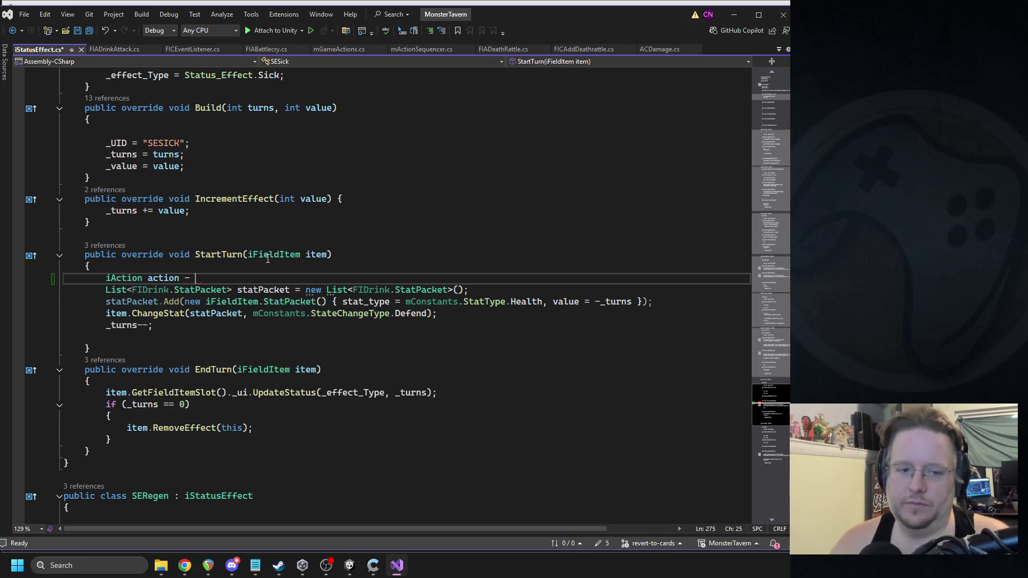
pyautogui.press('Return')
pyautogui.write('action.ac')
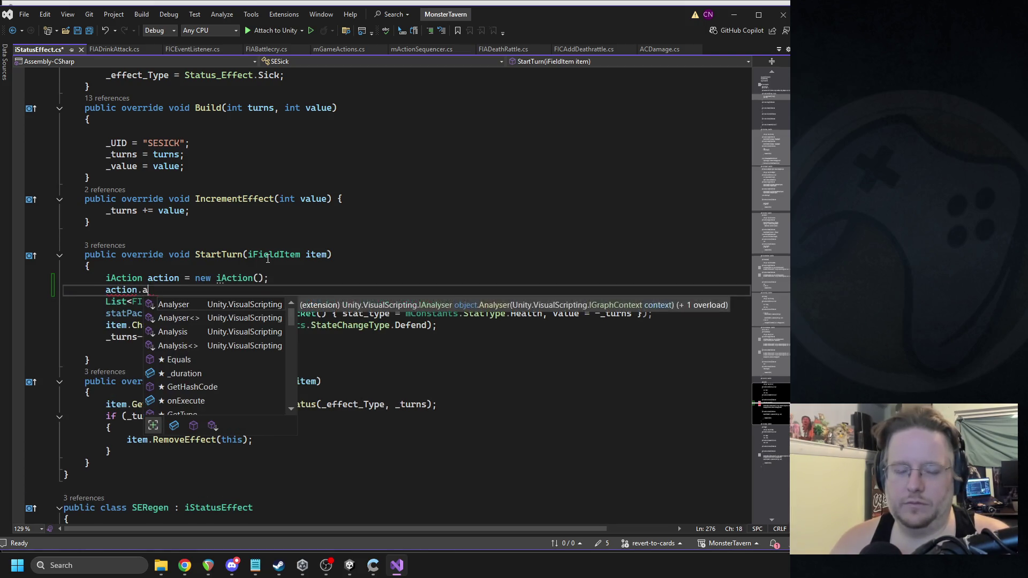
pyautogui.press('BackSpace')
pyautogui.press('BackSpace')
pyautogui.press('BackSpace')
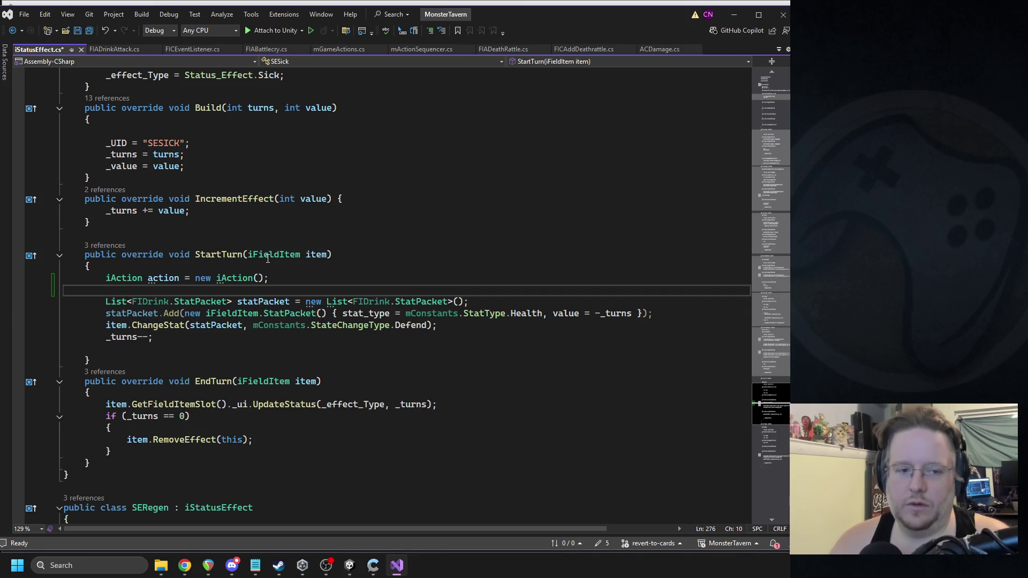
pyautogui.click(350, 565)
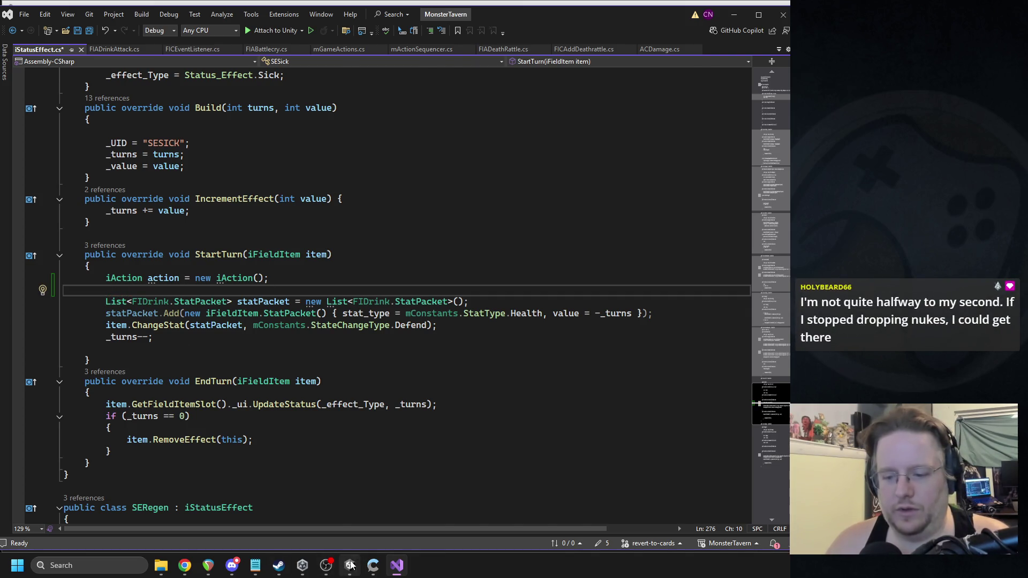
# Step: Search Project for 'attack', check that FIADrinkAttack derives from iFIAction, then close it
pyautogui.press('BackSpace')
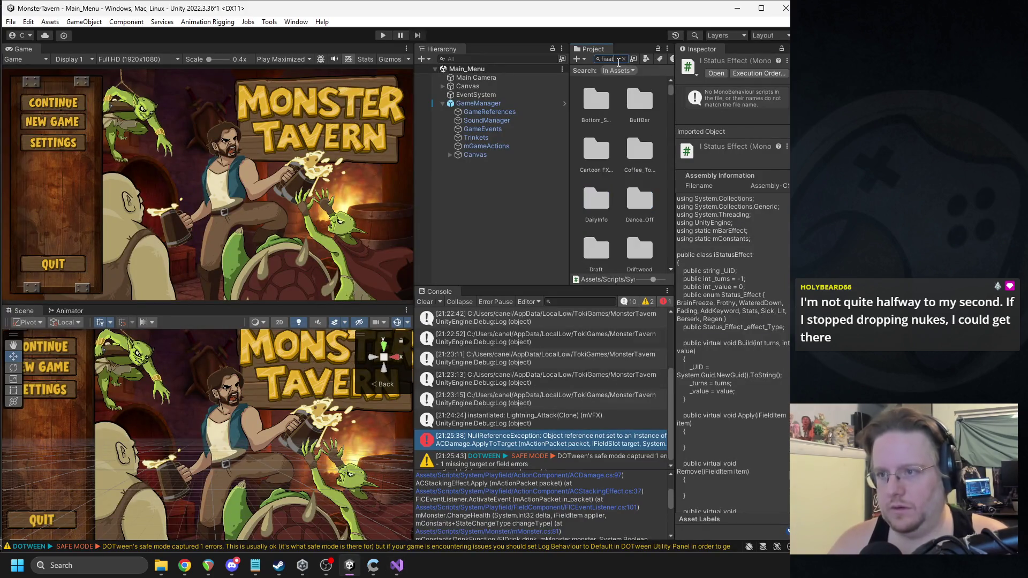
pyautogui.write('attack')
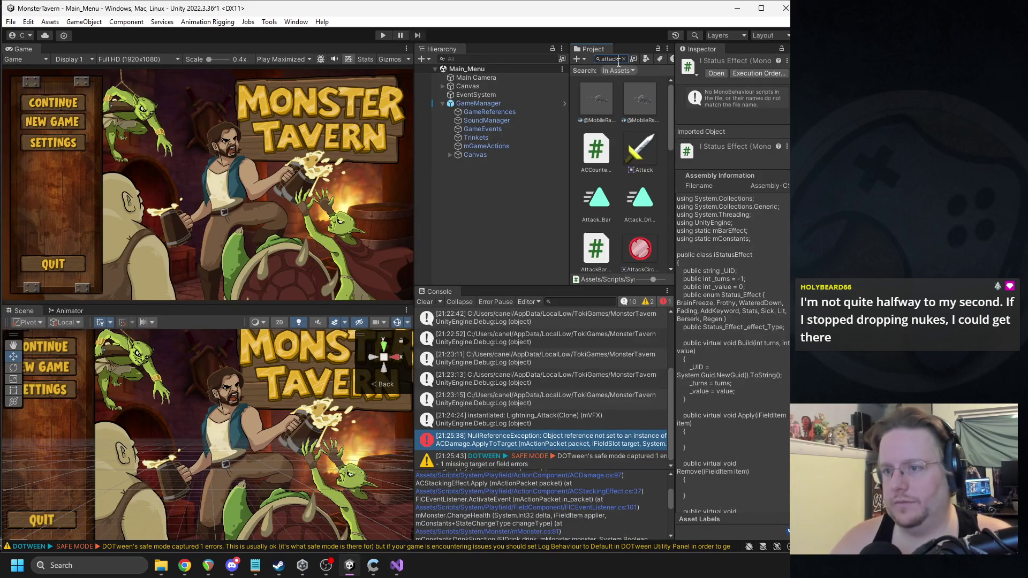
pyautogui.doubleClick(639, 203)
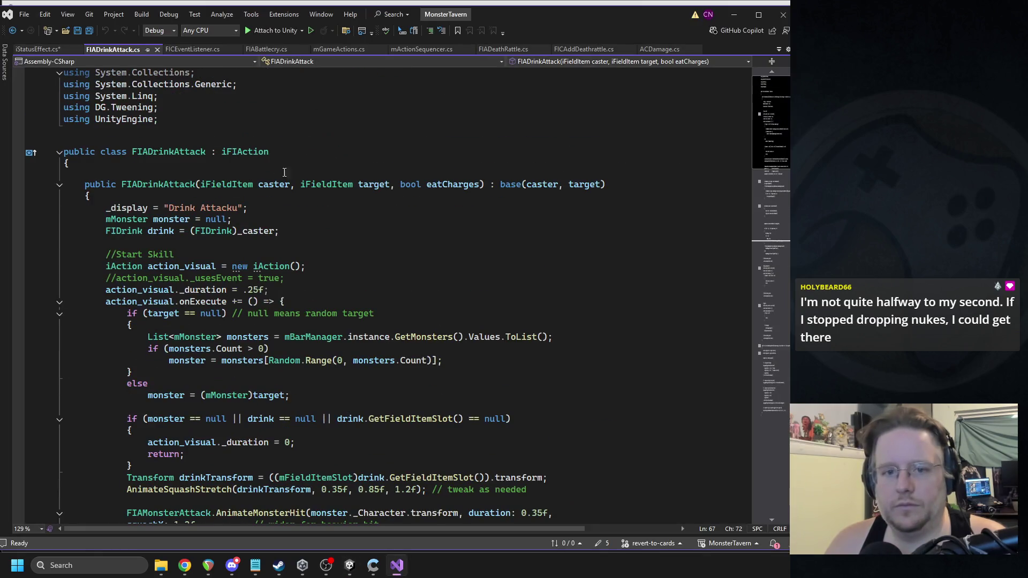
pyautogui.click(273, 152)
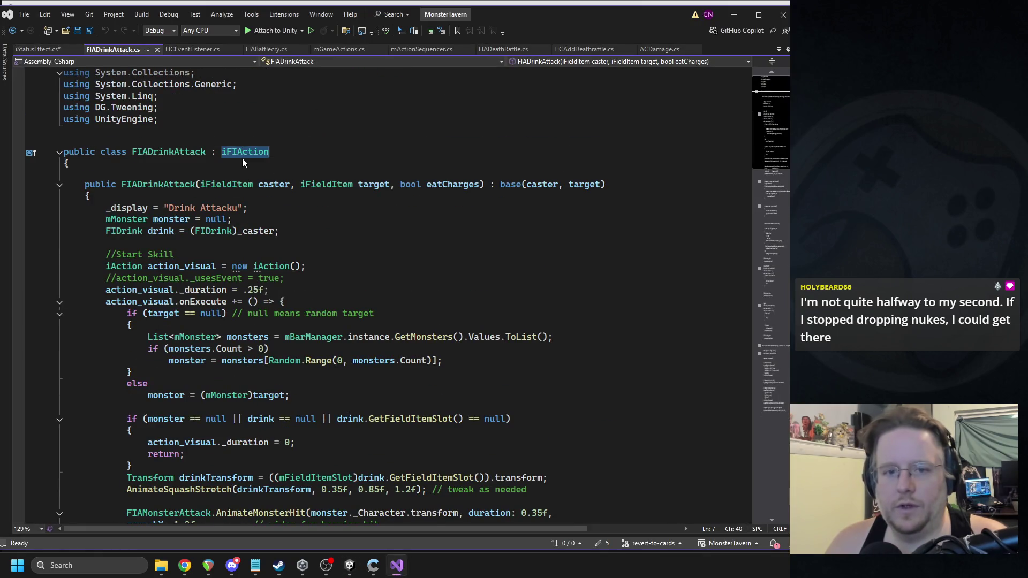
pyautogui.click(158, 49)
pyautogui.press('Up')
pyautogui.press('Up')
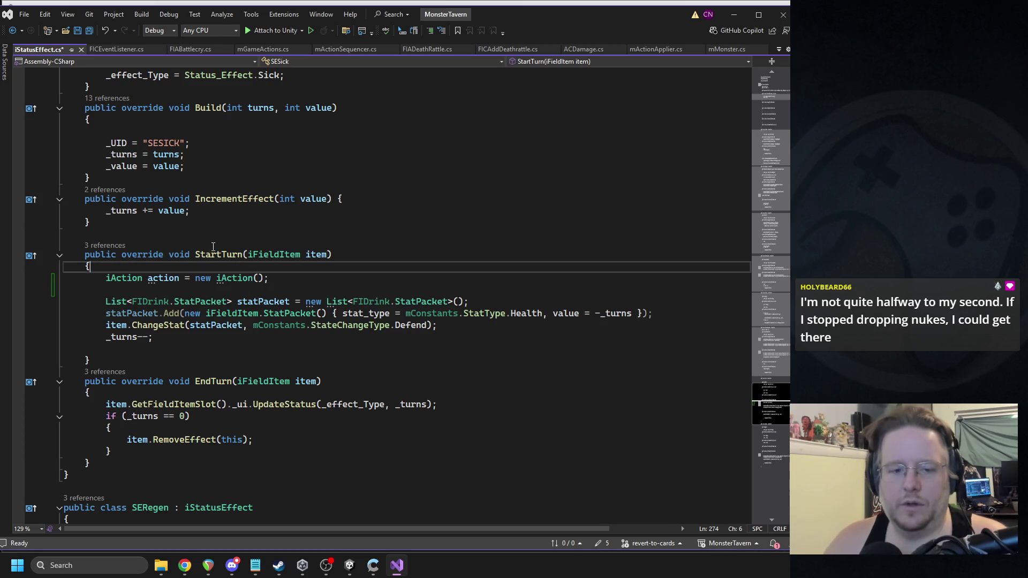
# Step: Declare iFIAction poison_damage_event above the iAction line, constructed with null arguments
pyautogui.press('Return')
pyautogui.press('Return')
pyautogui.write('iFIAction')
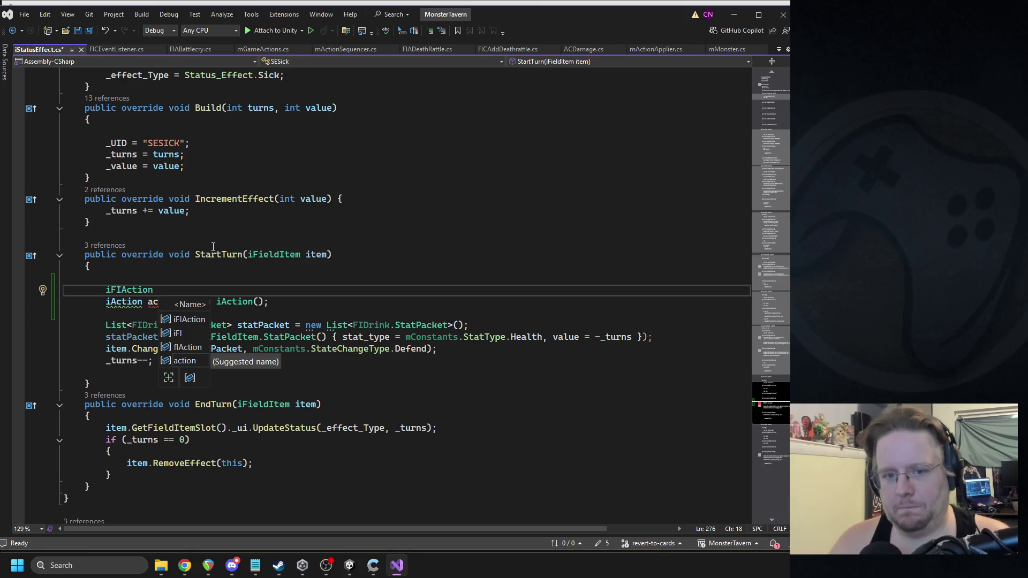
pyautogui.write(' poison_damage')
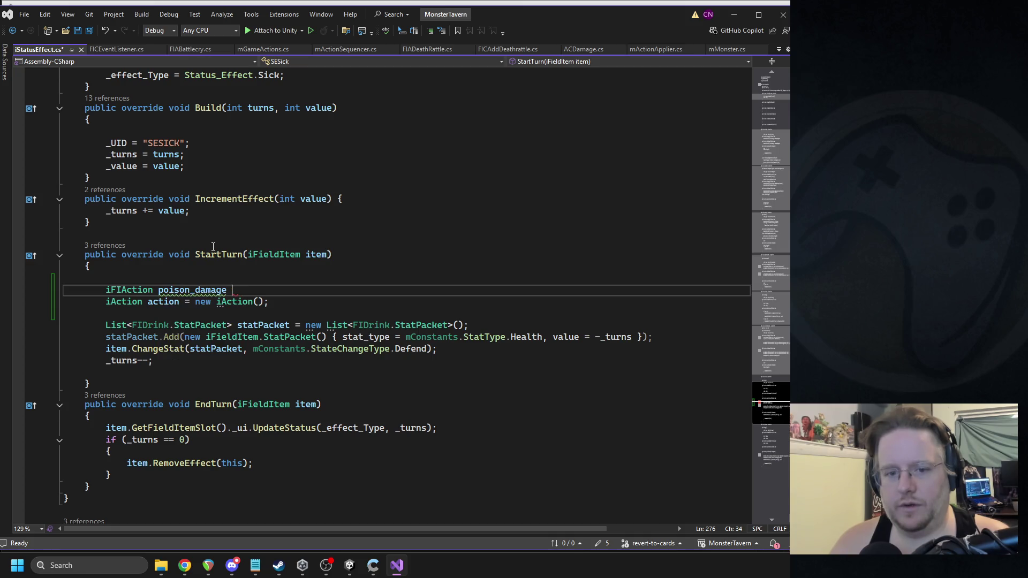
pyautogui.write(' _event = ')
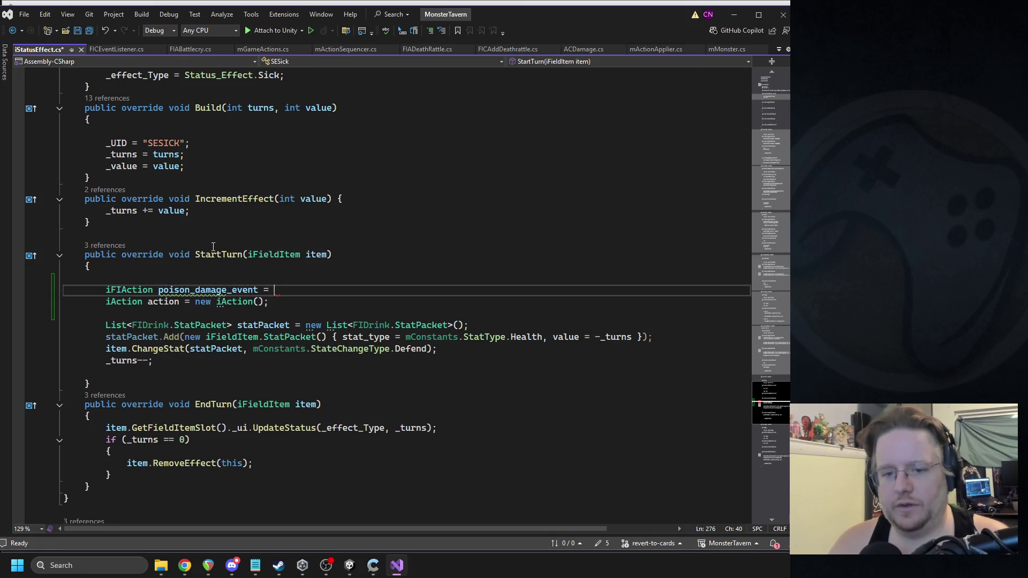
pyautogui.write('new ();')
pyautogui.press('Return')
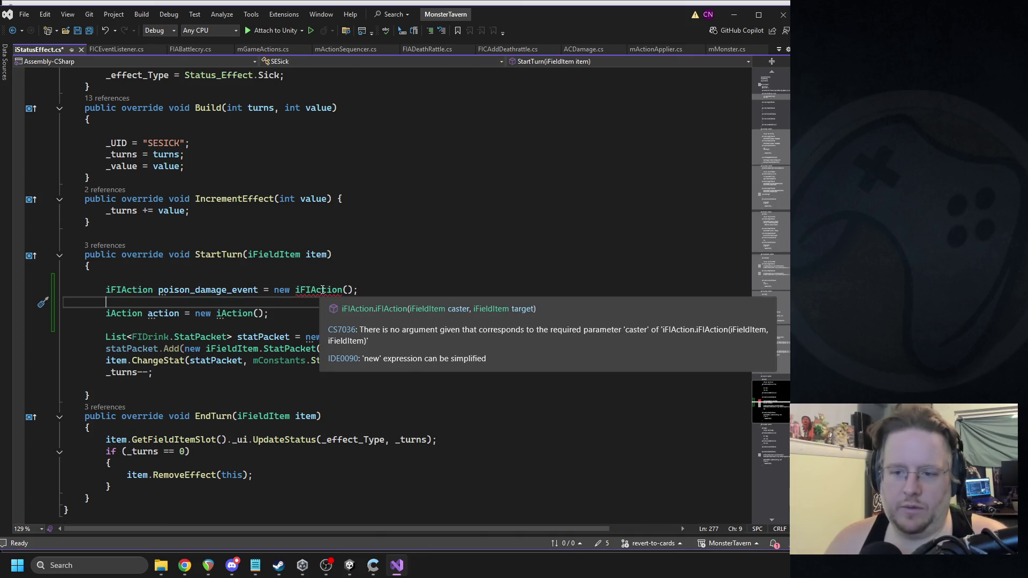
pyautogui.click(346, 290)
pyautogui.write('null')
pyautogui.write('. nu')
pyautogui.press('BackSpace')
pyautogui.press('BackSpace')
pyautogui.press('BackSpace')
pyautogui.write(', nu')
pyautogui.press('Tab')
# Step: Replace the second constructor argument with item, giving new iFIAction(null, item)
pyautogui.press('Up')
pyautogui.press('Up')
pyautogui.press('Up')
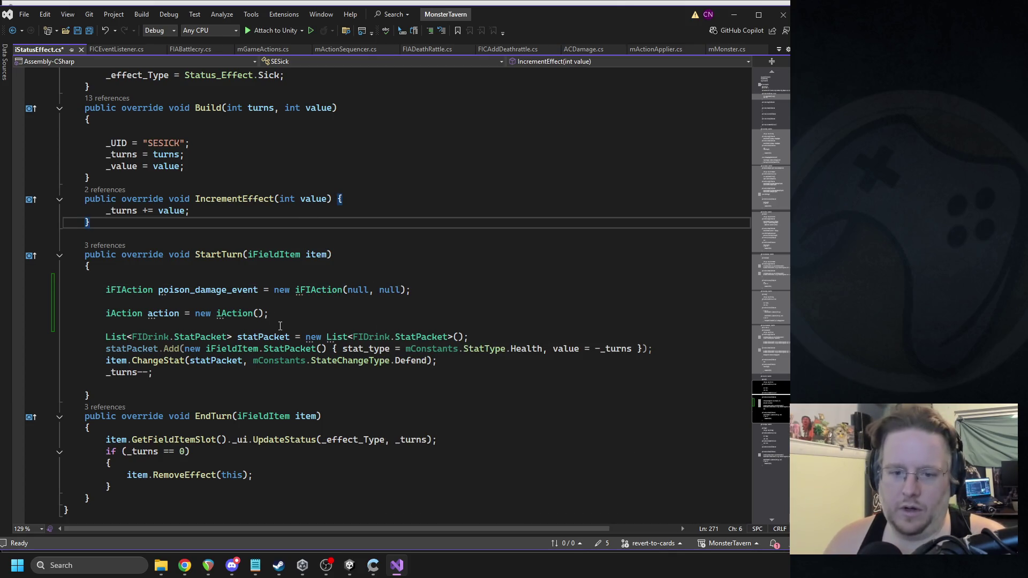
pyautogui.click(128, 362)
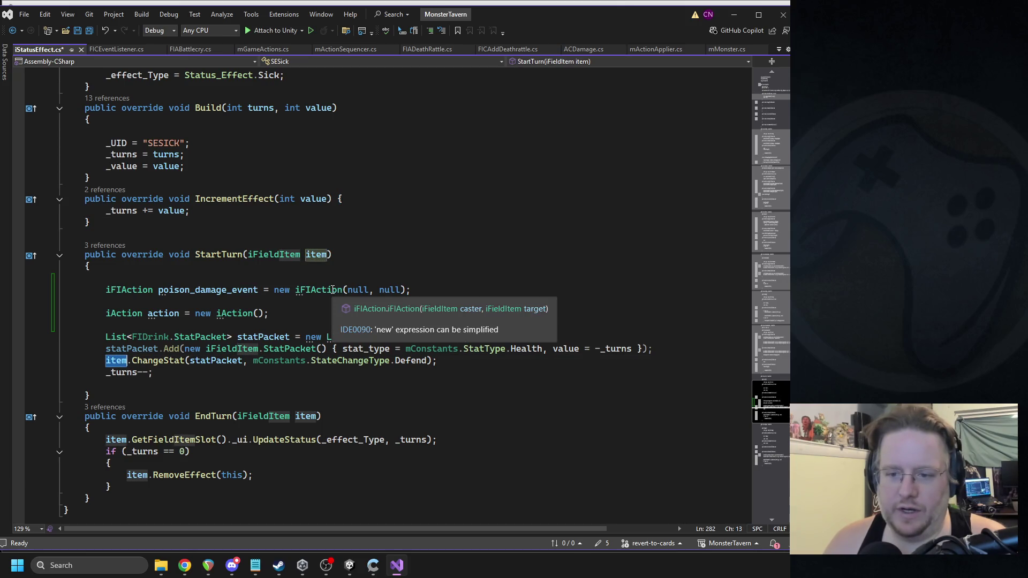
pyautogui.doubleClick(390, 290)
pyautogui.write('item')
pyautogui.click(317, 316)
pyautogui.click(196, 314)
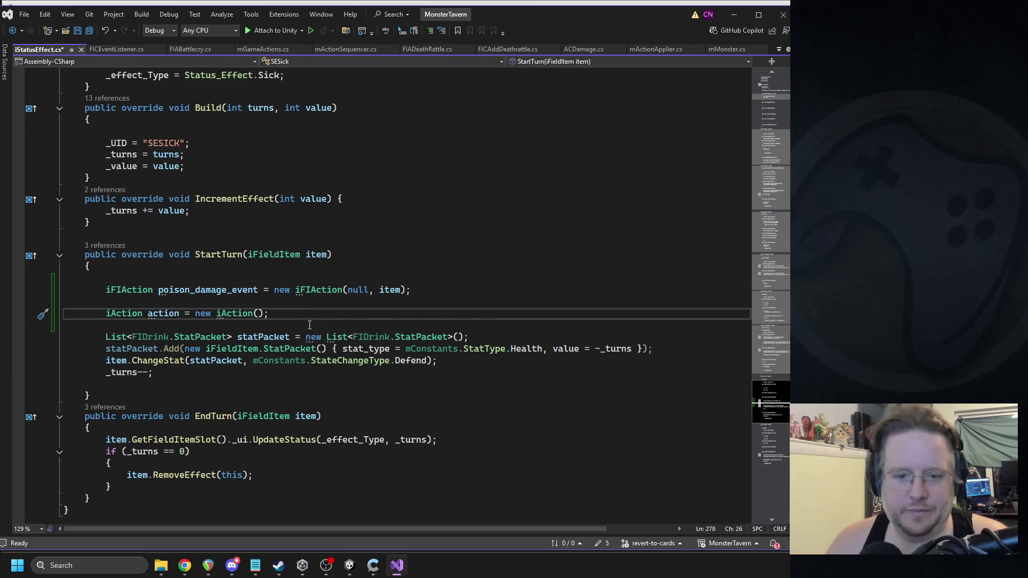
pyautogui.click(293, 313)
pyautogui.scroll(1, 293, 314)
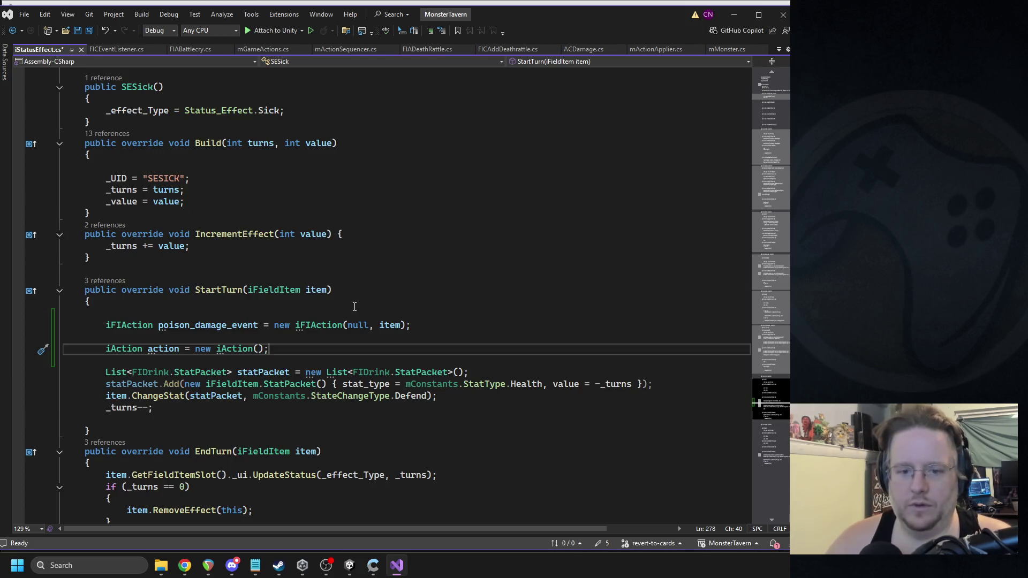
# Step: Add an empty action.onExecute = () => { }; lambda block below the iAction line
pyautogui.press('Return')
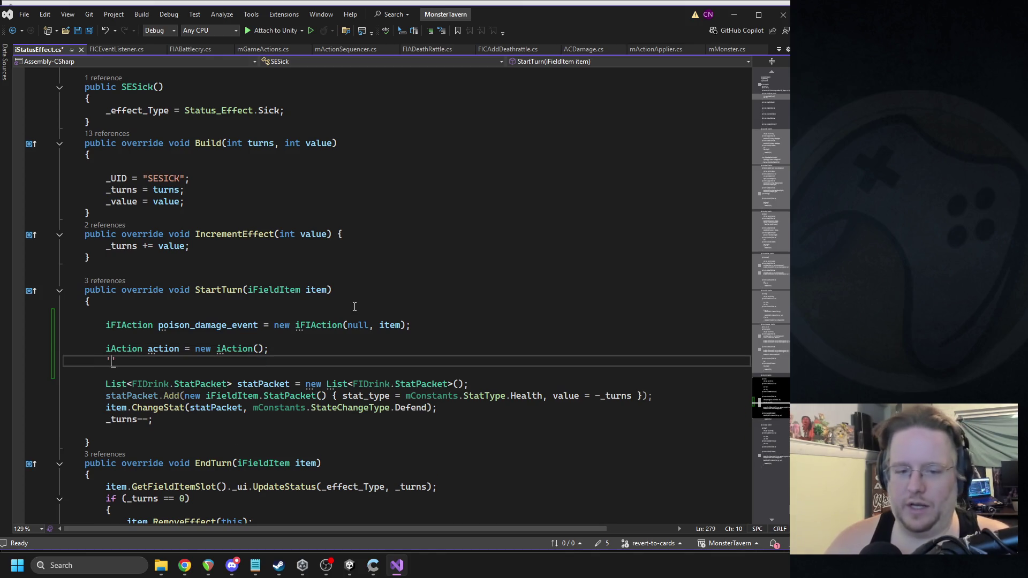
pyautogui.write('action.on')
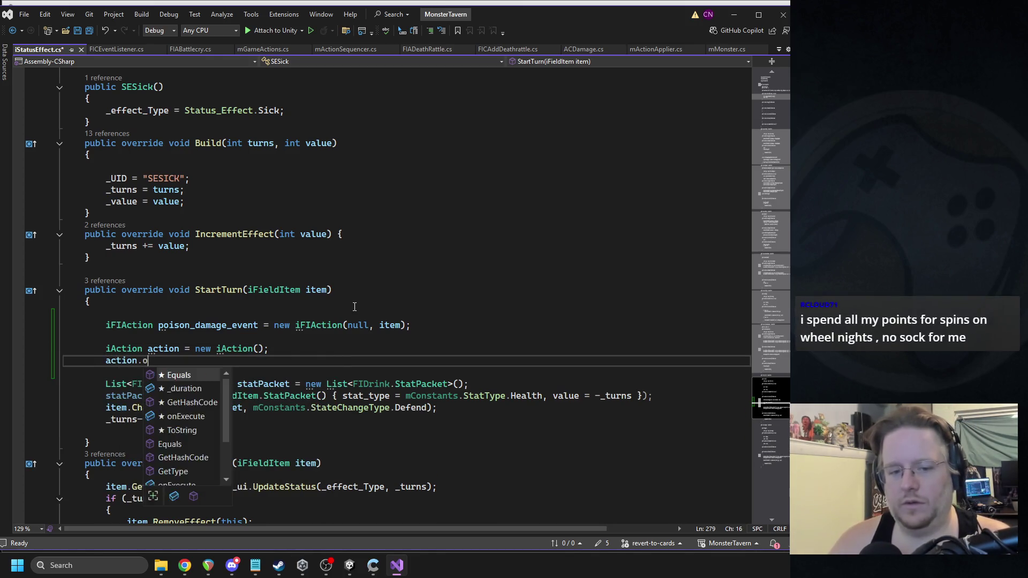
pyautogui.press('Tab')
pyautogui.write('= () => { }')
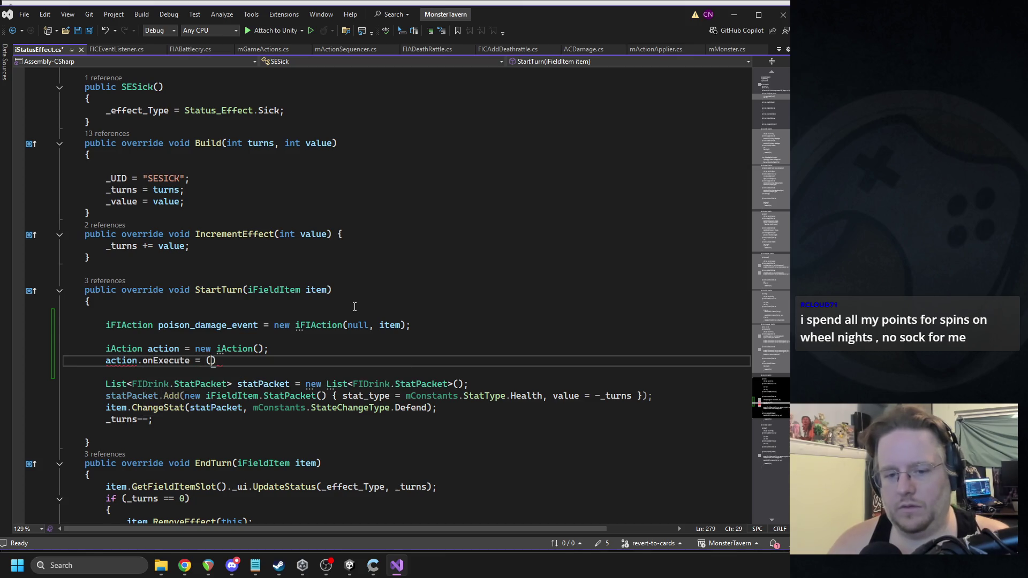
pyautogui.write(';')
pyautogui.press('Left')
pyautogui.press('Left')
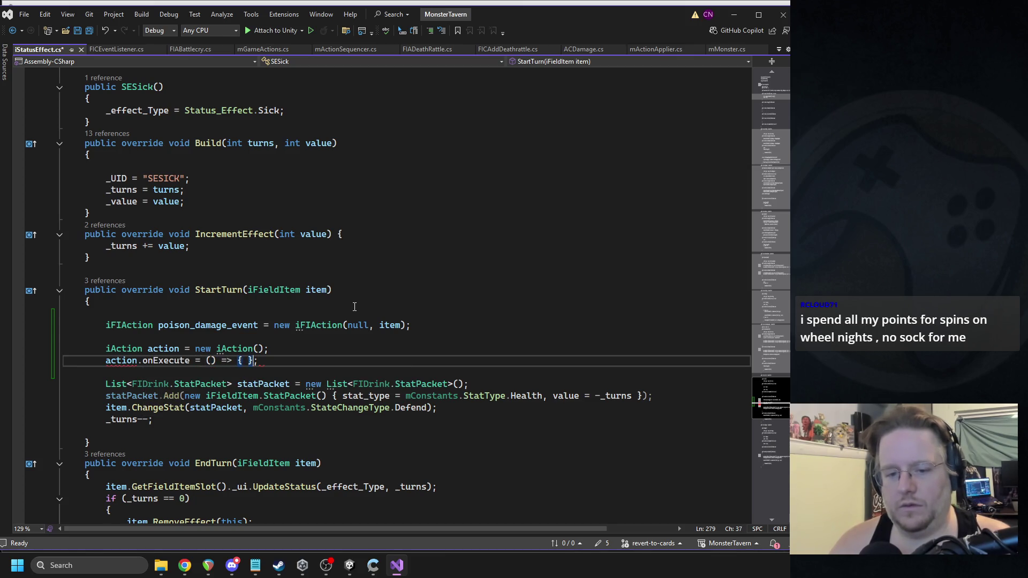
pyautogui.press('Return')
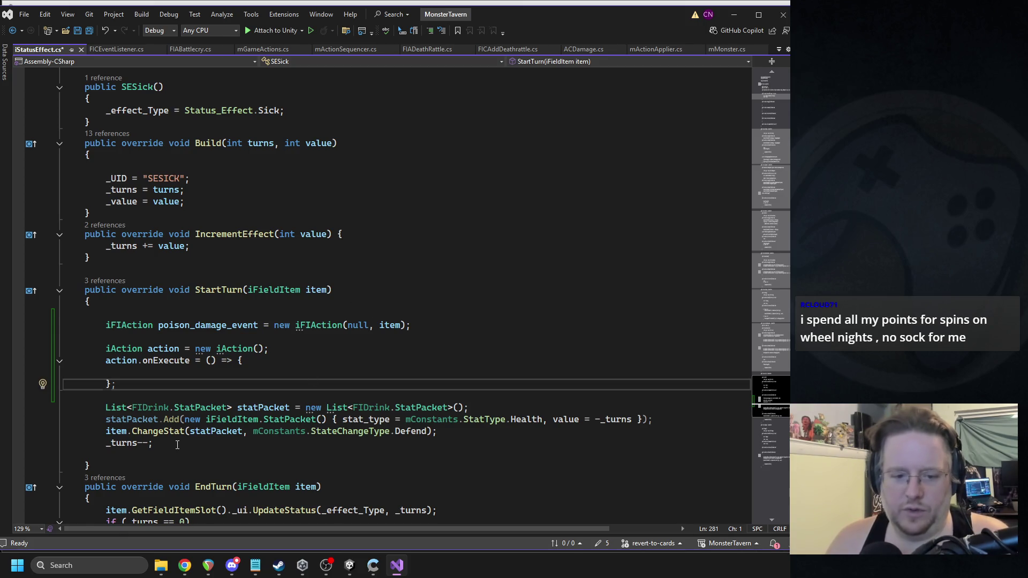
# Step: Move the stat-packet, ChangeStat and _turns-- lines inside the onExecute lambda body
pyautogui.moveTo(177, 445); pyautogui.dragTo(57, 410)
pyautogui.hotkey('ctrl', 'x')
pyautogui.press('Up')
pyautogui.press('Up')
pyautogui.press('Up')
pyautogui.hotkey('ctrl', 'v')
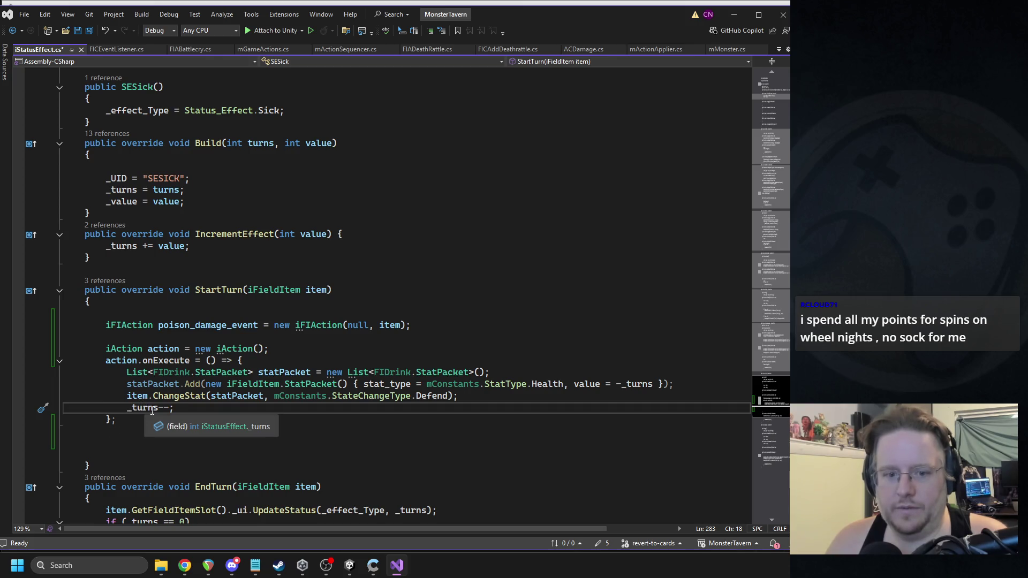
pyautogui.click(97, 455)
pyautogui.press('BackSpace')
pyautogui.press('BackSpace')
pyautogui.press('BackSpace')
pyautogui.scroll(-2, 275, 329)
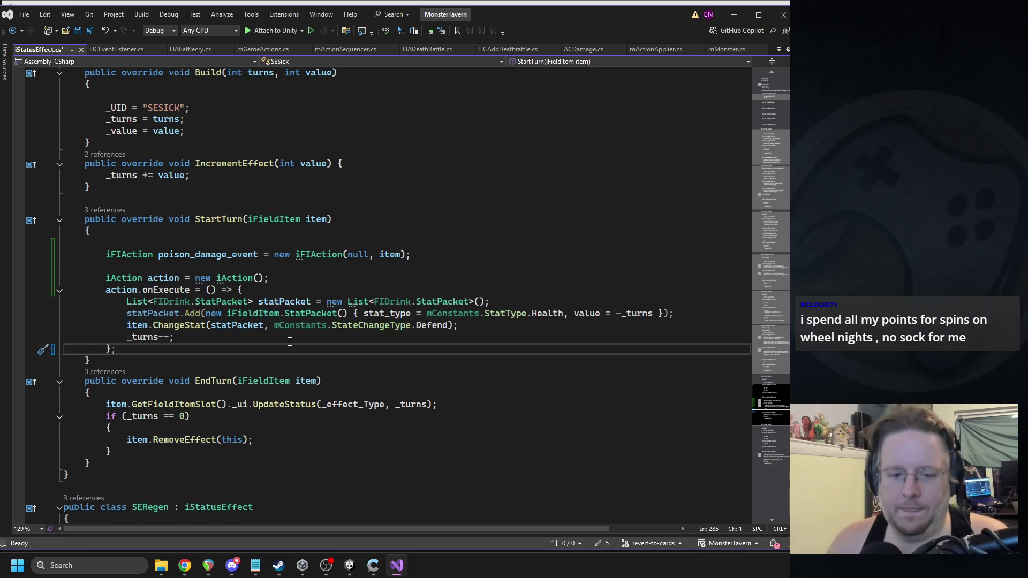
pyautogui.click(287, 303)
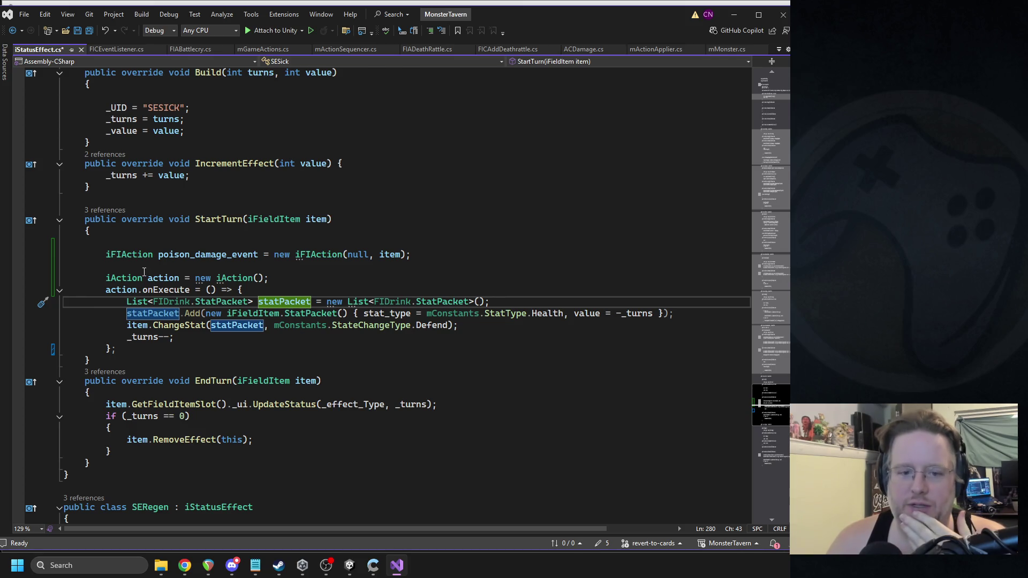
pyautogui.click(217, 349)
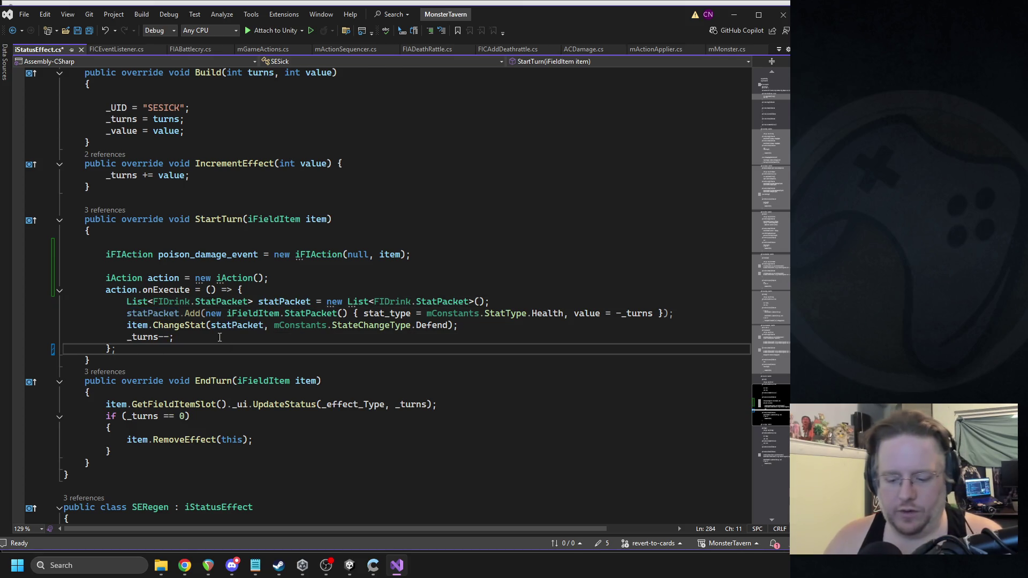
# Step: Add 'mGameActions.instance.QueueAction(poison_damage_event);' after the onExecute lambda
pyautogui.press('Return')
pyautogui.write('maction')
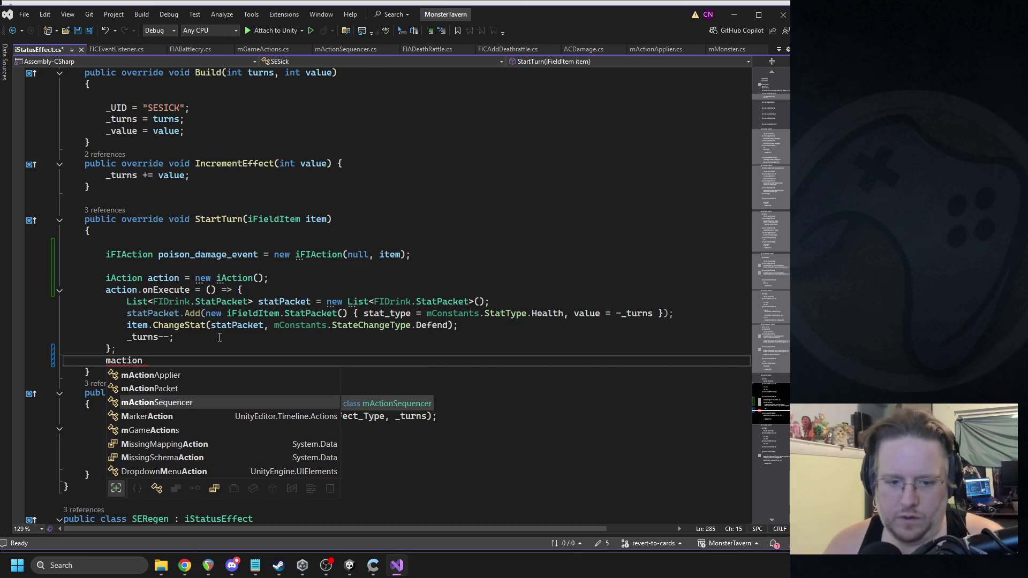
pyautogui.press('Down')
pyautogui.press('Down')
pyautogui.write('.')
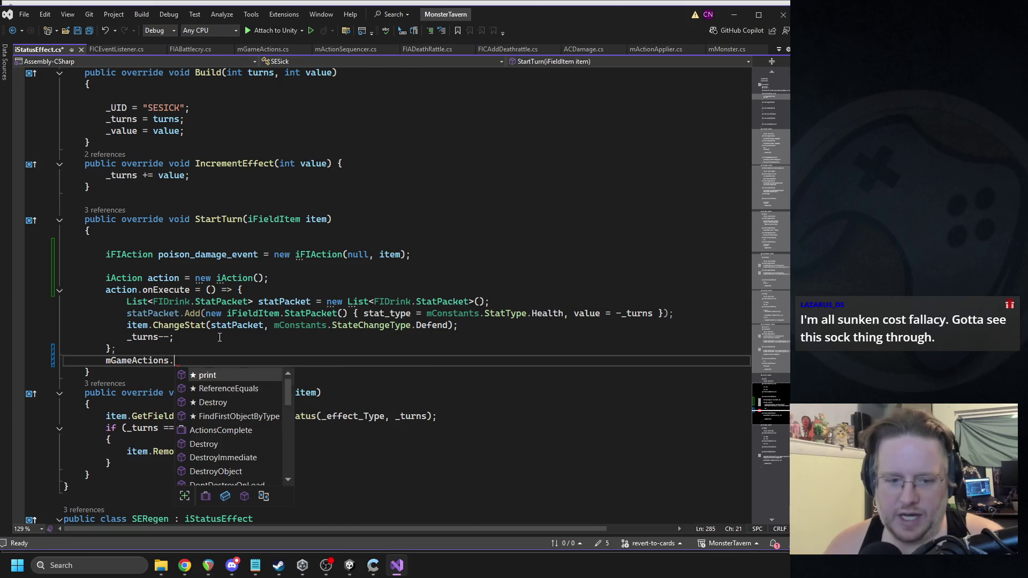
pyautogui.write('instance.en')
pyautogui.press('BackSpace')
pyautogui.press('BackSpace')
pyautogui.write('qu(poi')
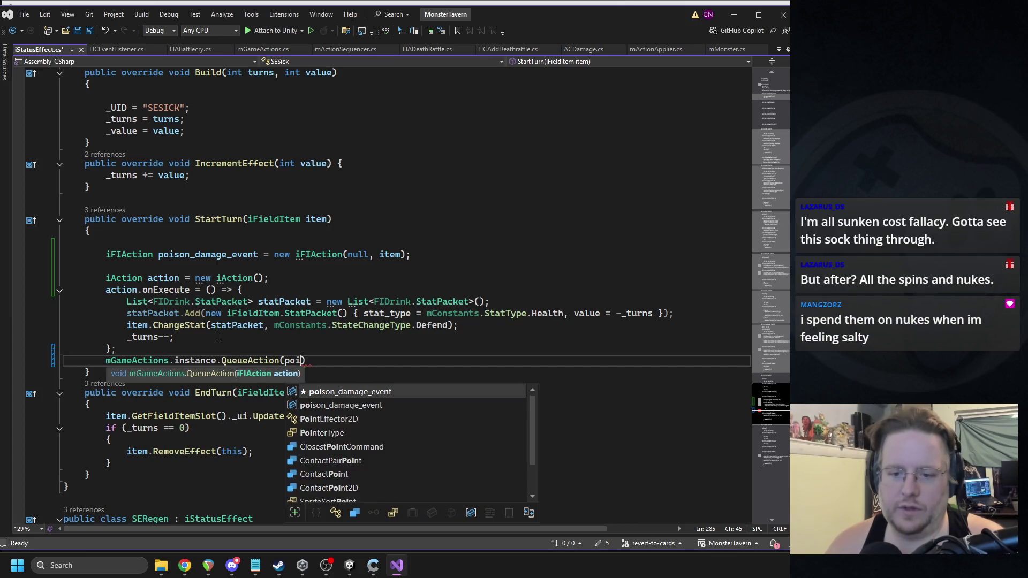
pyautogui.press('Tab')
pyautogui.write(');')
# Step: Save iStatusEffect.cs and bring up FICEventListener.cs
pyautogui.hotkey('ctrl', 's')
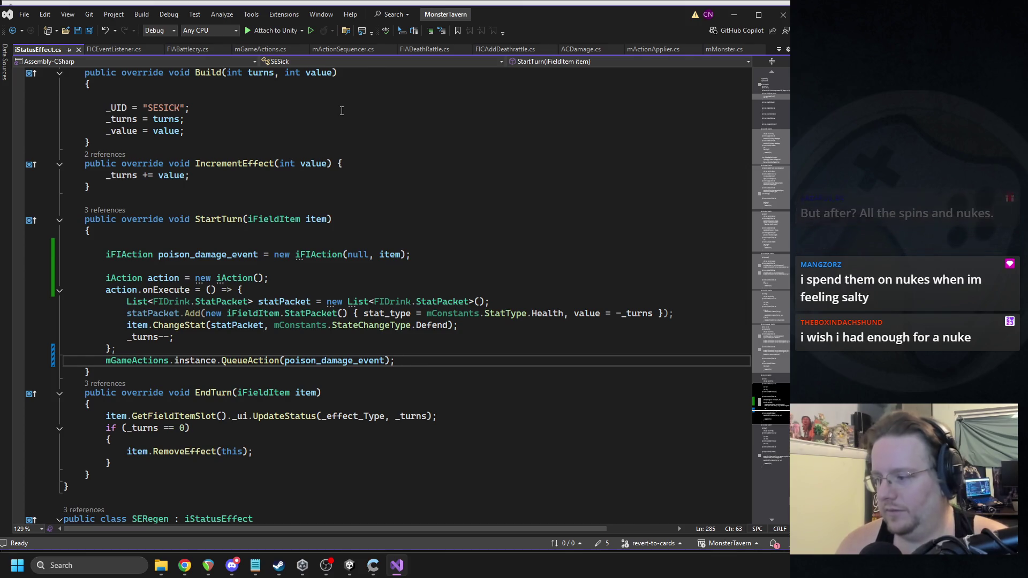
pyautogui.click(339, 279)
pyautogui.click(334, 267)
pyautogui.hotkey('ctrl', 's')
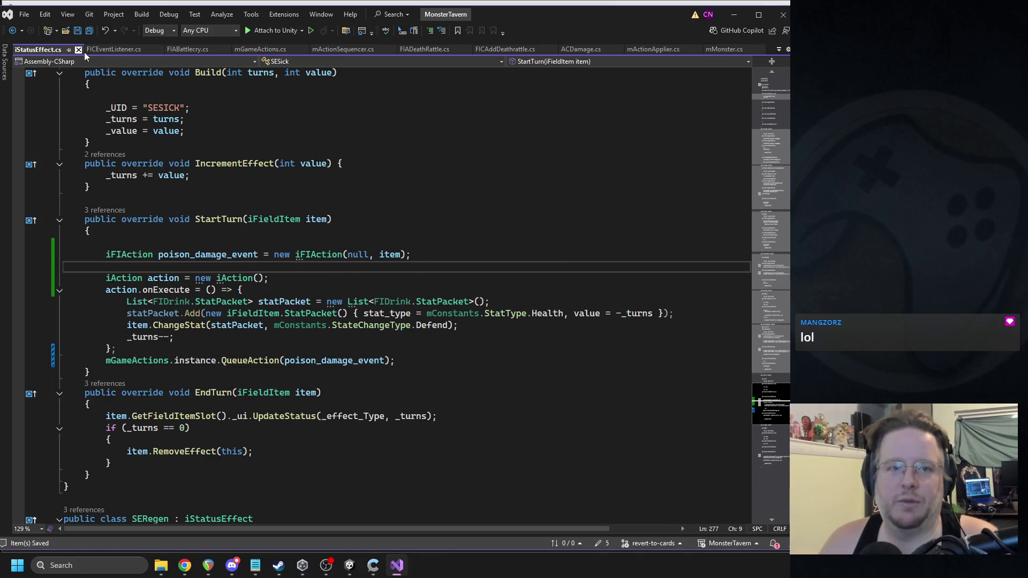
pyautogui.click(112, 50)
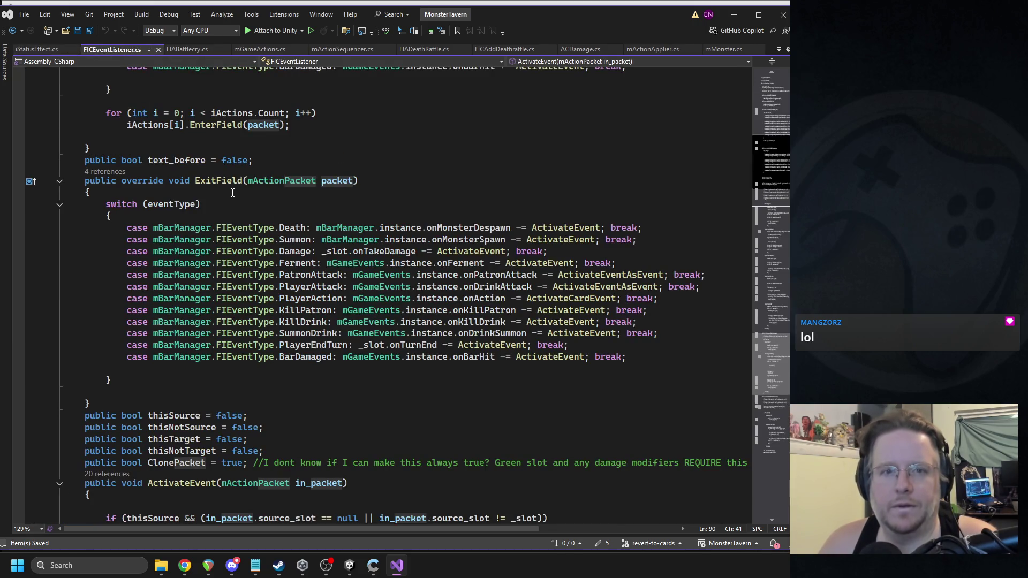
pyautogui.scroll(-8, 232, 192)
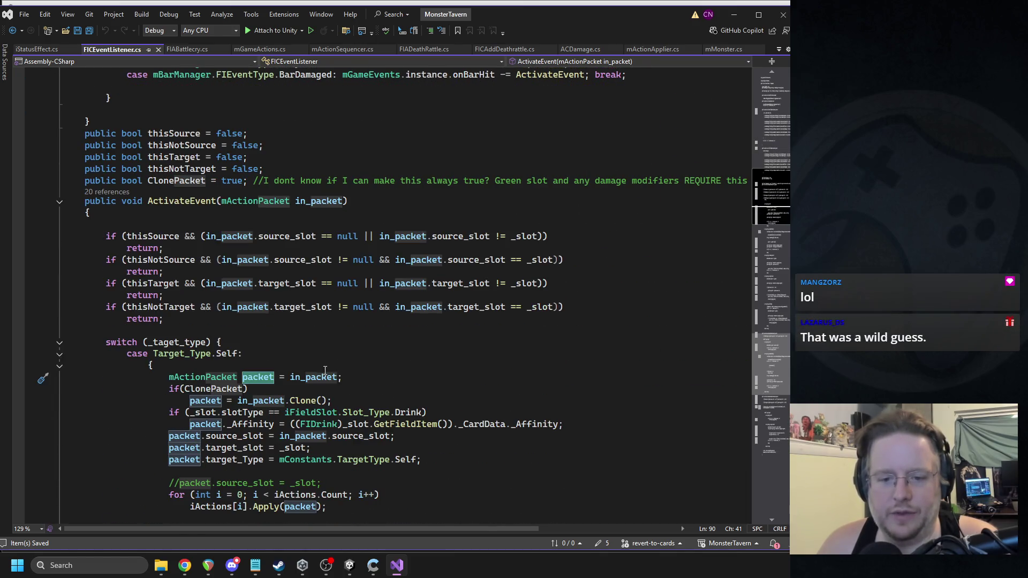
pyautogui.click(320, 378)
pyautogui.click(220, 401)
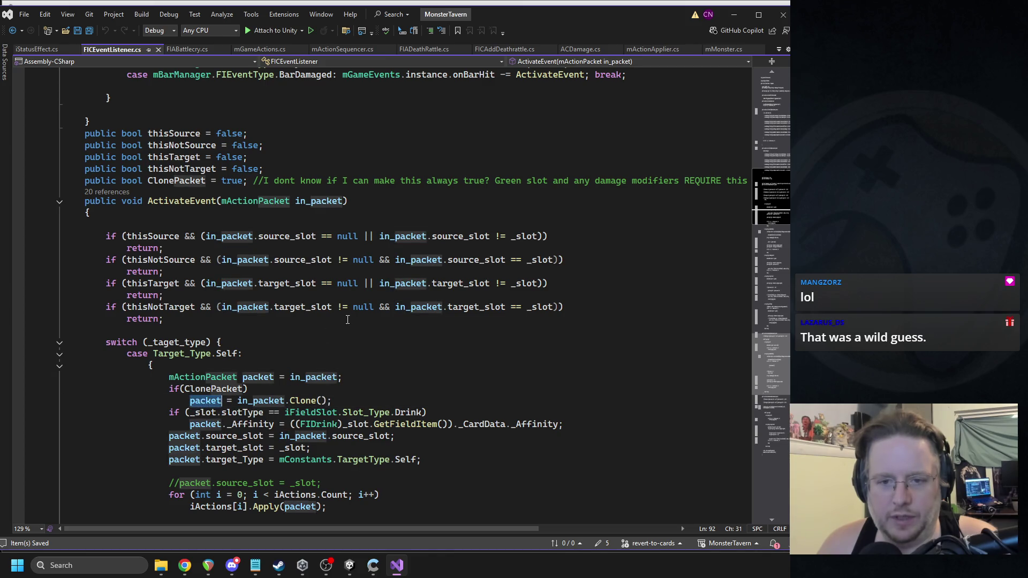
pyautogui.scroll(15, 353, 311)
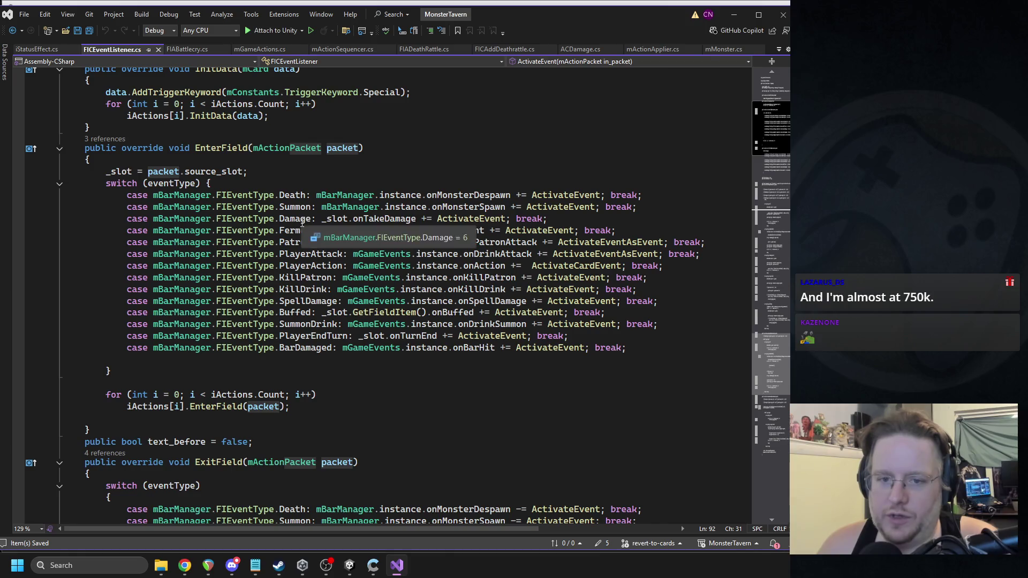
pyautogui.rightClick(387, 221)
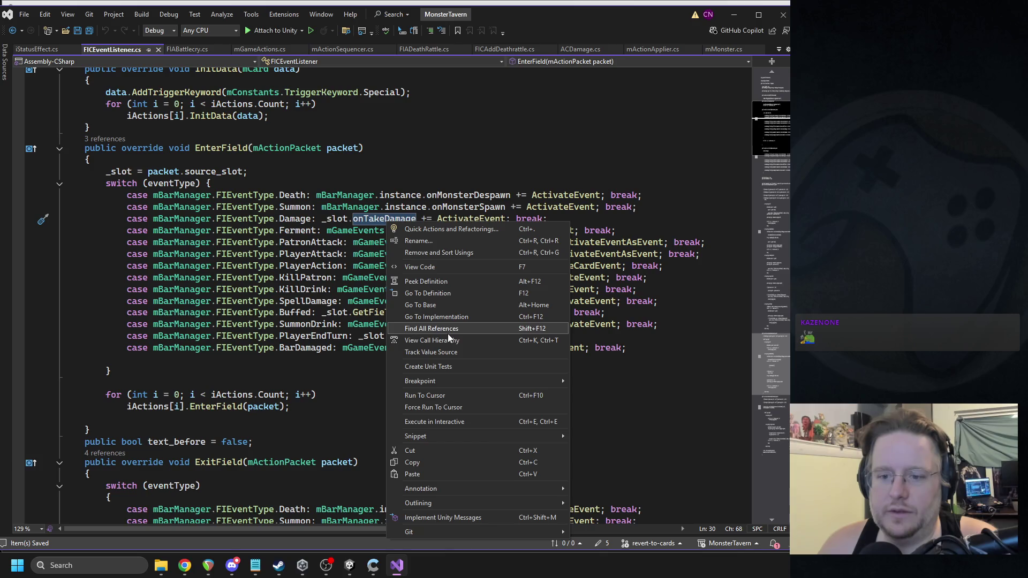
# Step: Find onTakeDamage references, jump to its mMonster.cs calls, and list ChangeHealth's 16 references
pyautogui.click(448, 330)
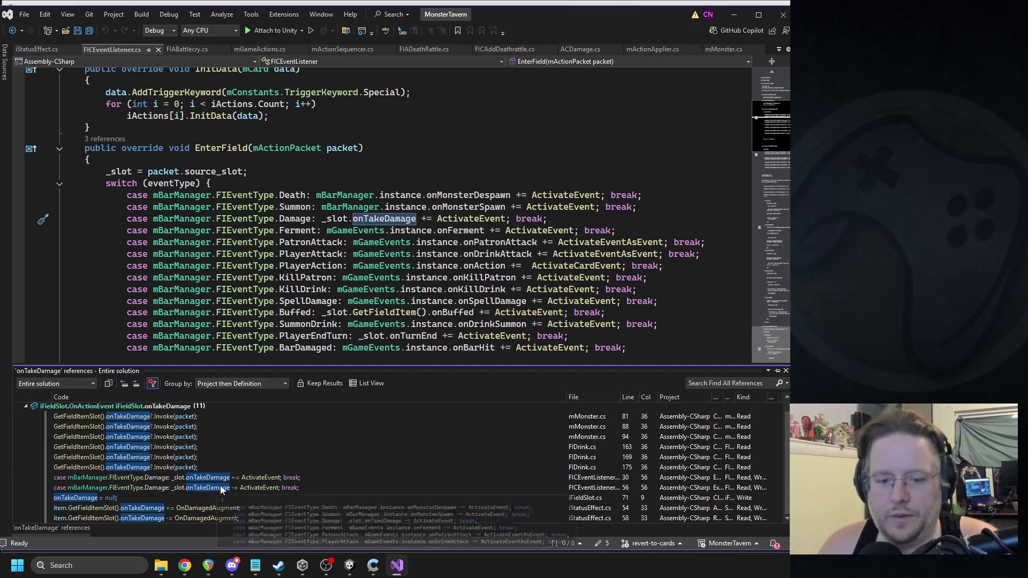
pyautogui.moveTo(262, 477)
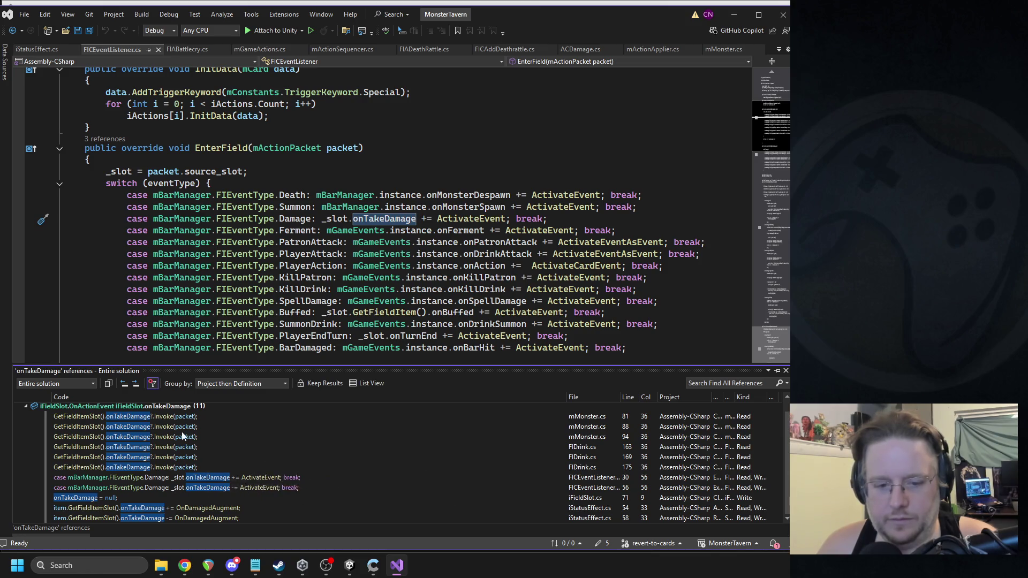
pyautogui.doubleClick(139, 416)
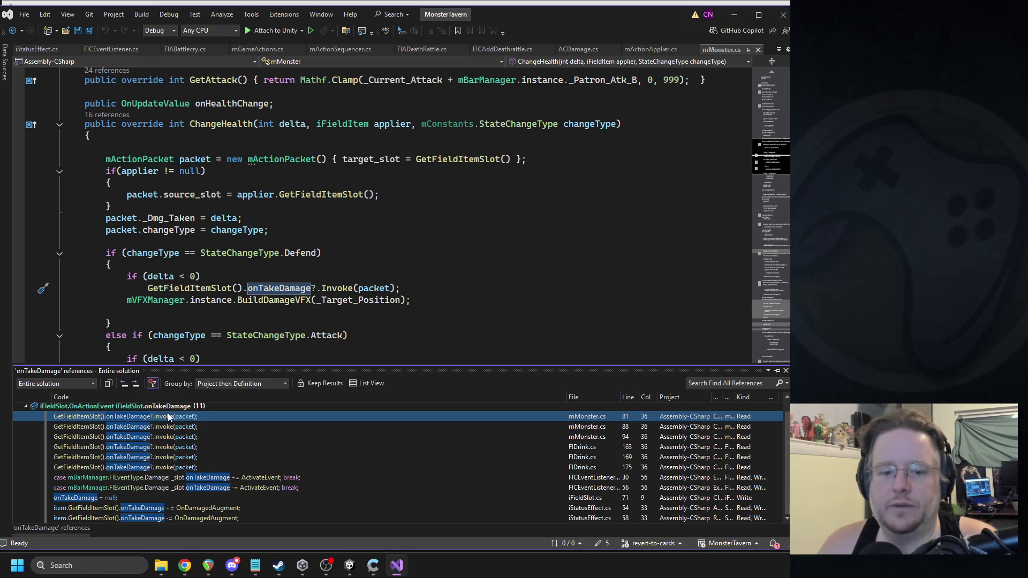
pyautogui.doubleClick(159, 427)
pyautogui.scroll(1, 298, 302)
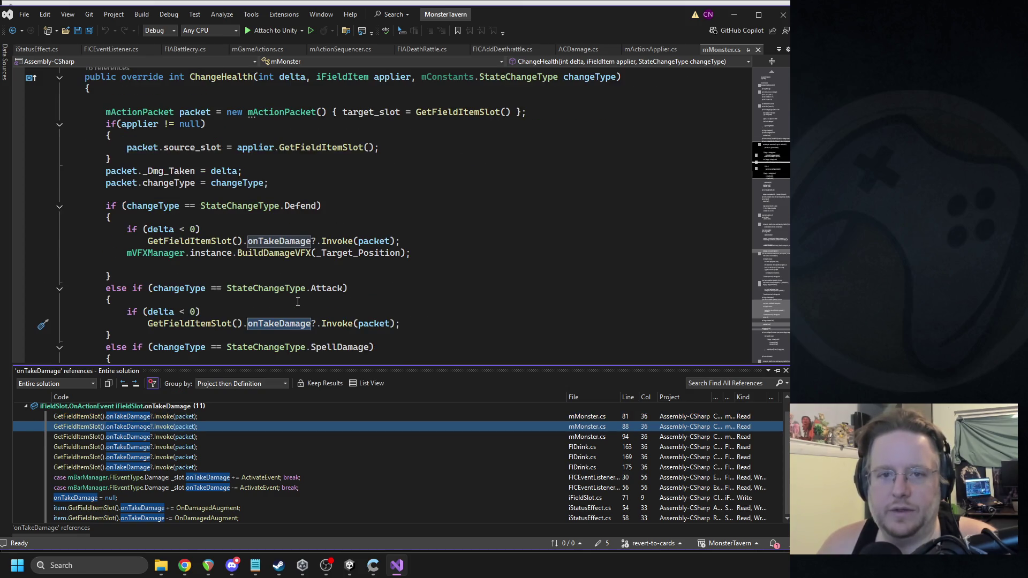
pyautogui.scroll(-3, 297, 302)
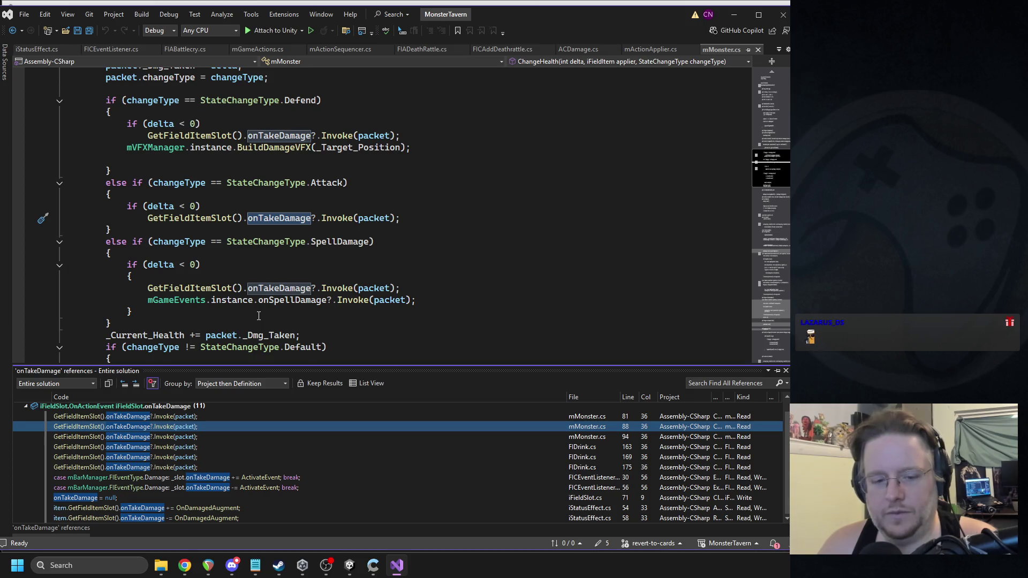
pyautogui.scroll(4, 300, 313)
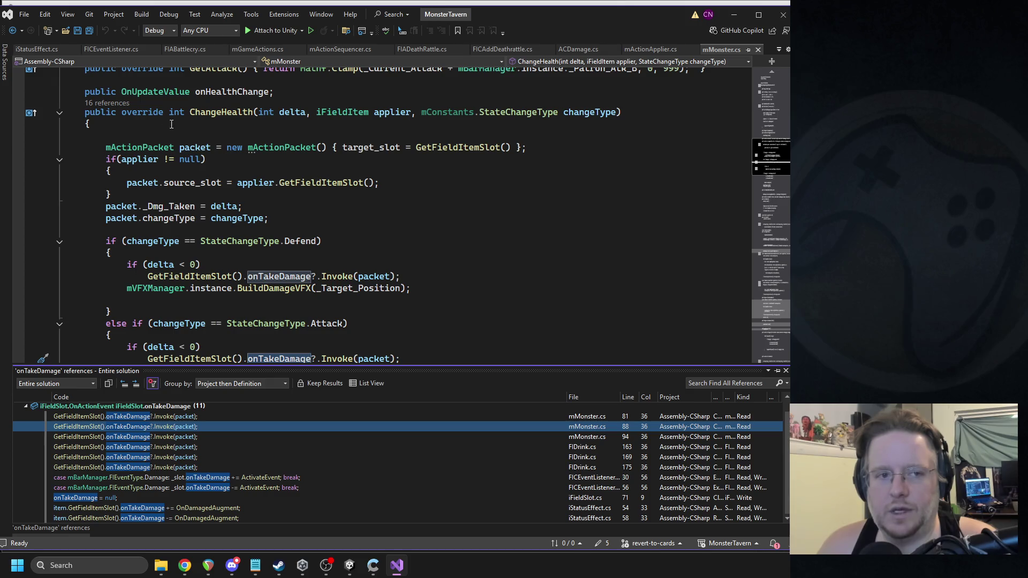
pyautogui.click(107, 103)
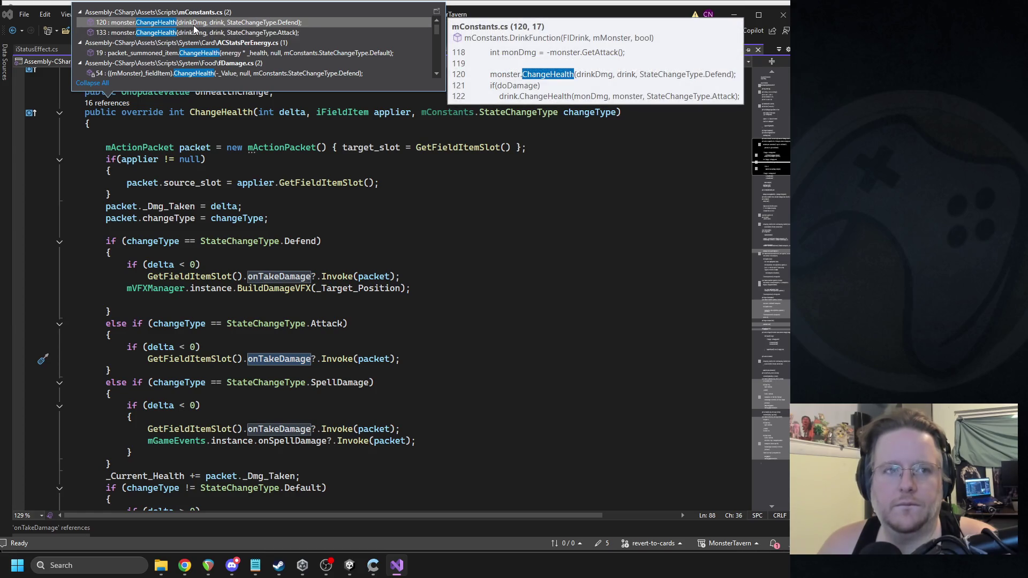
pyautogui.scroll(-3, 194, 25)
pyautogui.scroll(-3, 194, 34)
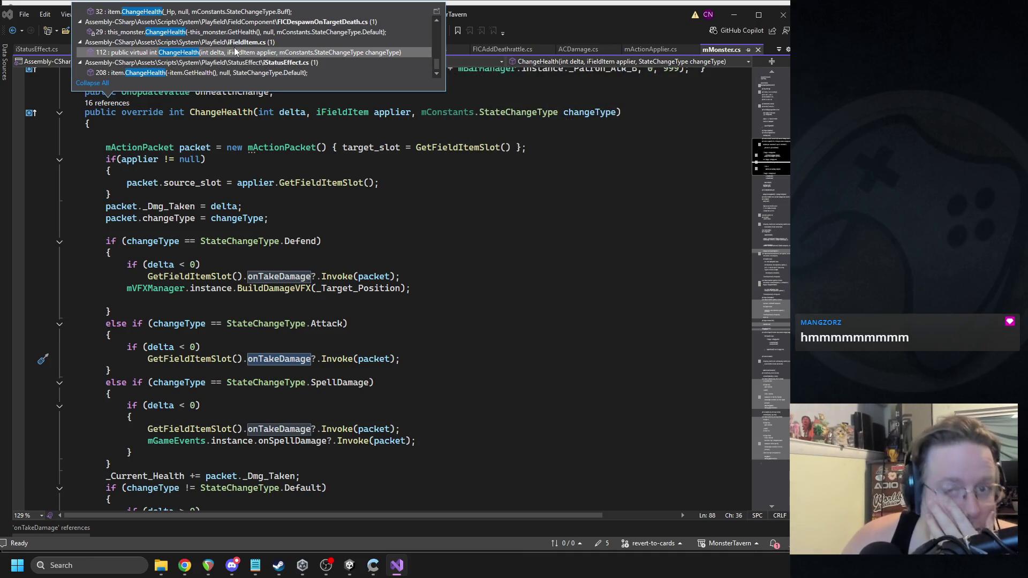
pyautogui.moveTo(234, 51)
pyautogui.scroll(1, 238, 53)
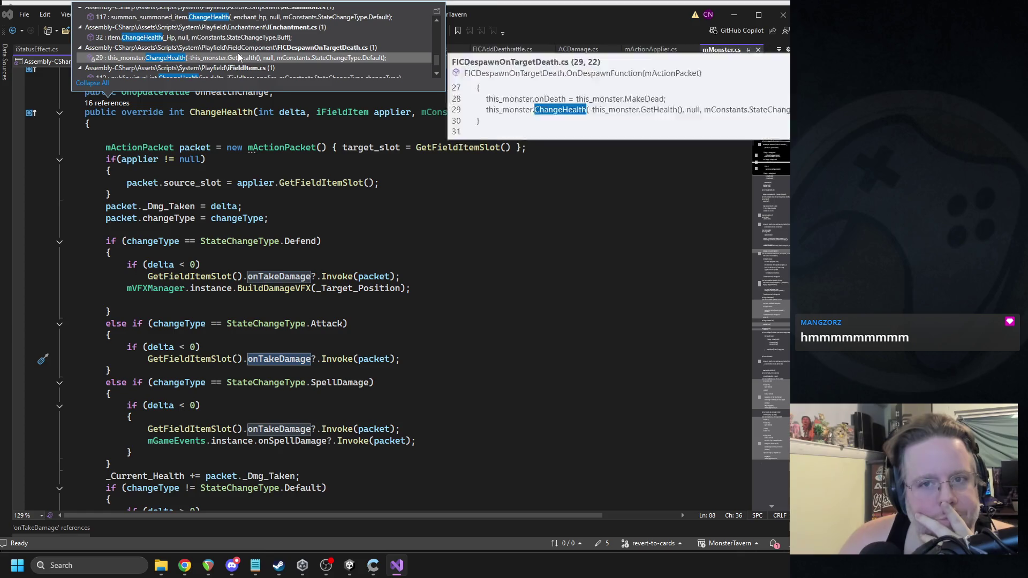
pyautogui.scroll(3, 267, 61)
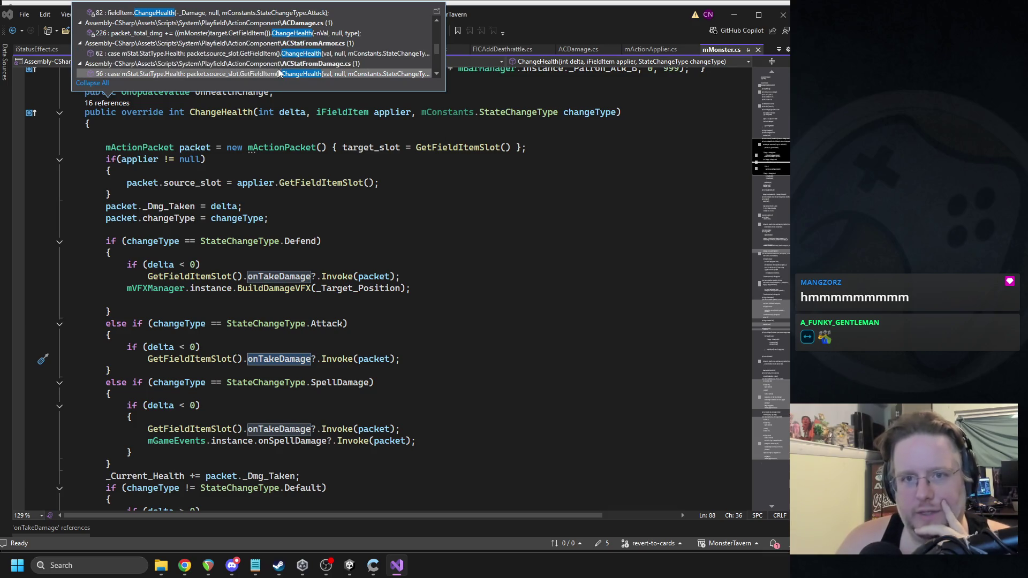
pyautogui.scroll(-3, 294, 65)
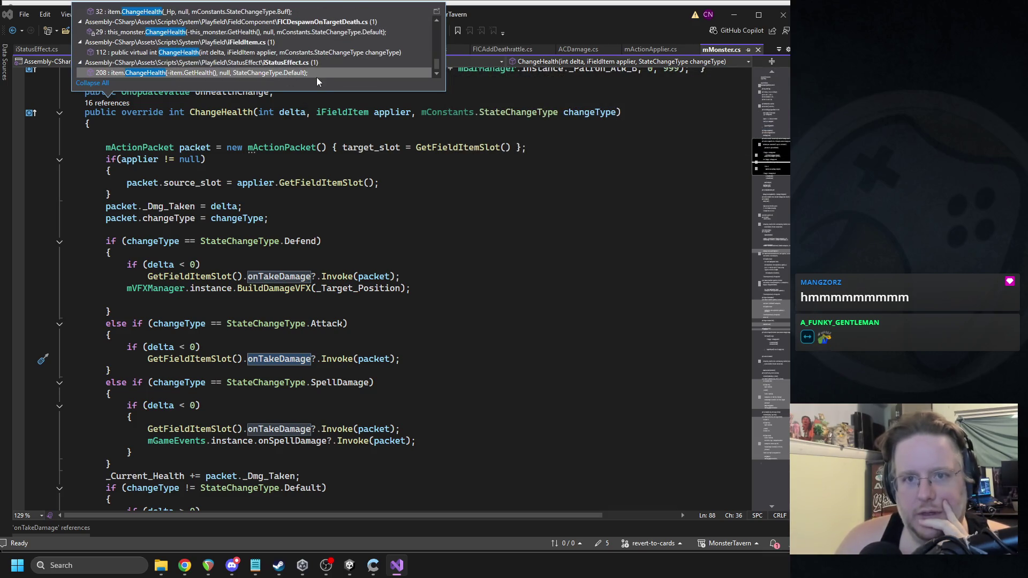
pyautogui.moveTo(306, 72)
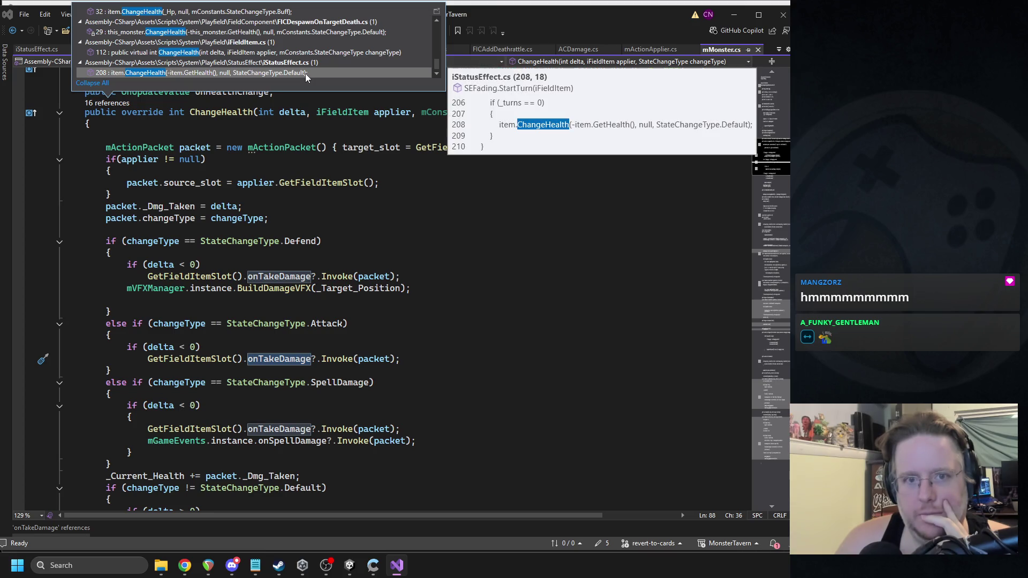
pyautogui.doubleClick(241, 74)
pyautogui.scroll(4, 350, 228)
pyautogui.click(12, 30)
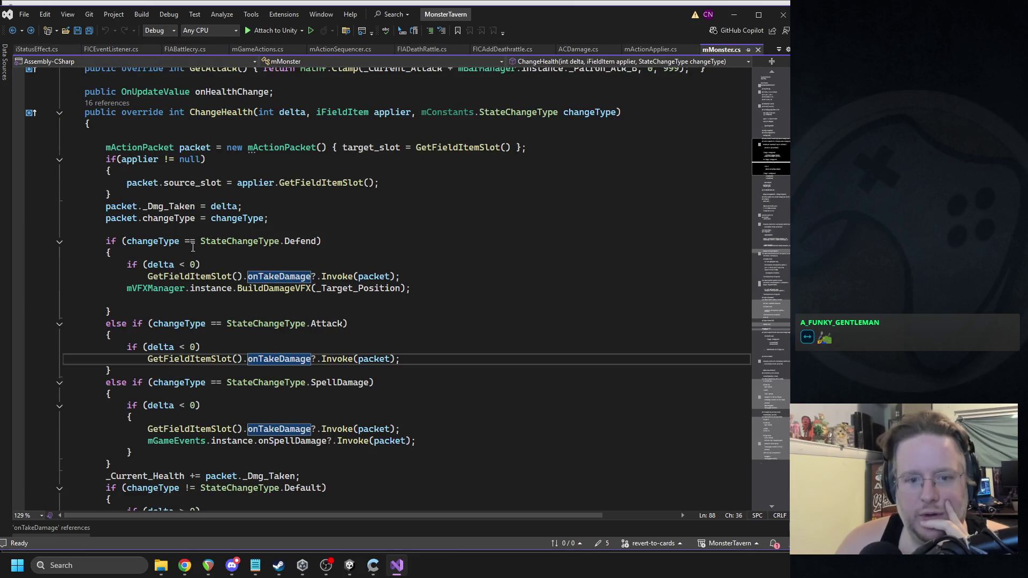
pyautogui.click(107, 103)
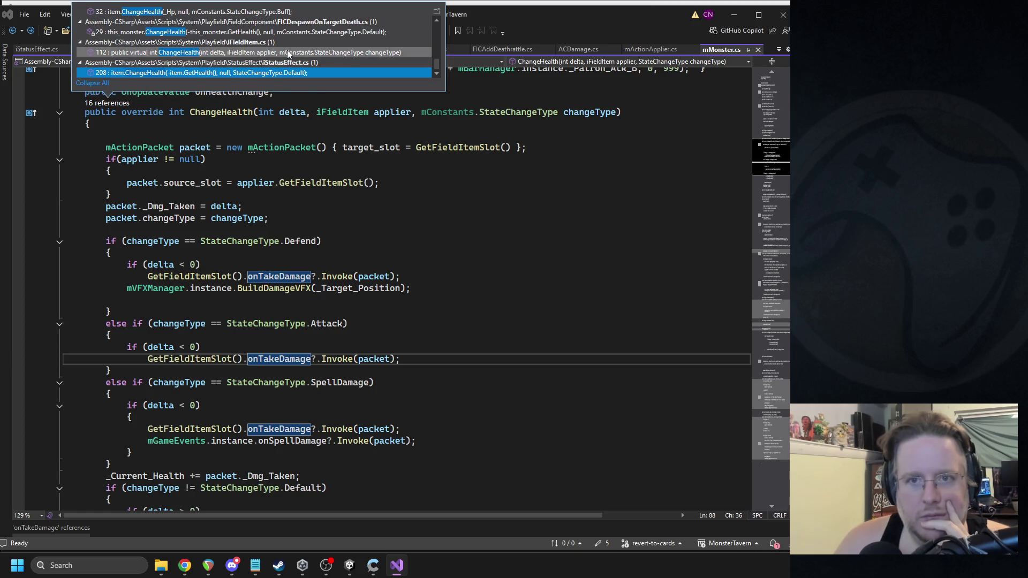
pyautogui.scroll(2, 287, 50)
pyautogui.scroll(4, 303, 45)
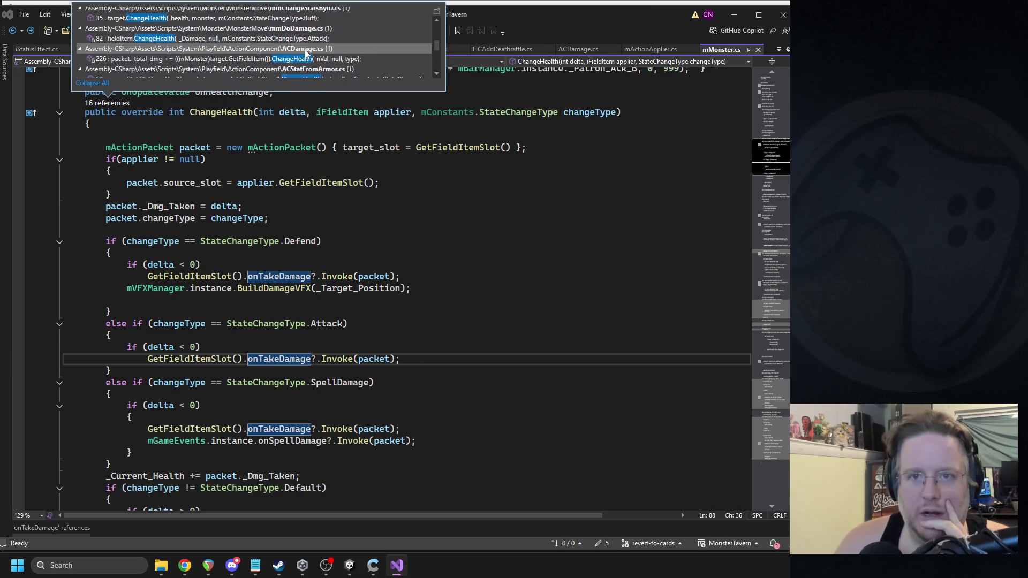
pyautogui.scroll(3, 322, 58)
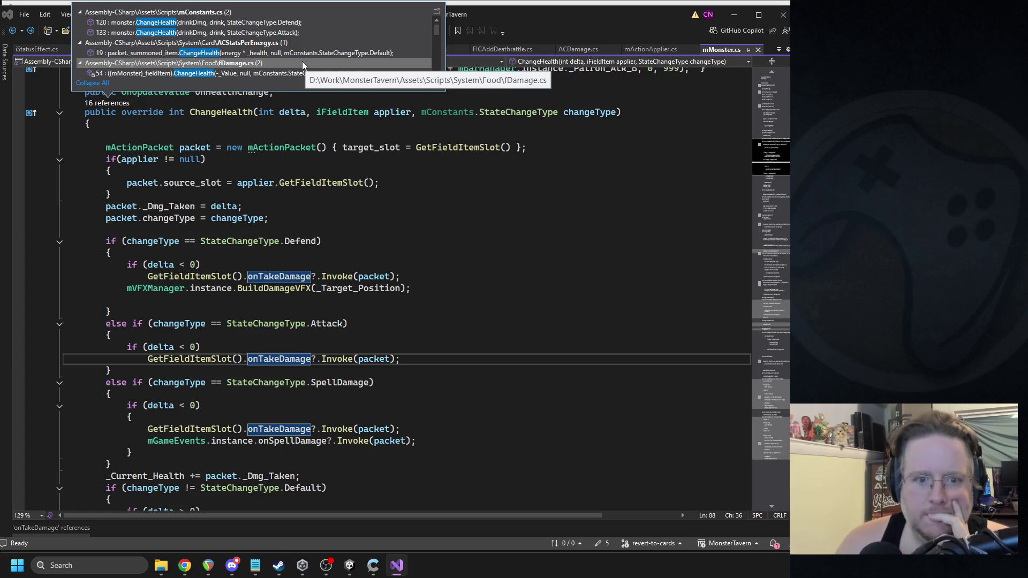
pyautogui.click(349, 197)
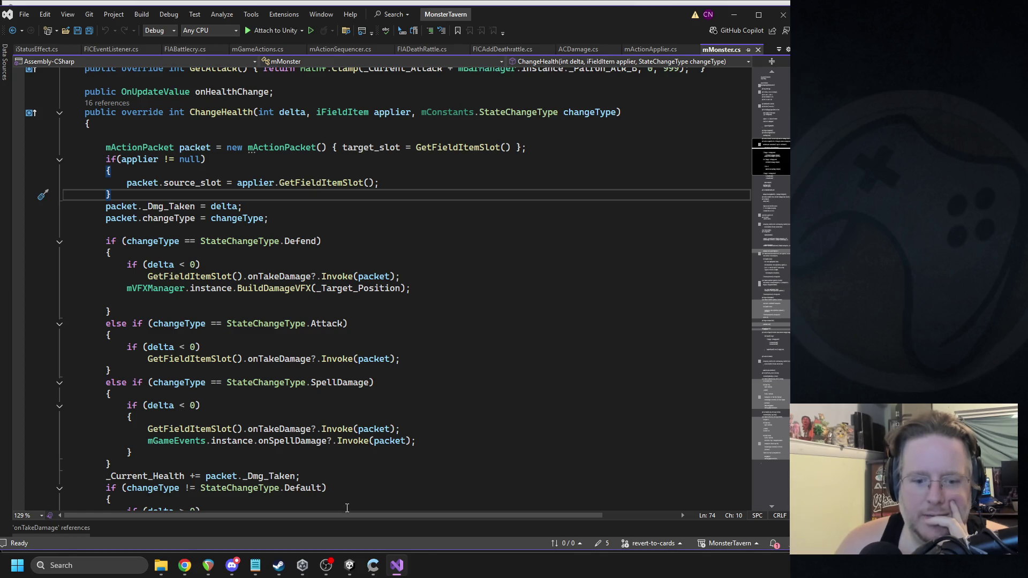
# Step: Add an 'iFIAction action' parameter to mMonster.ChangeHealth's signature
pyautogui.click(287, 347)
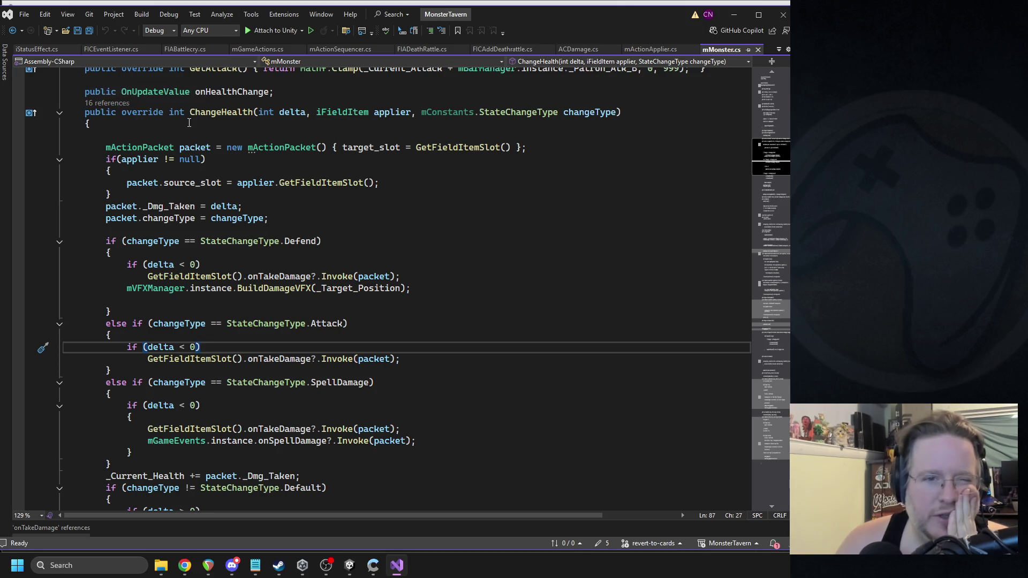
pyautogui.doubleClick(185, 149)
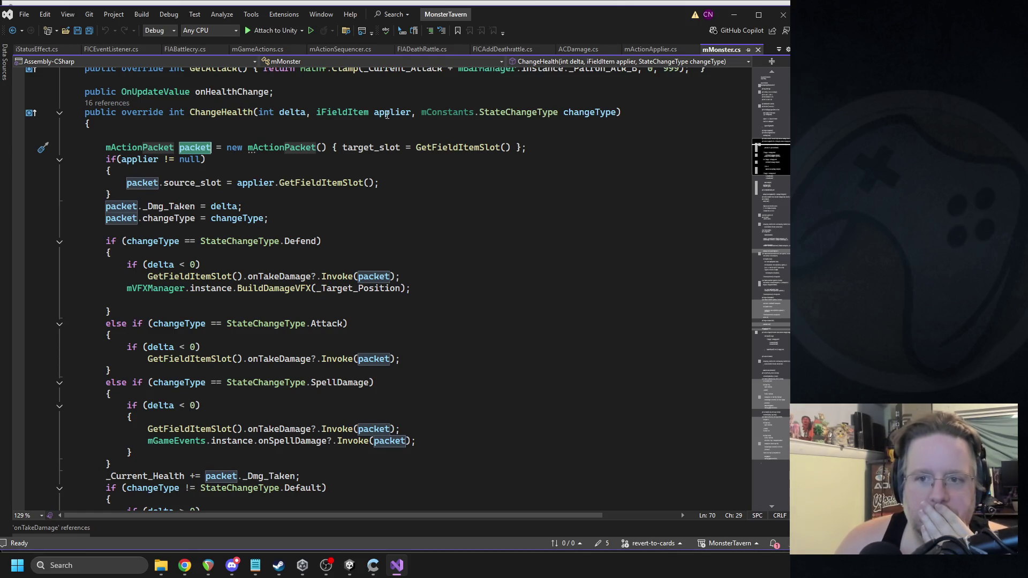
pyautogui.click(618, 111)
pyautogui.write(', ')
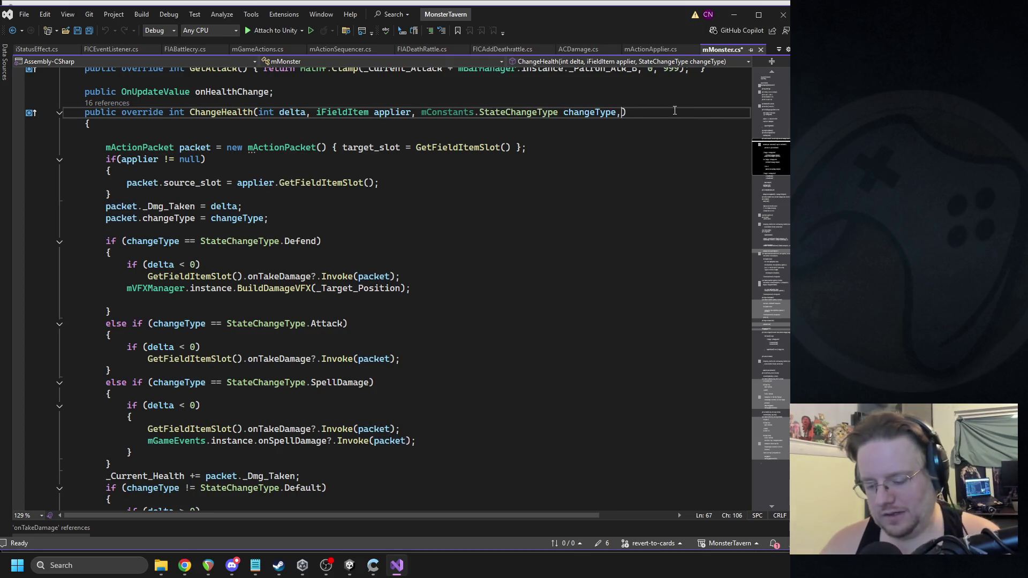
pyautogui.write('fiac')
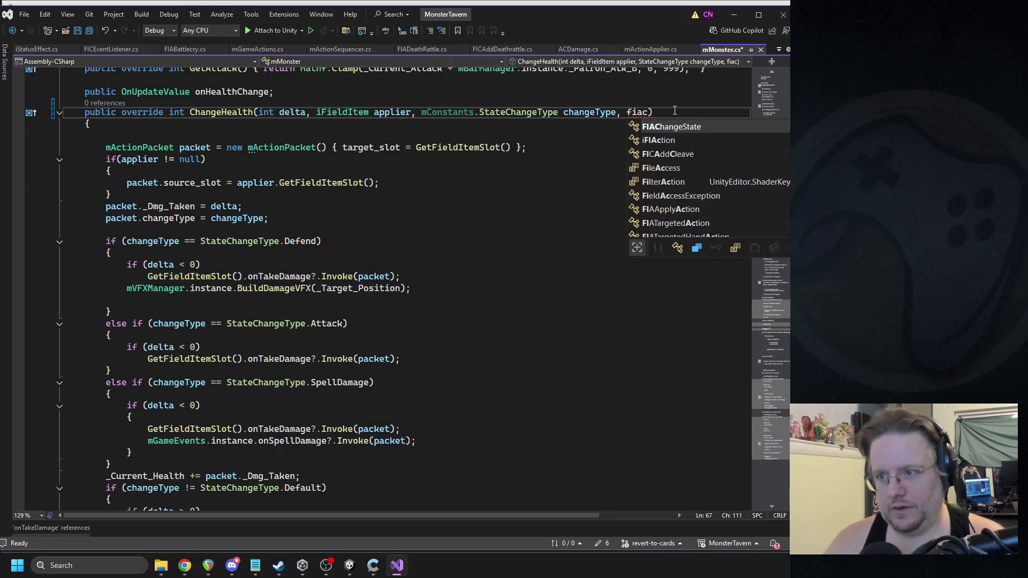
pyautogui.press('Down')
pyautogui.press('Tab')
pyautogui.write('action')
pyautogui.hotkey('ctrl', 'shift', 'Left')
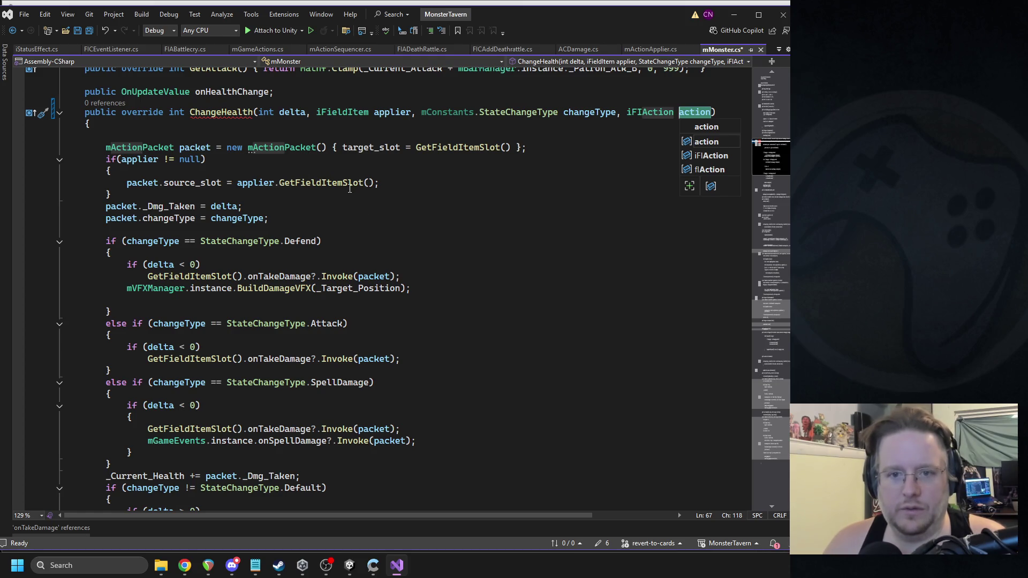
# Step: Insert 'packet.currentAP = action;' after the packet creation line and save mMonster.cs
pyautogui.click(546, 147)
pyautogui.press('Return')
pyautogui.write('packet.ac')
pyautogui.press('BackSpace')
pyautogui.press('BackSpace')
pyautogui.press('BackSpace')
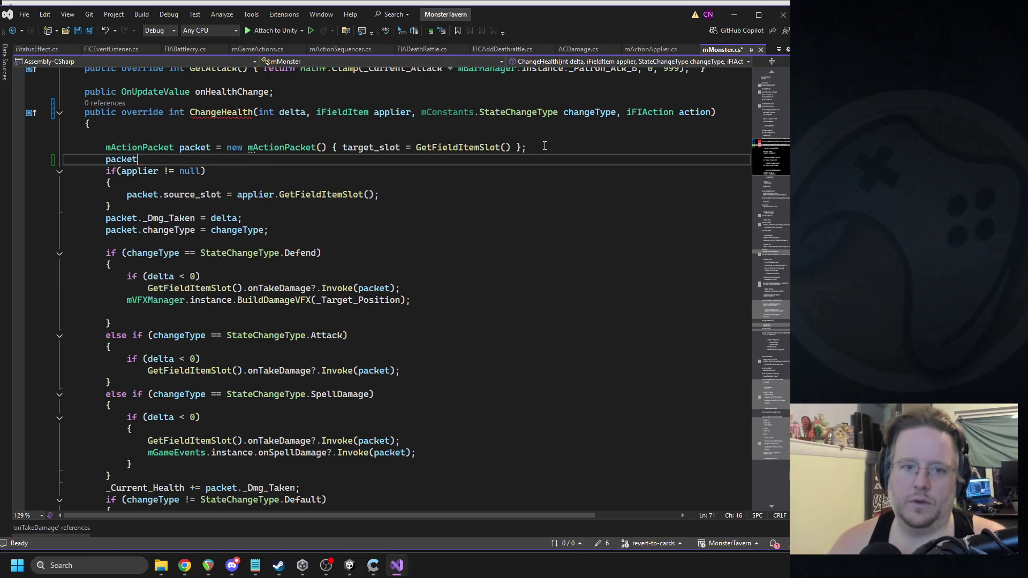
pyautogui.write('.currentAP')
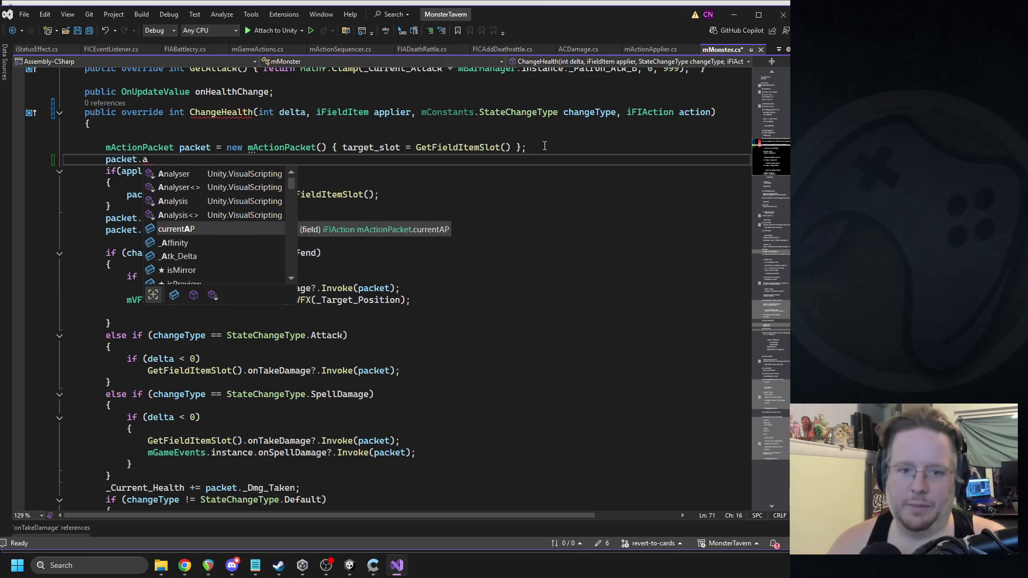
pyautogui.write(' = action;')
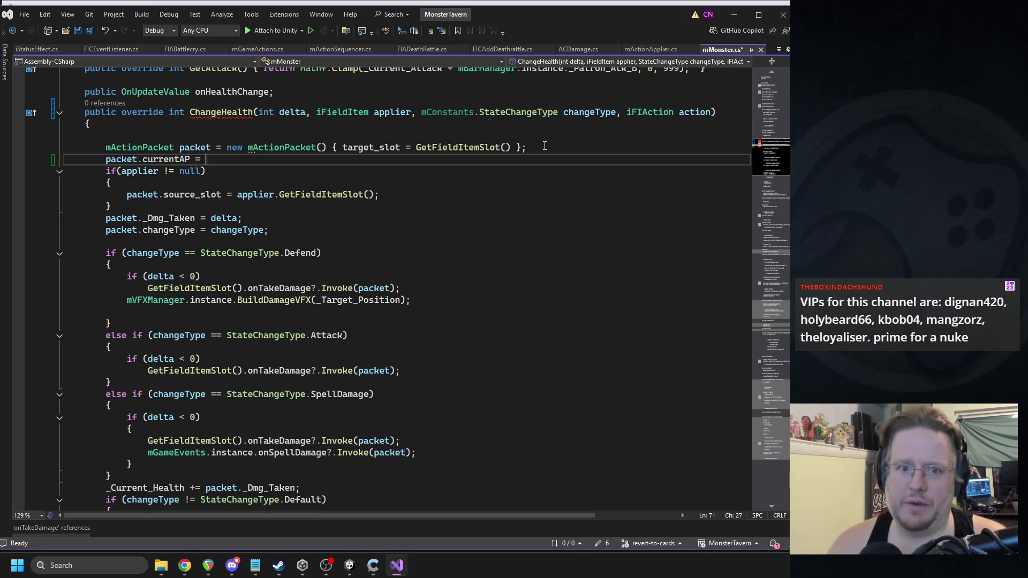
pyautogui.hotkey('ctrl', 's')
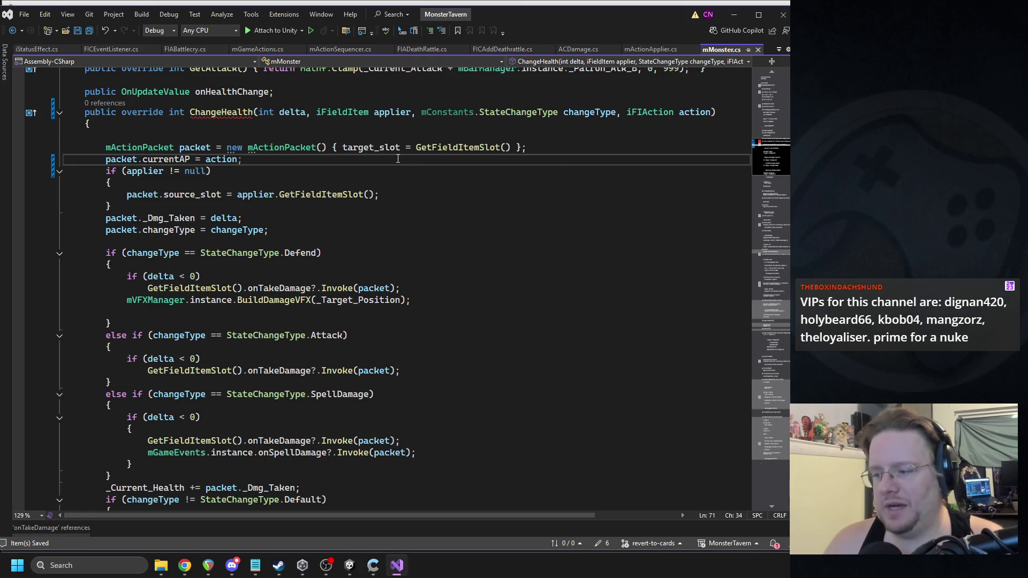
pyautogui.scroll(1, 250, 157)
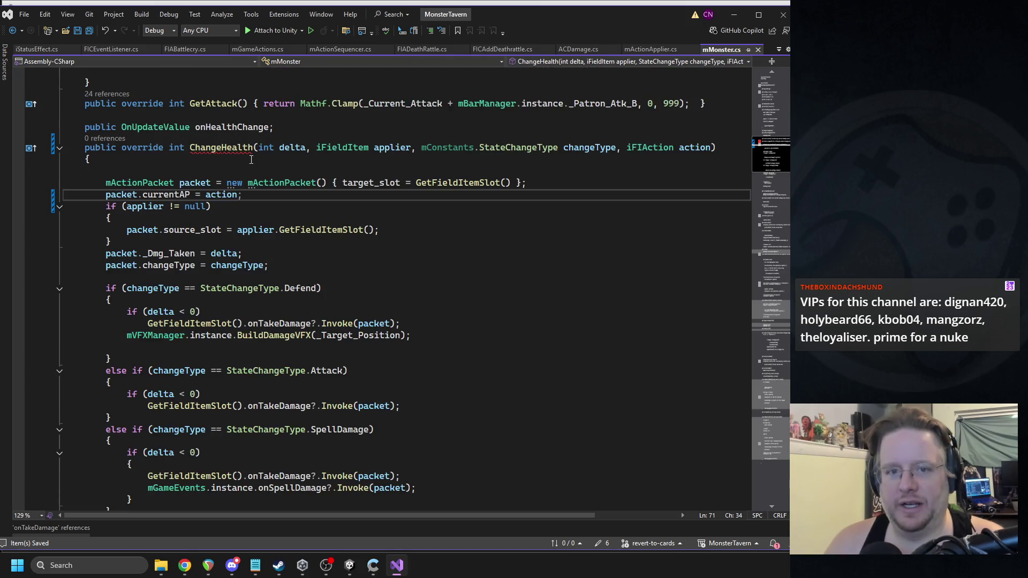
# Step: Jump from the iFieldItem base class name to its definition with F12
pyautogui.scroll(20, 465, 313)
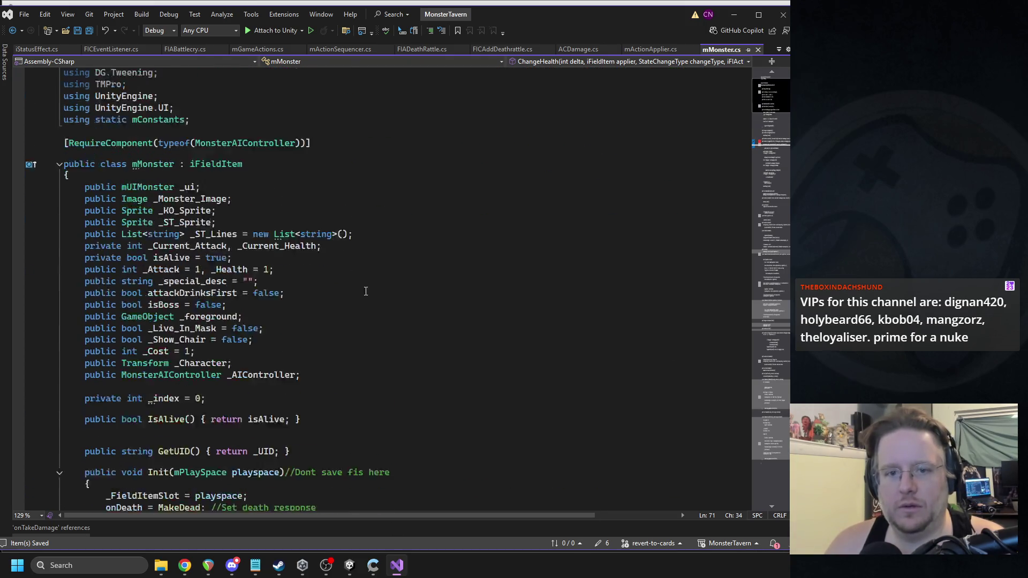
pyautogui.scroll(-8, 465, 313)
pyautogui.scroll(-8, 465, 313)
pyautogui.moveTo(618, 311); pyautogui.dragTo(712, 316)
pyautogui.scroll(18, 500, 242)
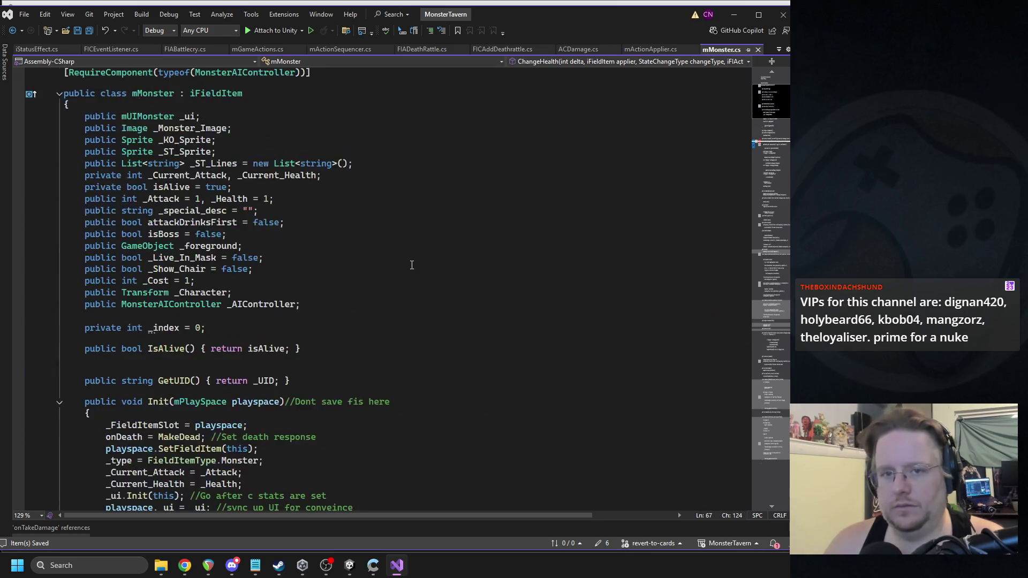
pyautogui.doubleClick(225, 202)
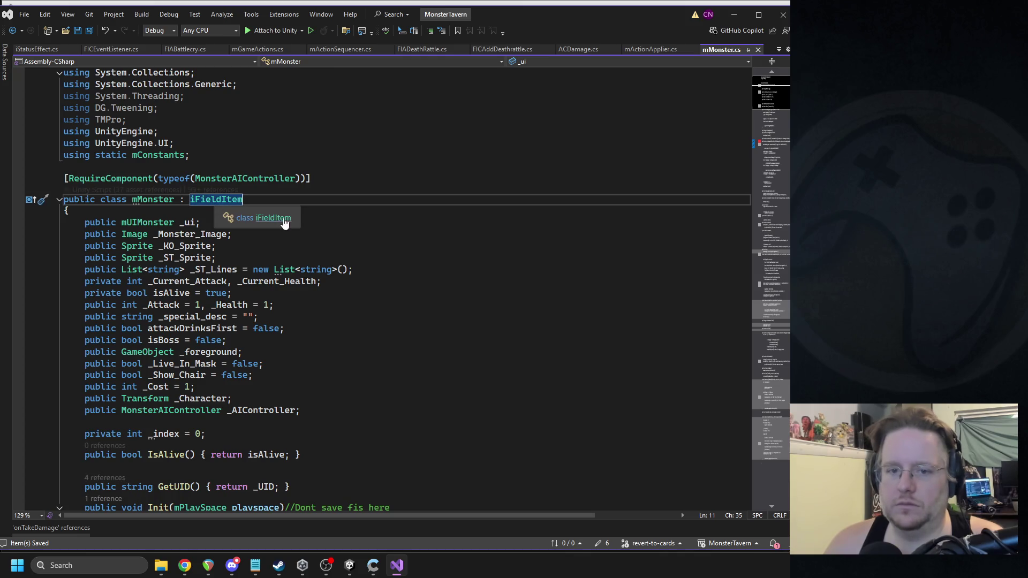
pyautogui.press('F12')
# Step: Add ', iFIAction action' to the base virtual ChangeHealth, then return to Unity to recompile
pyautogui.scroll(-6, 428, 291)
pyautogui.scroll(-14, 463, 291)
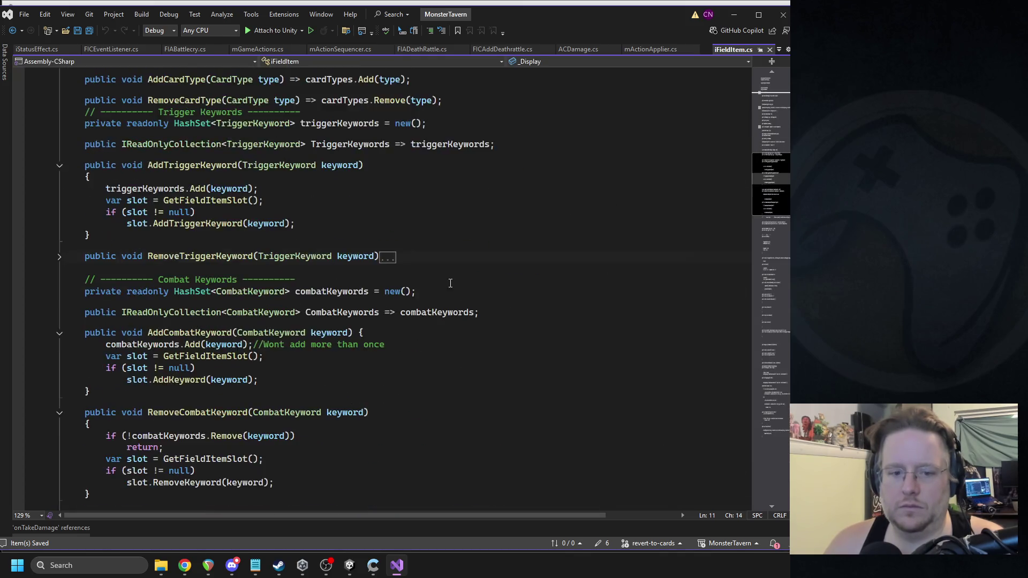
pyautogui.scroll(12, 390, 258)
pyautogui.scroll(-20, 375, 256)
pyautogui.scroll(-6, 370, 255)
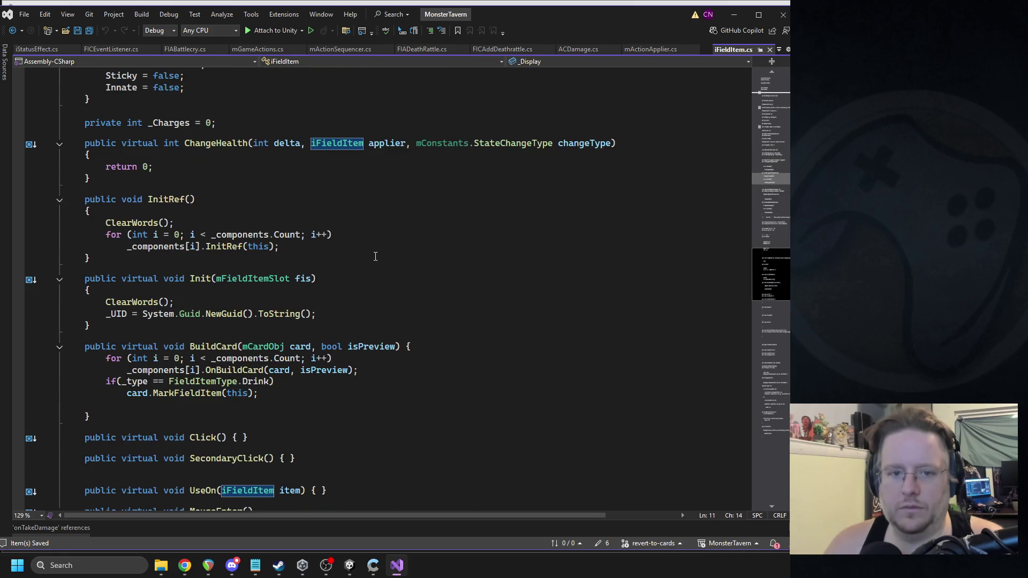
pyautogui.click(613, 143)
pyautogui.write(', iFIAction action')
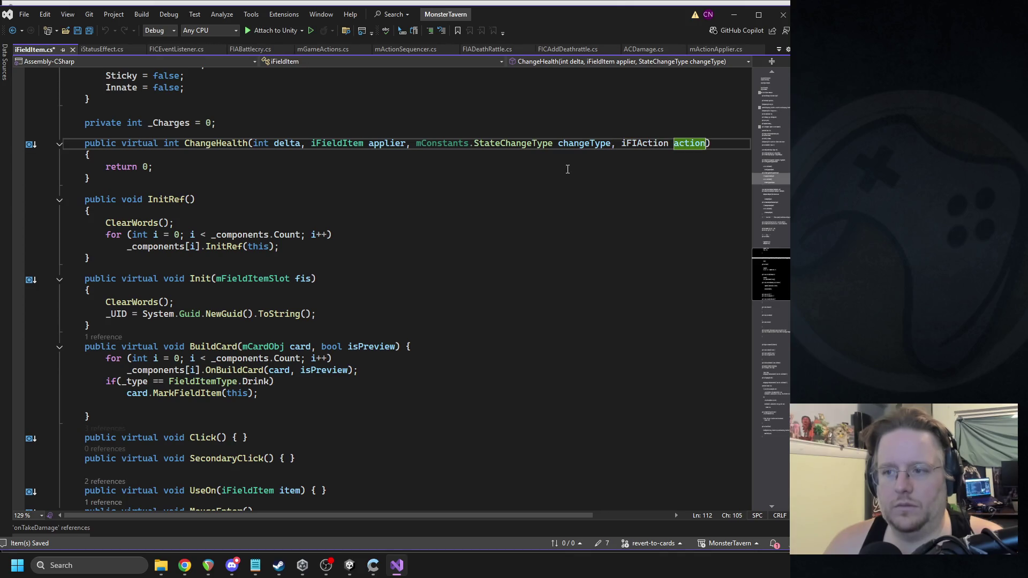
pyautogui.click(350, 567)
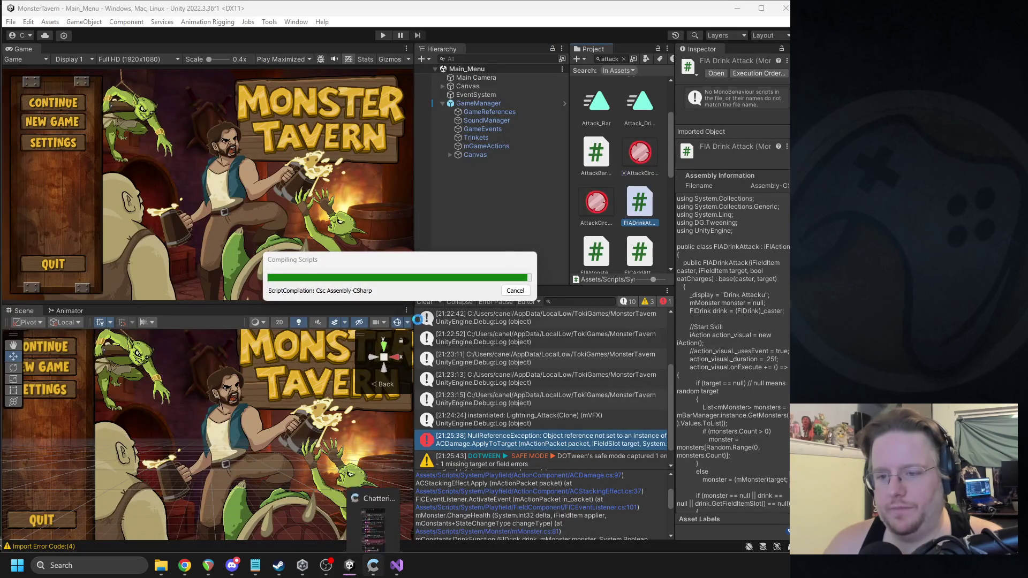
# Step: Give FIDrink's ChangeHealth an iFIAction action parameter, add 'packet.currentAP = action;', and save
pyautogui.click(426, 302)
pyautogui.doubleClick(445, 313)
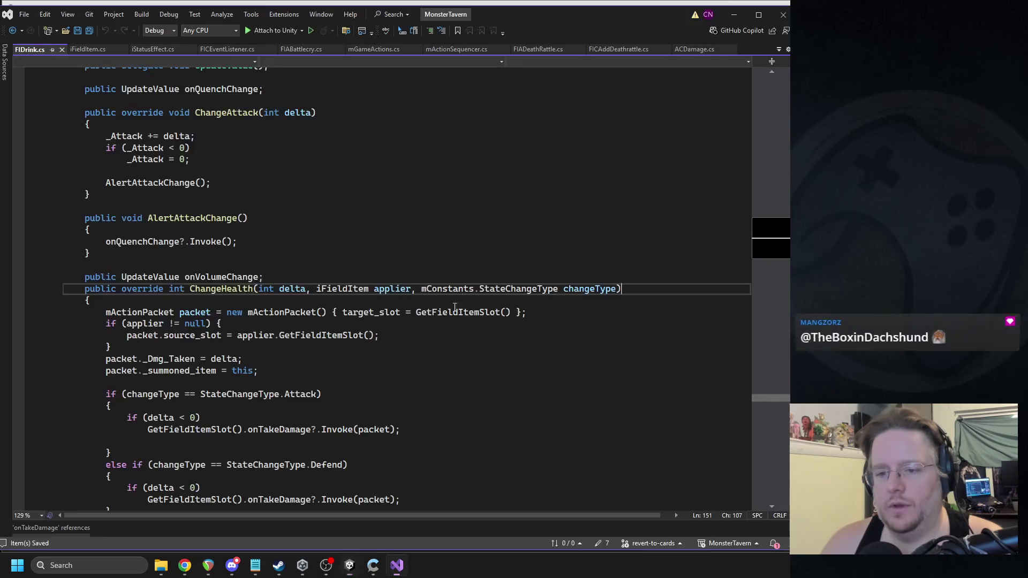
pyautogui.write(', iFIAction action')
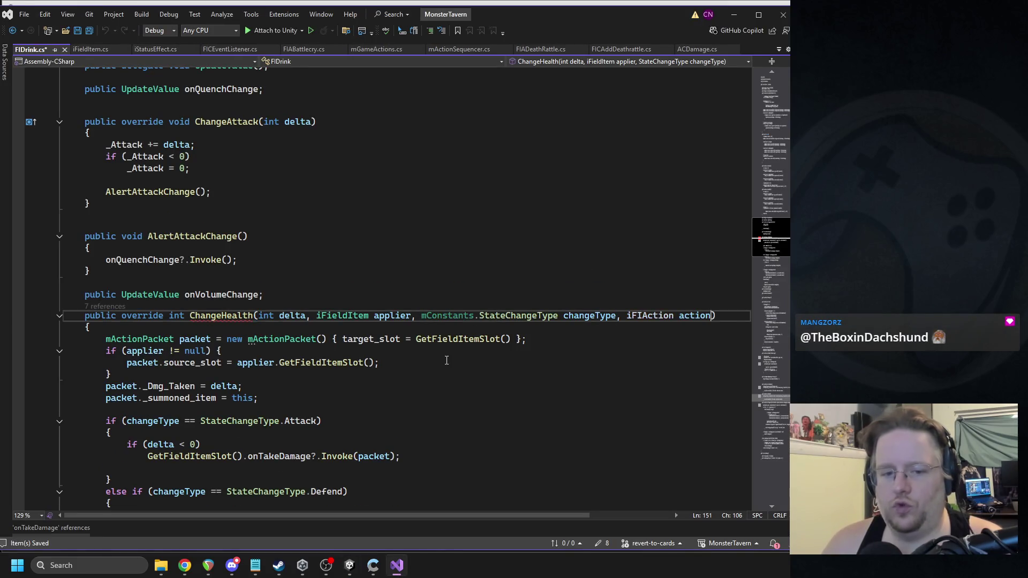
pyautogui.click(485, 344)
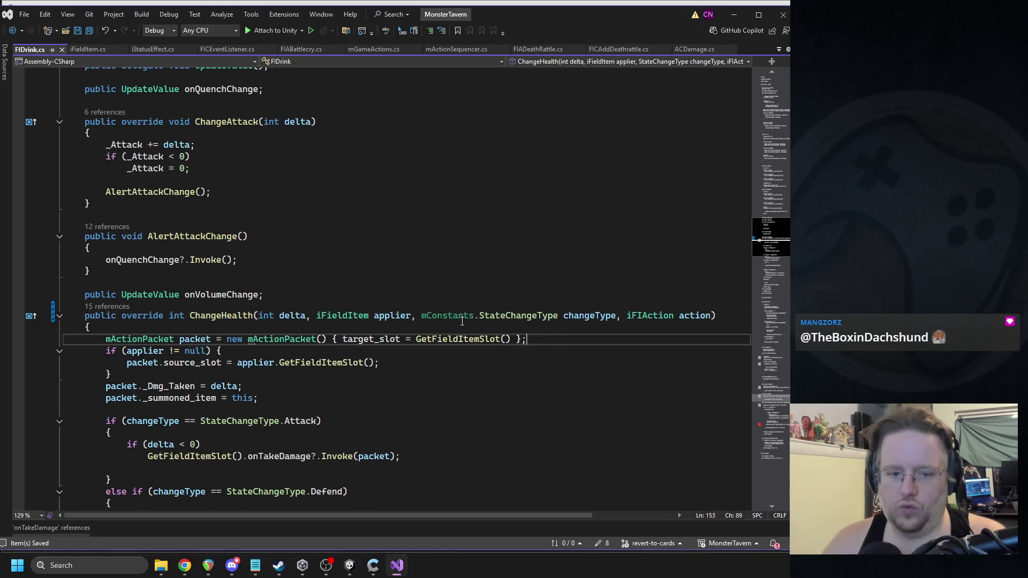
pyautogui.press('Return')
pyautogui.write('packet.currentAP')
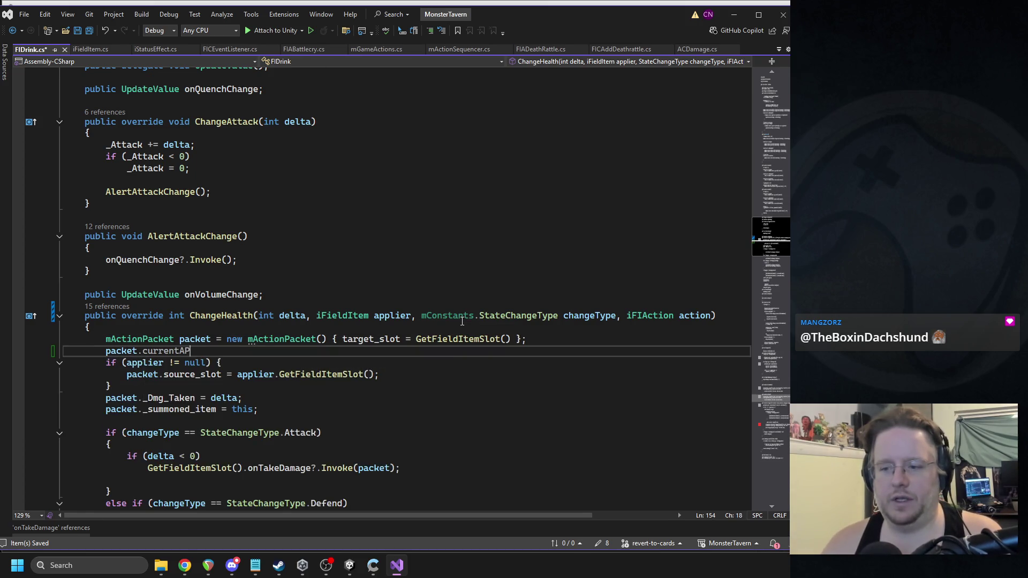
pyautogui.write(' = action;')
pyautogui.hotkey('ctrl', 's')
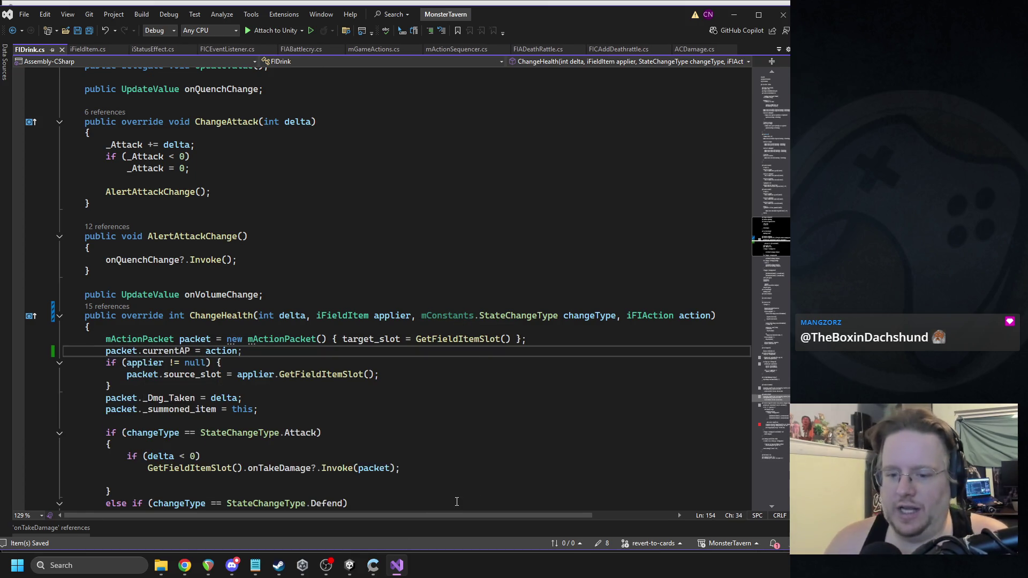
pyautogui.click(349, 566)
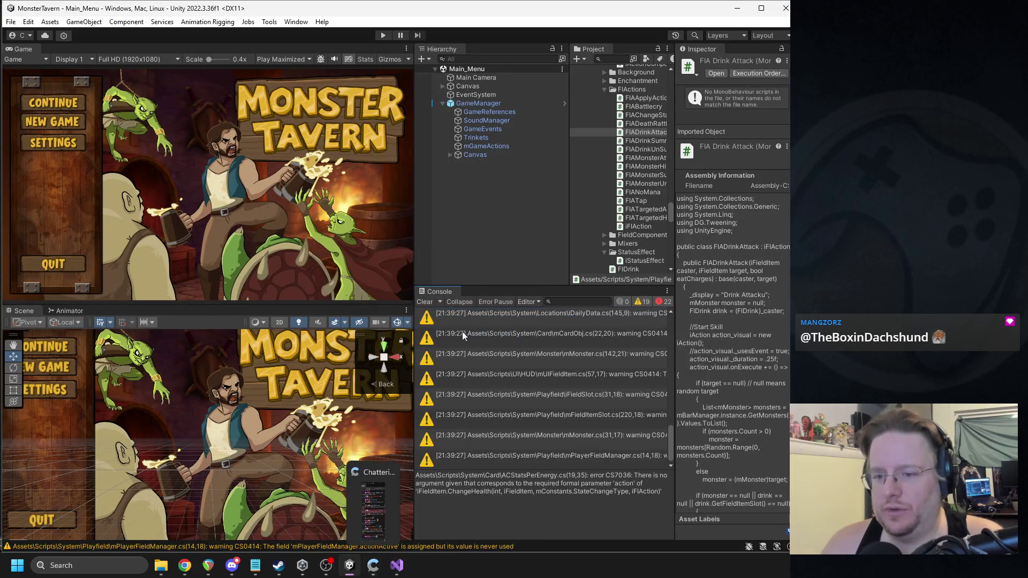
# Step: Hide Console warnings and open the first ACStatsPerEnergy.cs CS7036 error in code
pyautogui.click(434, 303)
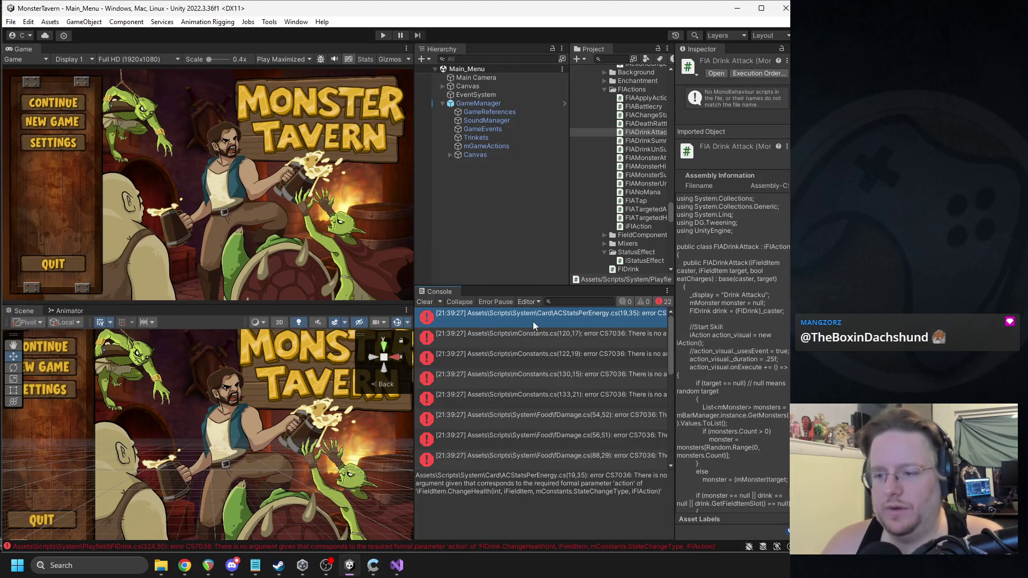
pyautogui.doubleClick(532, 321)
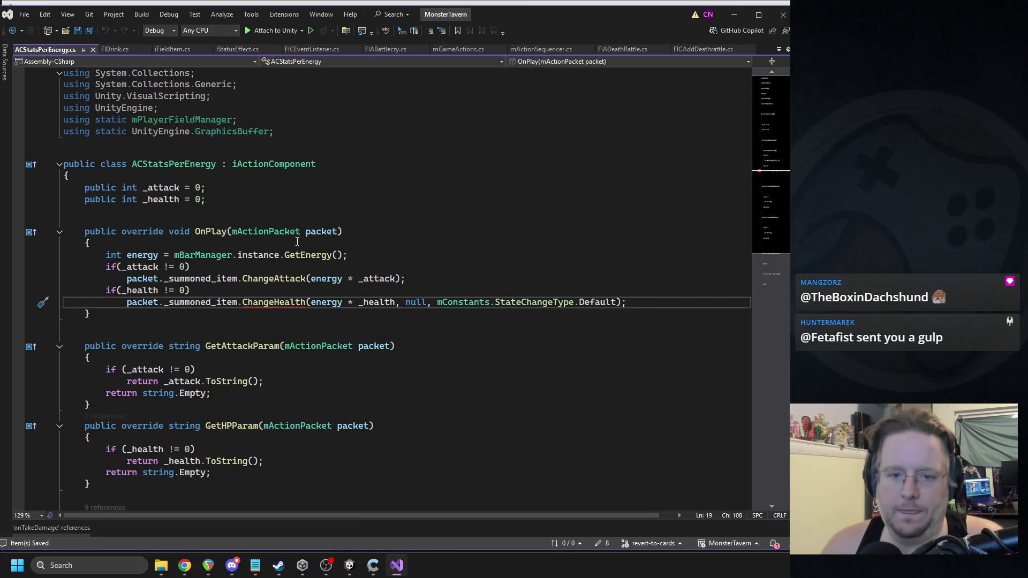
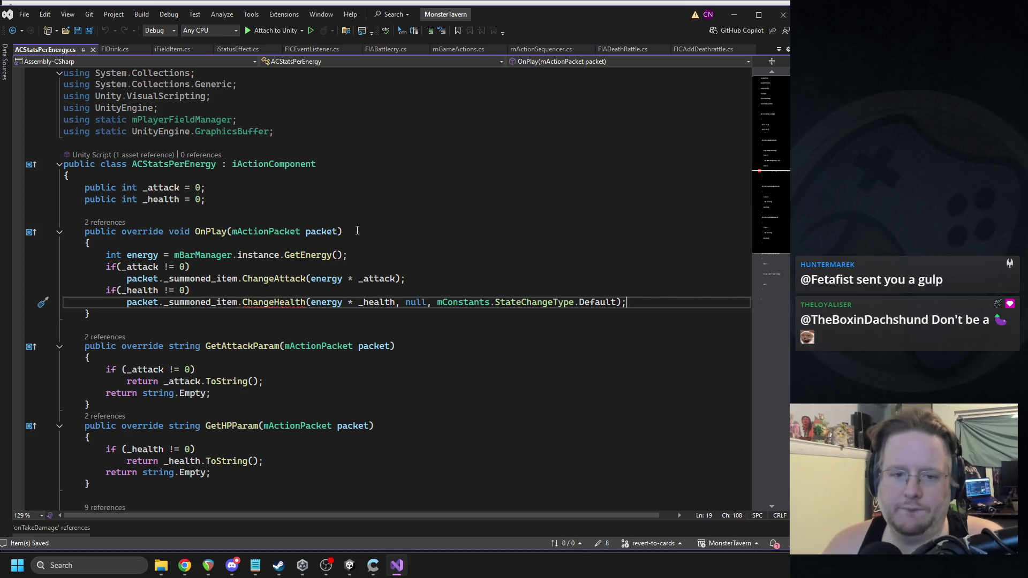
# Step: Check where OnPlay is referenced through its CodeLens references list
pyautogui.click(115, 222)
pyautogui.moveTo(136, 172)
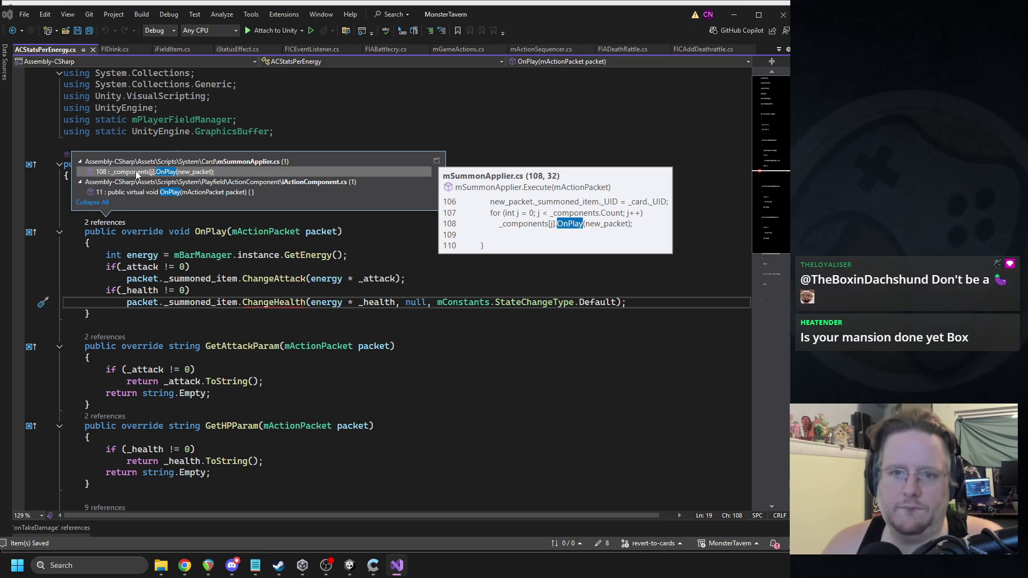
pyautogui.click(200, 231)
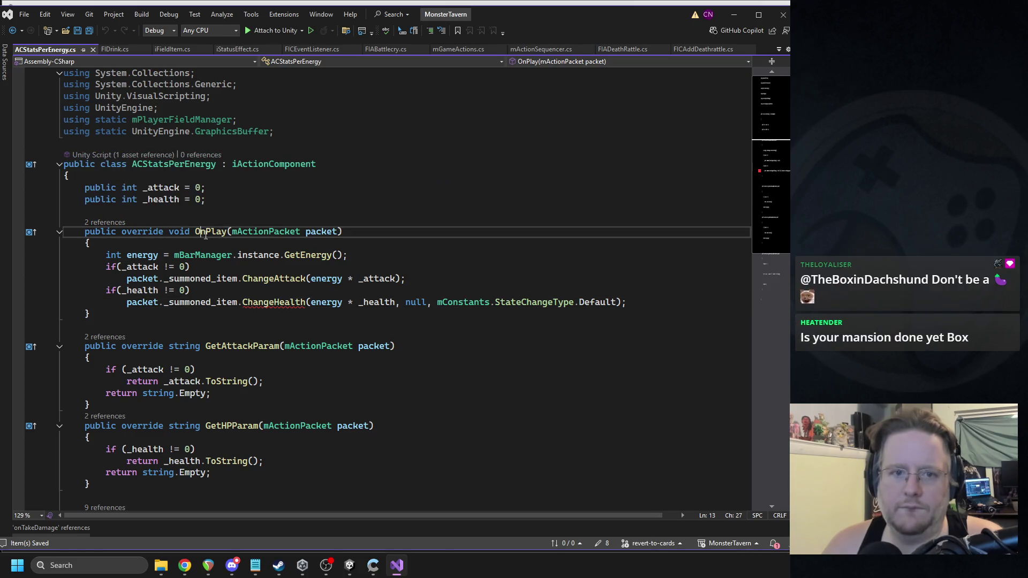
# Step: Remove every using directive from ACStatsPerEnergy.cs and save the file
pyautogui.moveTo(294, 131)
pyautogui.mouseDown()
pyautogui.moveTo(60, 120)
pyautogui.moveTo(53, 73)
pyautogui.mouseUp()
pyautogui.press('Delete')
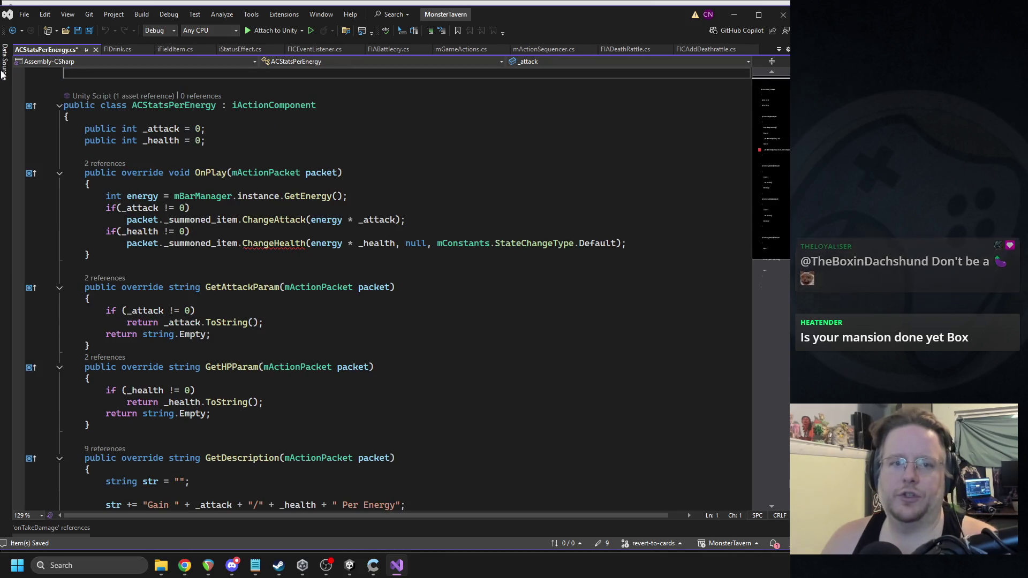
pyautogui.press('Delete')
pyautogui.hotkey('ctrl', 'z')
pyautogui.hotkey('ctrl', 'z')
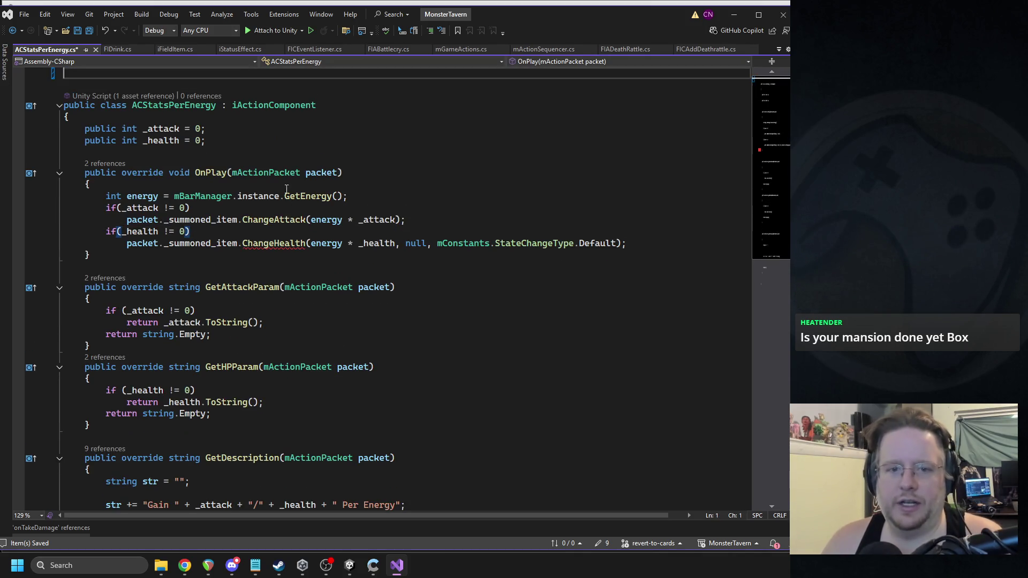
pyautogui.click(315, 136)
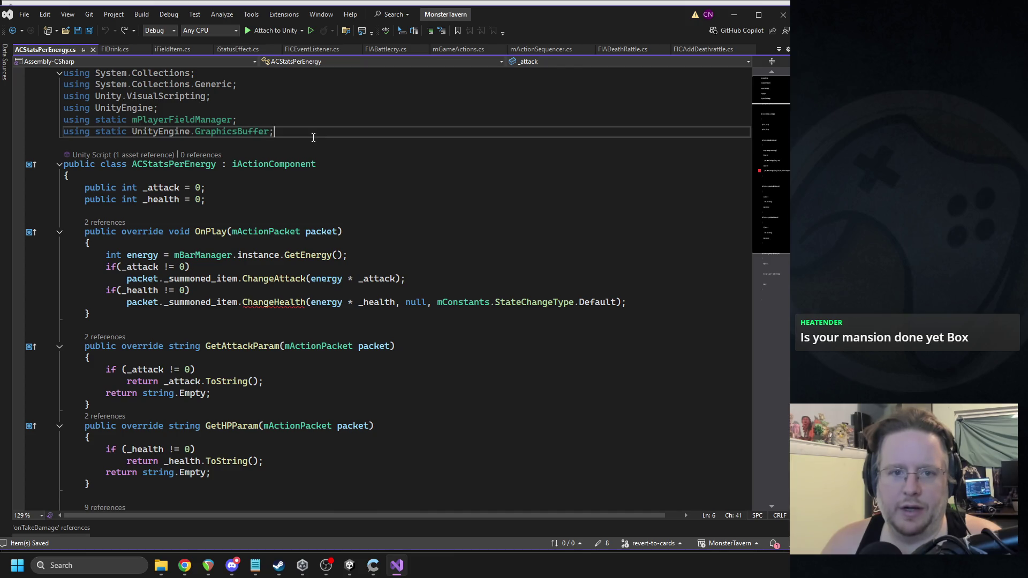
pyautogui.moveTo(296, 133); pyautogui.dragTo(319, 110)
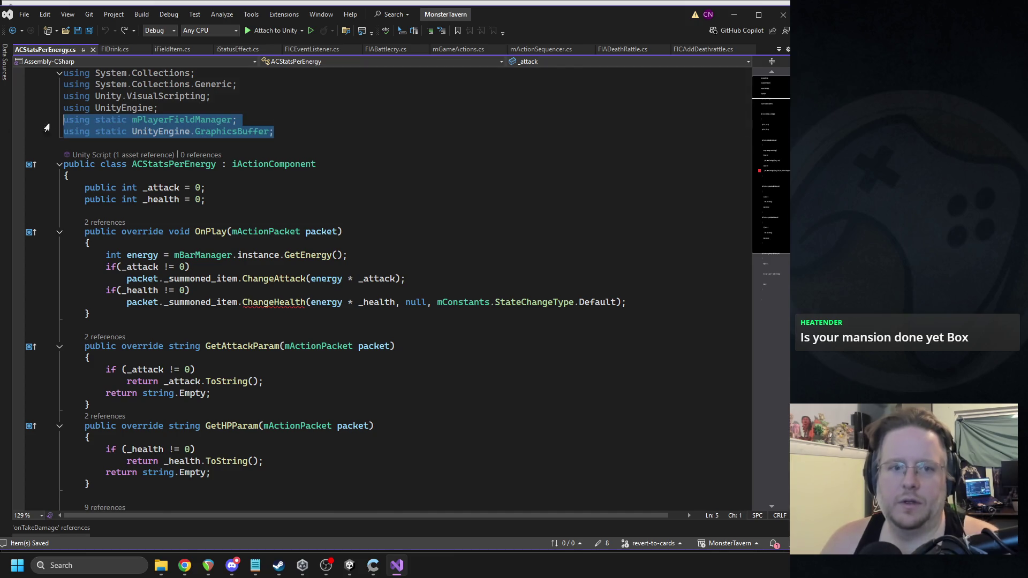
pyautogui.press('BackSpace')
pyautogui.hotkey('ctrl', 'z')
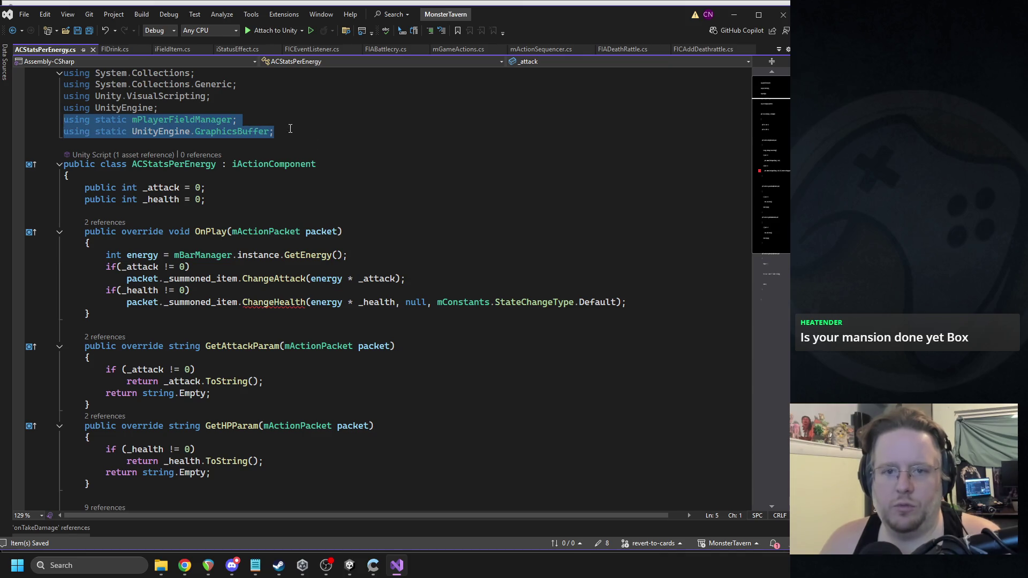
pyautogui.hotkey('ctrl', 'shift', 'Home')
pyautogui.press('BackSpace')
pyautogui.press('Delete')
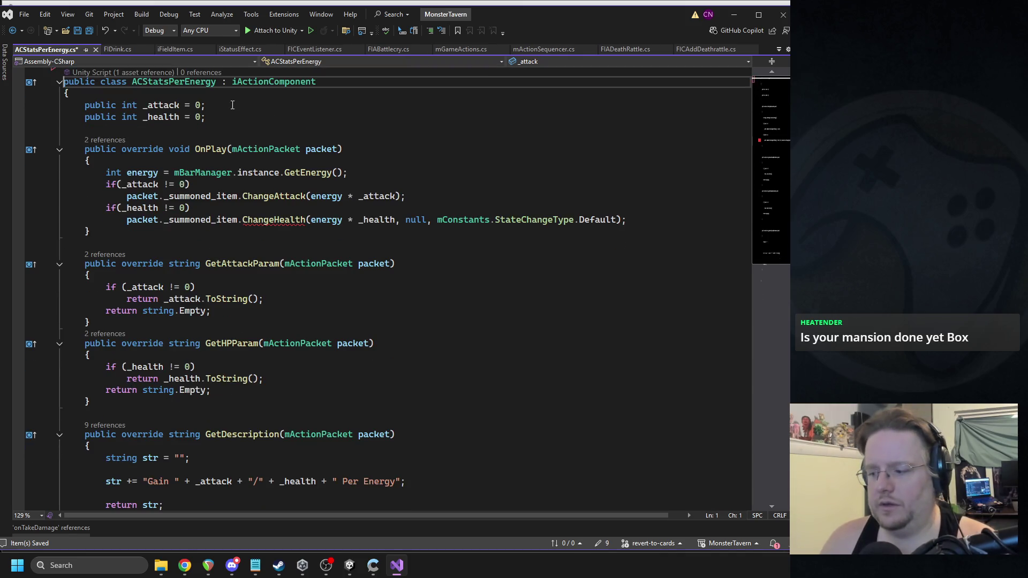
pyautogui.click(283, 127)
pyautogui.hotkey('ctrl', 's')
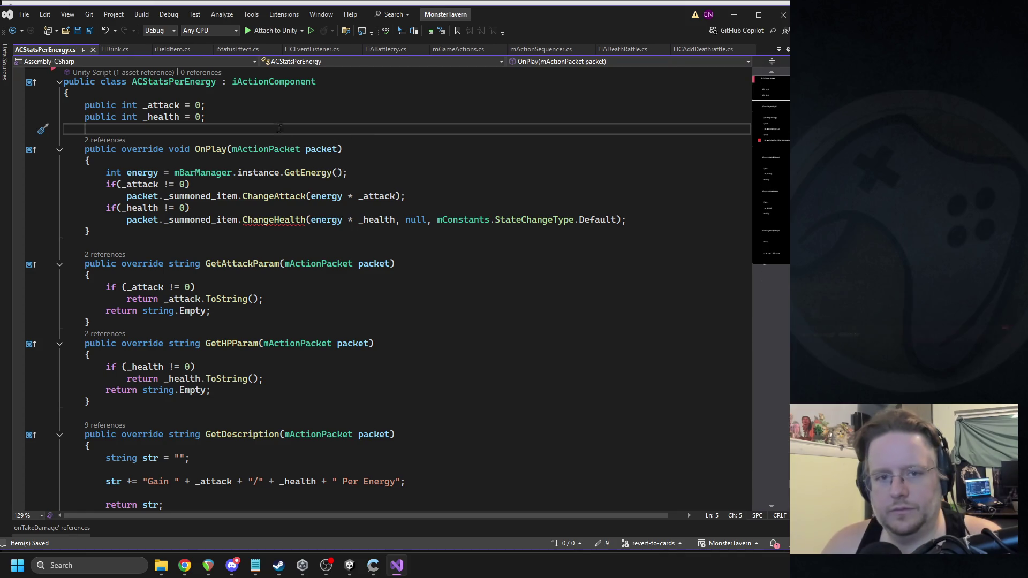
# Step: Jump to the virtual OnPlay declaration in iActionComponent.cs from the references
pyautogui.moveTo(278, 221)
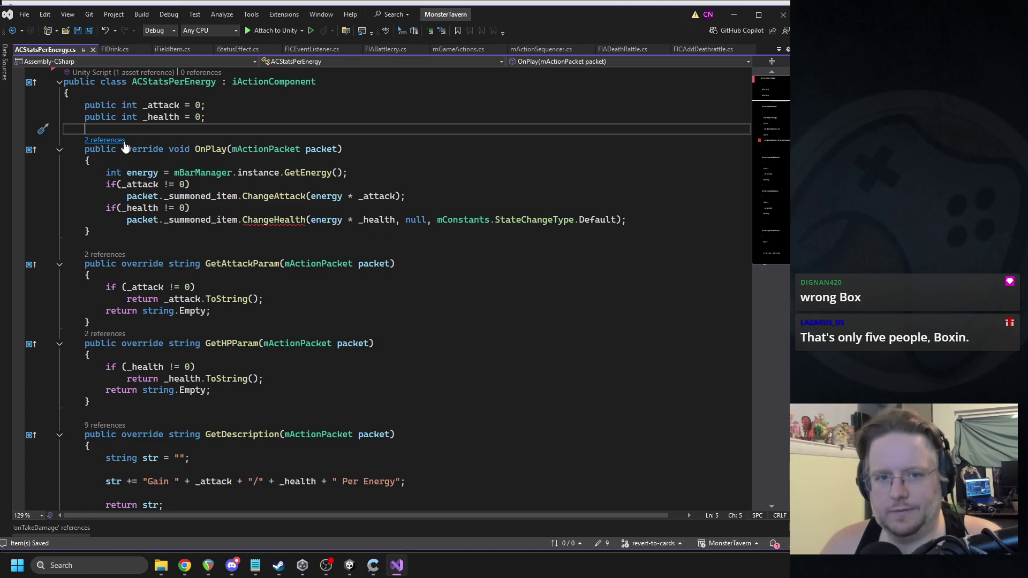
pyautogui.click(105, 140)
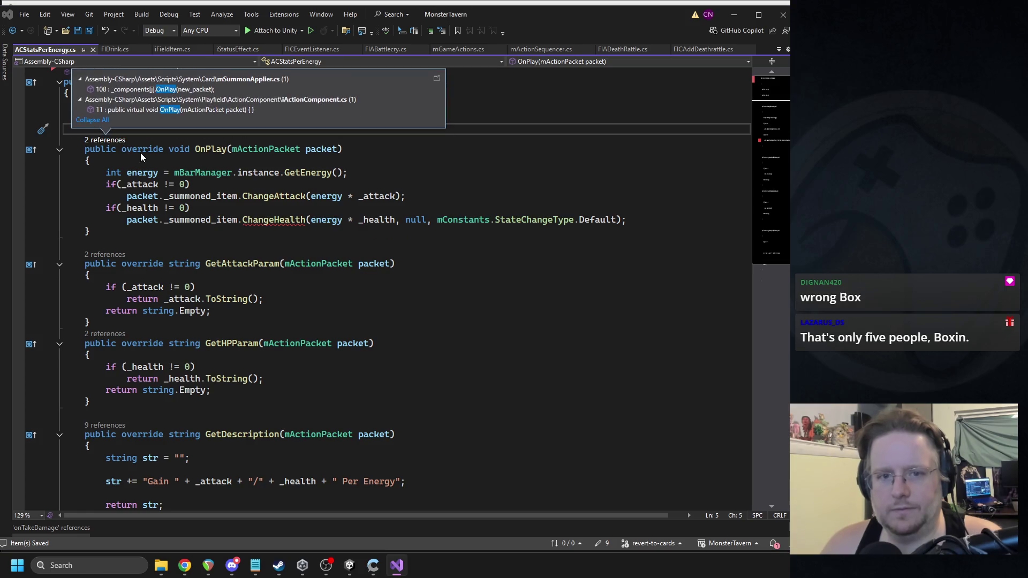
pyautogui.doubleClick(209, 110)
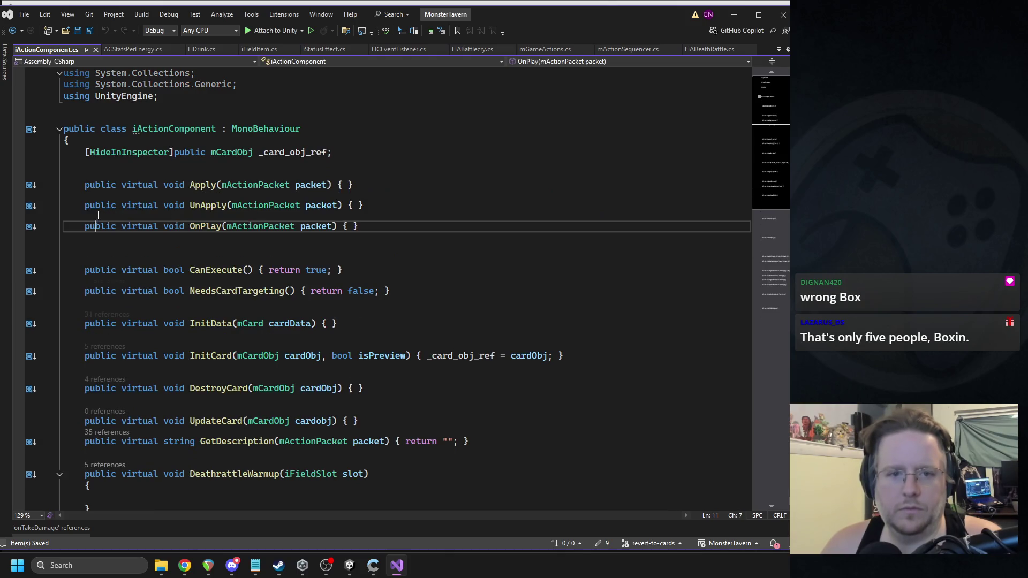
# Step: Open mSummonApplier.cs at line 108 and review the loop calling OnPlay(new_packet)
pyautogui.click(107, 217)
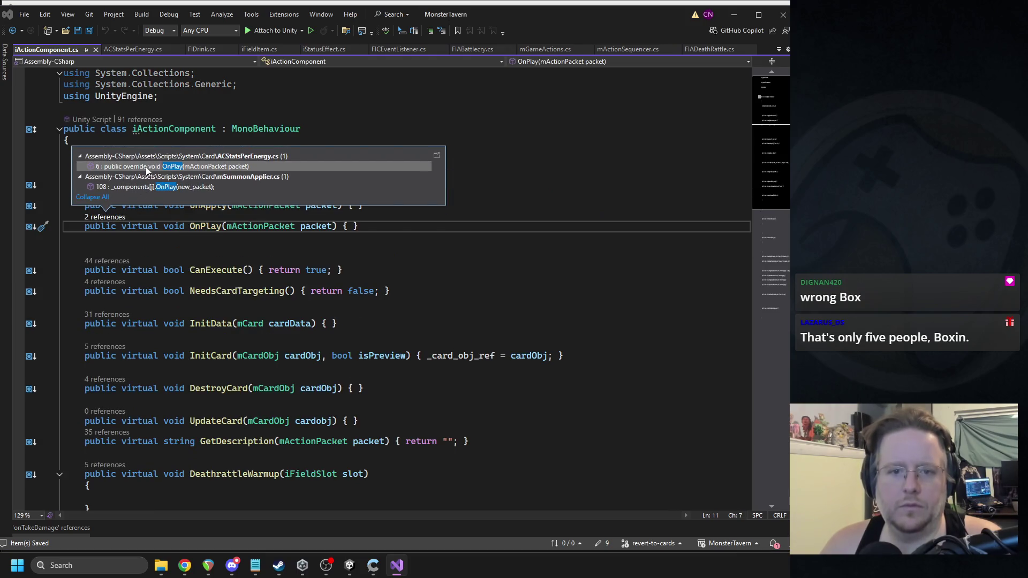
pyautogui.doubleClick(151, 188)
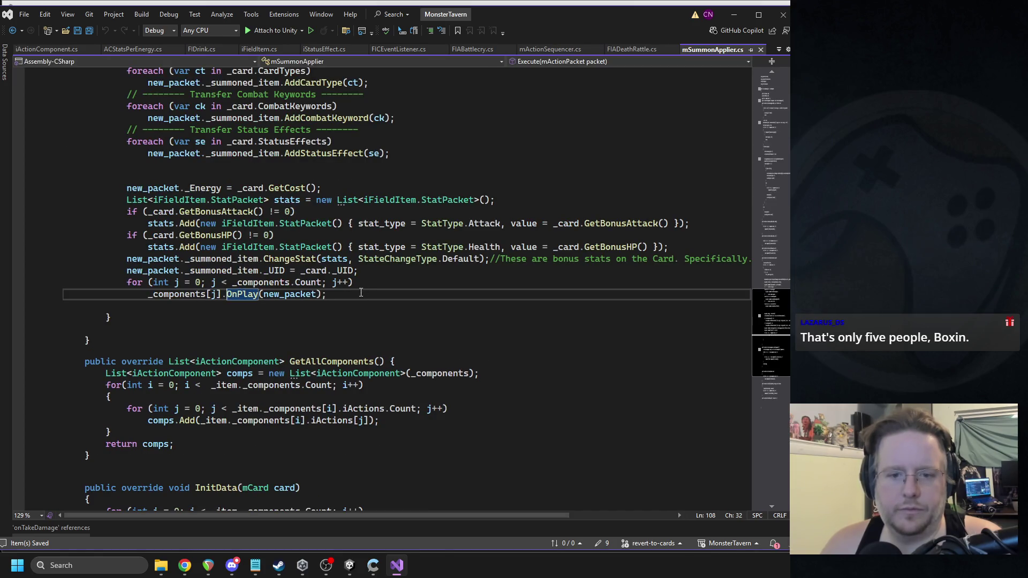
pyautogui.moveTo(361, 293); pyautogui.dragTo(40, 280)
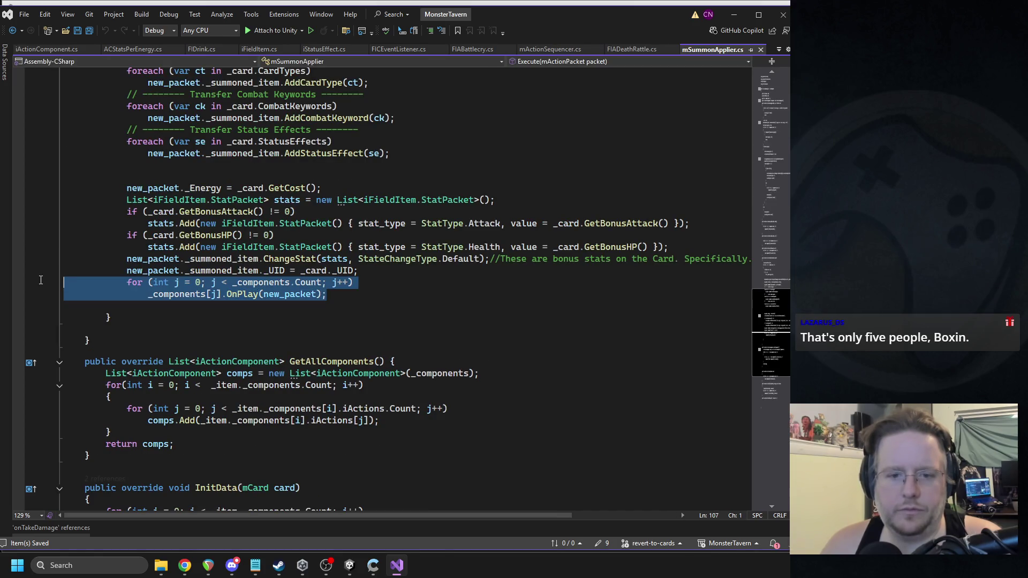
pyautogui.click(281, 286)
pyautogui.click(247, 295)
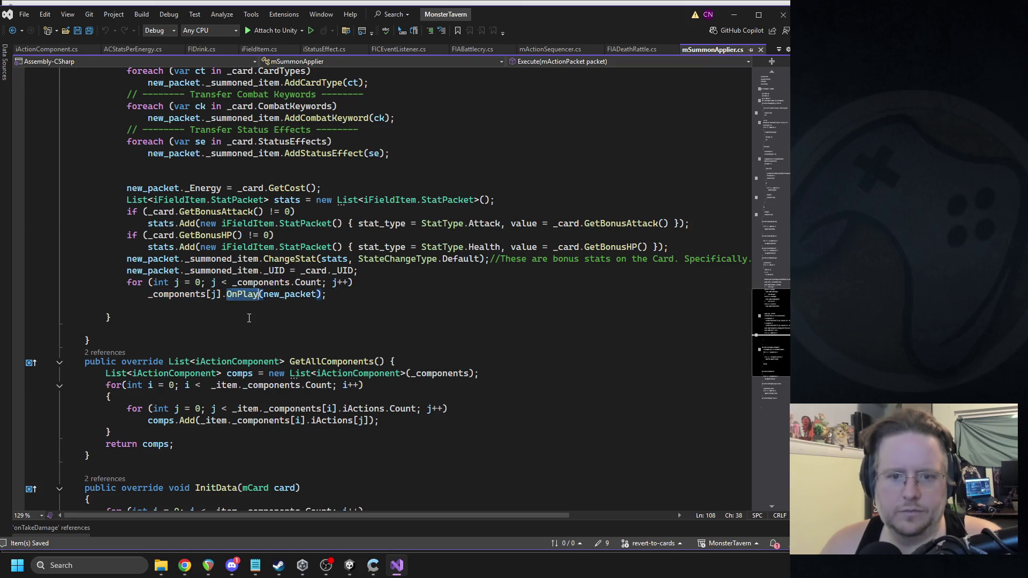
pyautogui.doubleClick(248, 295)
pyautogui.scroll(8, 387, 251)
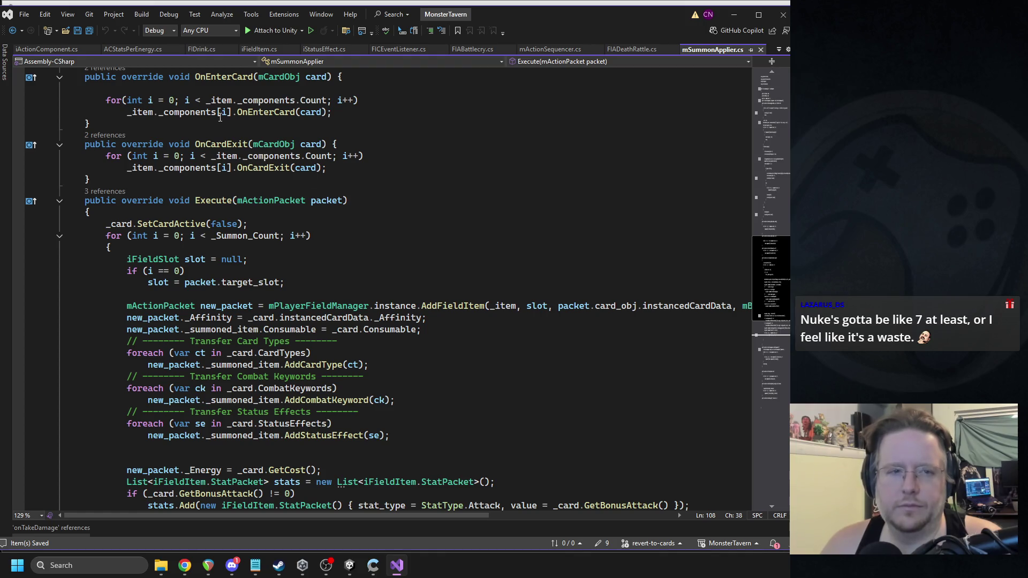
# Step: Navigate backward to return to ACStatsPerEnergy.cs
pyautogui.click(12, 32)
pyautogui.click(12, 32)
pyautogui.click(12, 32)
pyautogui.click(12, 33)
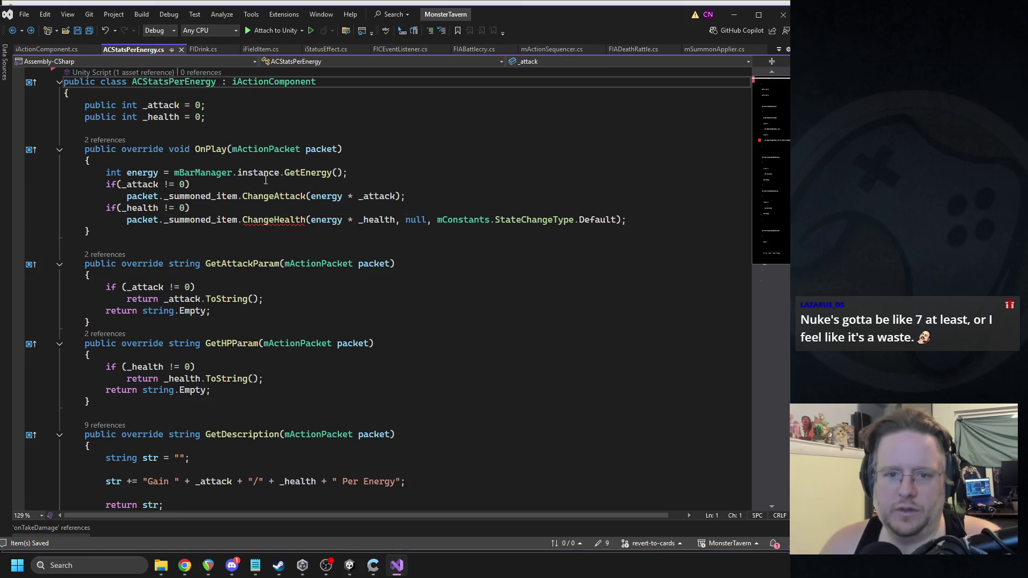
# Step: Delete the iFIAction action parameter from ChangeHealth in iFieldItem
pyautogui.moveTo(258, 223)
pyautogui.click(371, 242)
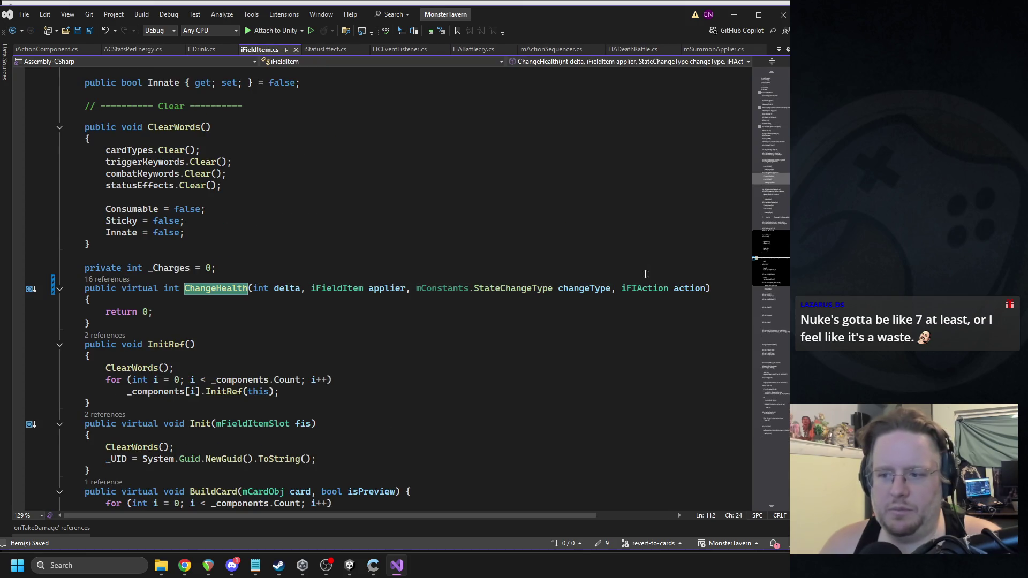
pyautogui.moveTo(612, 290); pyautogui.dragTo(706, 294)
pyautogui.press('Delete')
pyautogui.click(471, 186)
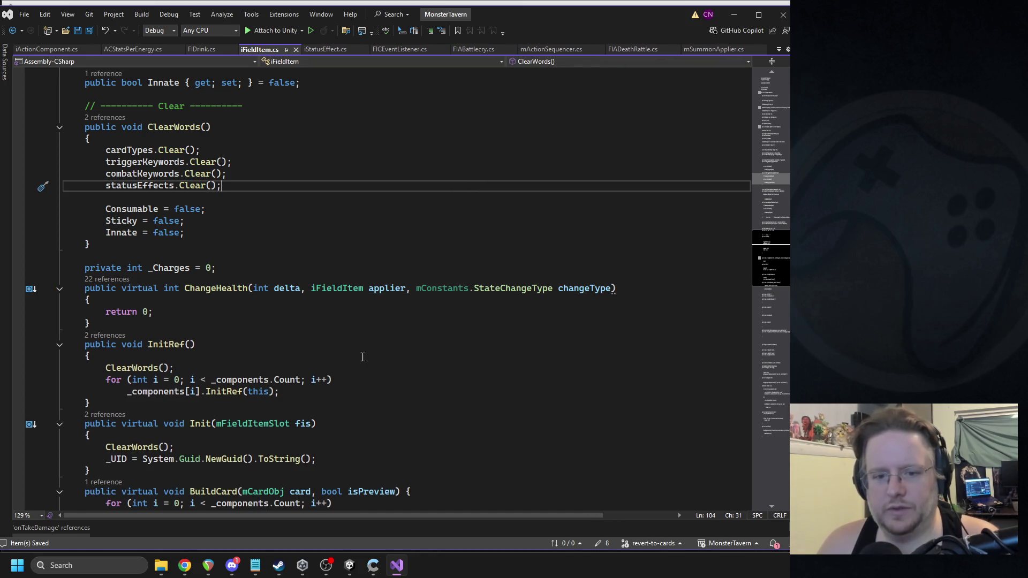
pyautogui.click(349, 565)
# Step: Remove the iFIAction action parameter from mMonster's ChangeHealth via the console error
pyautogui.doubleClick(453, 323)
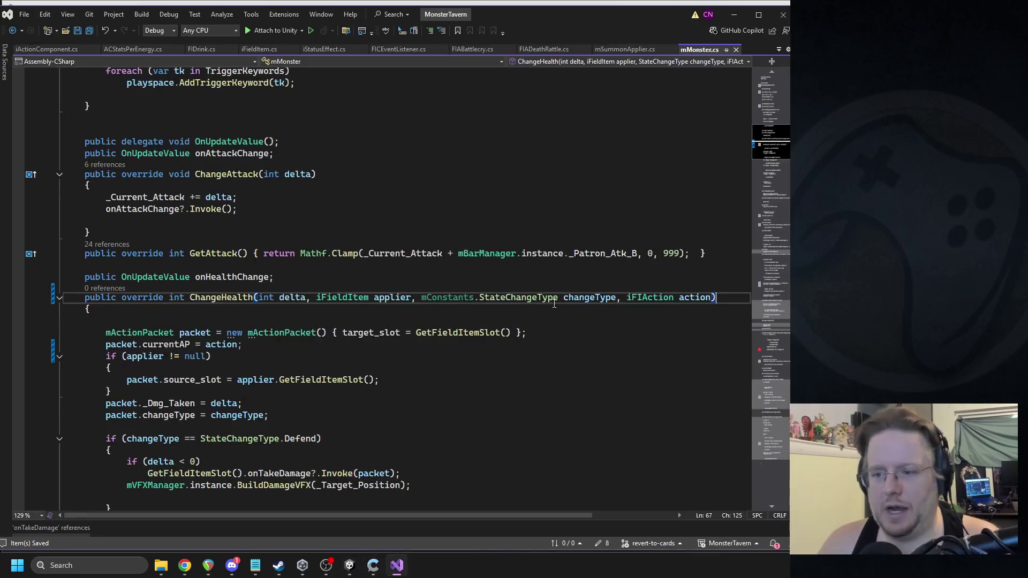
pyautogui.hotkey('ctrl', 'shift', 'Left')
pyautogui.hotkey('ctrl', 'shift', 'Left')
pyautogui.hotkey('ctrl', 'shift', 'Left')
pyautogui.press('Delete')
pyautogui.click(612, 273)
pyautogui.click(352, 562)
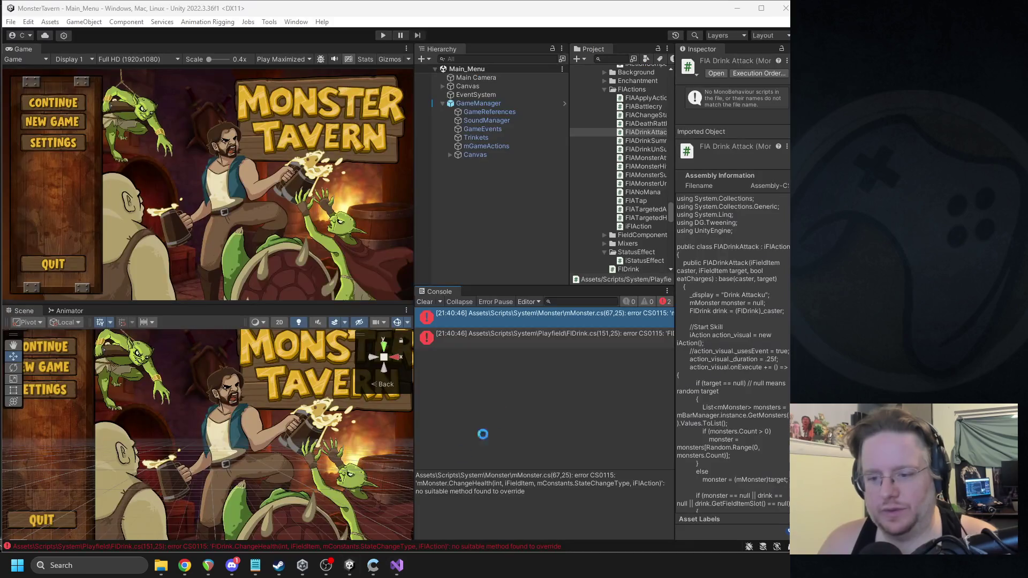
# Step: Strip the action parameter and currentAP line from FIDrink's ChangeHealth and save FIDrink.cs
pyautogui.doubleClick(450, 325)
pyautogui.moveTo(617, 316); pyautogui.dragTo(698, 317)
pyautogui.press('BackSpace')
pyautogui.press('Up')
pyautogui.press('Up')
pyautogui.press('Up')
pyautogui.click(220, 351)
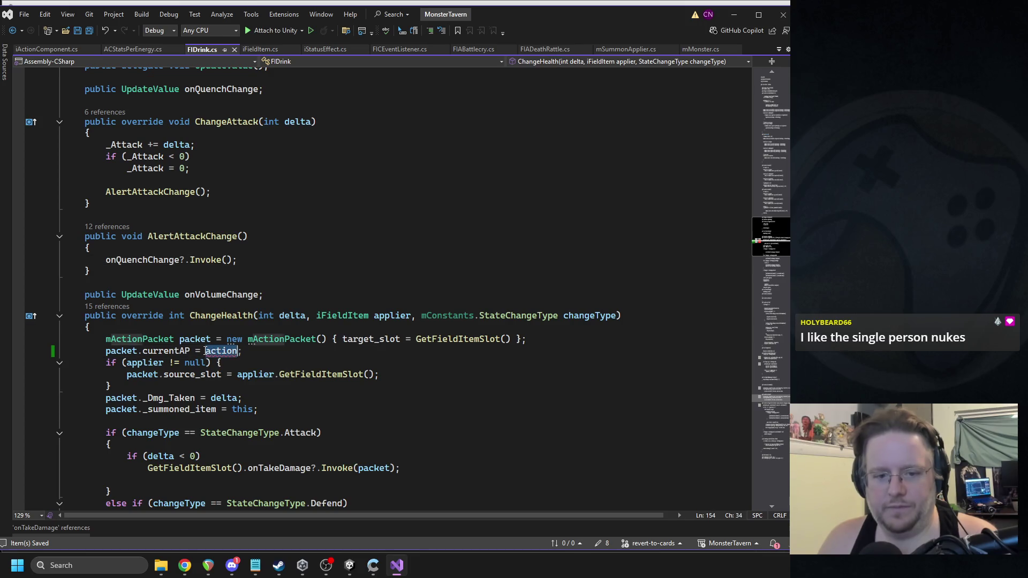
pyautogui.hotkey('ctrl', 'x')
pyautogui.click(305, 240)
pyautogui.hotkey('ctrl', 's')
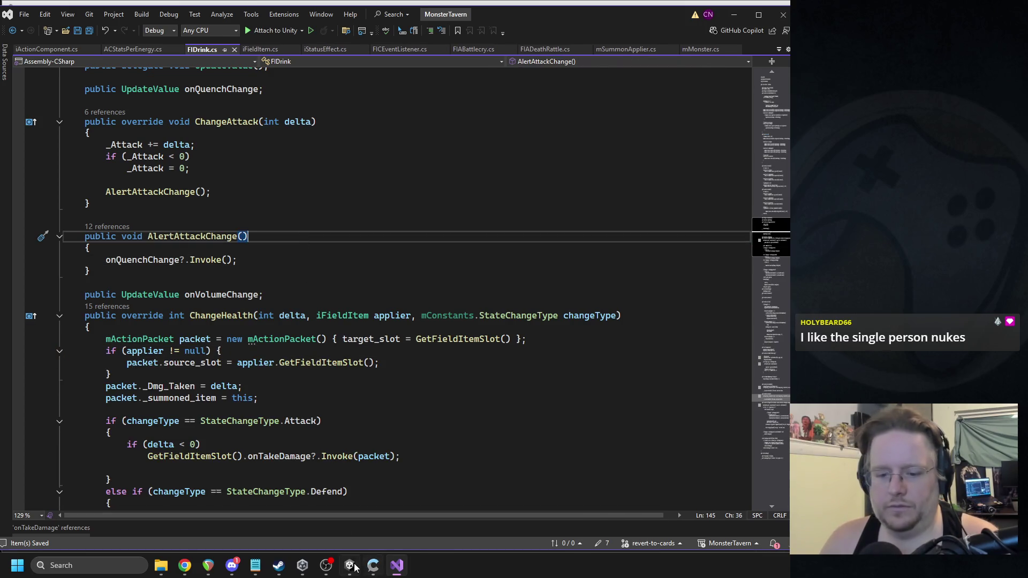
pyautogui.click(350, 565)
# Step: Delete mMonster's packet.currentAP = action line and recompile to a clean Unity console
pyautogui.doubleClick(462, 316)
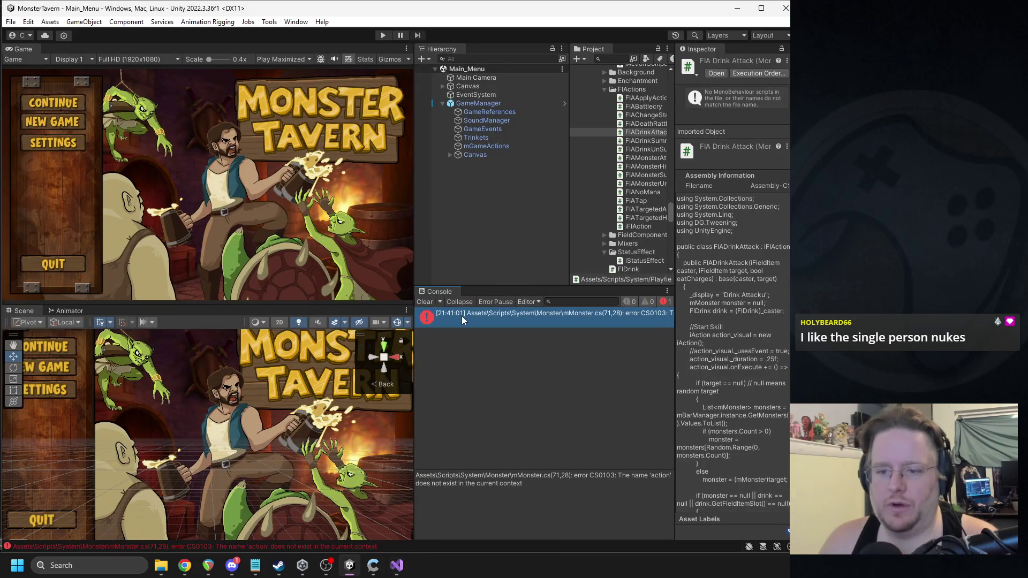
pyautogui.tripleClick(231, 344)
pyautogui.press('Delete')
pyautogui.click(315, 254)
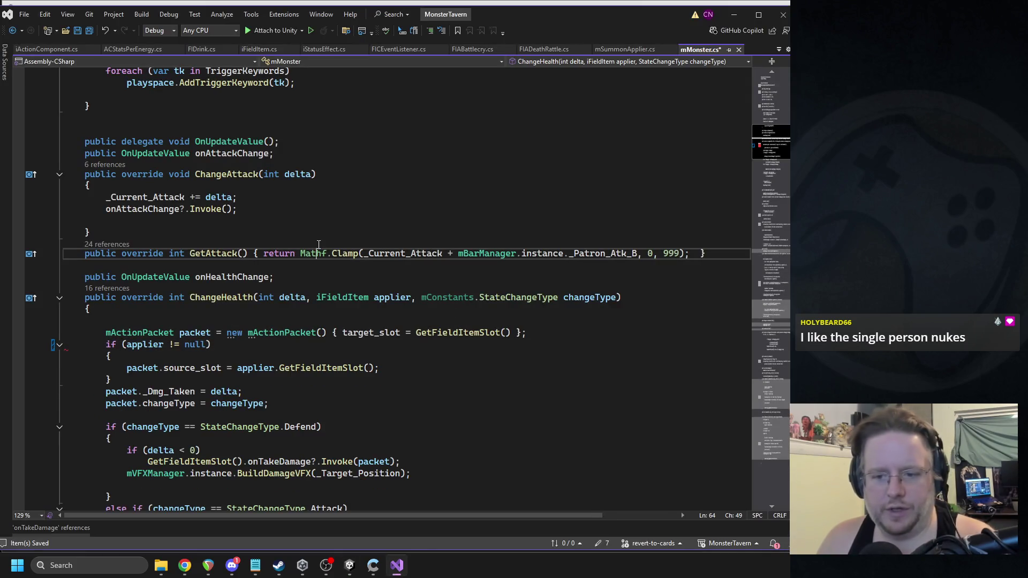
pyautogui.click(350, 565)
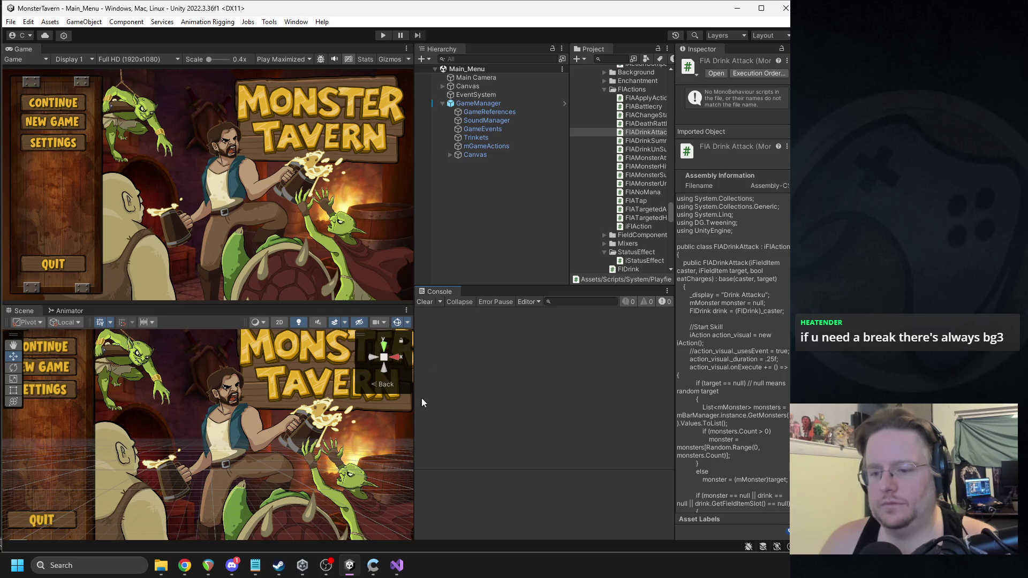
pyautogui.click(396, 566)
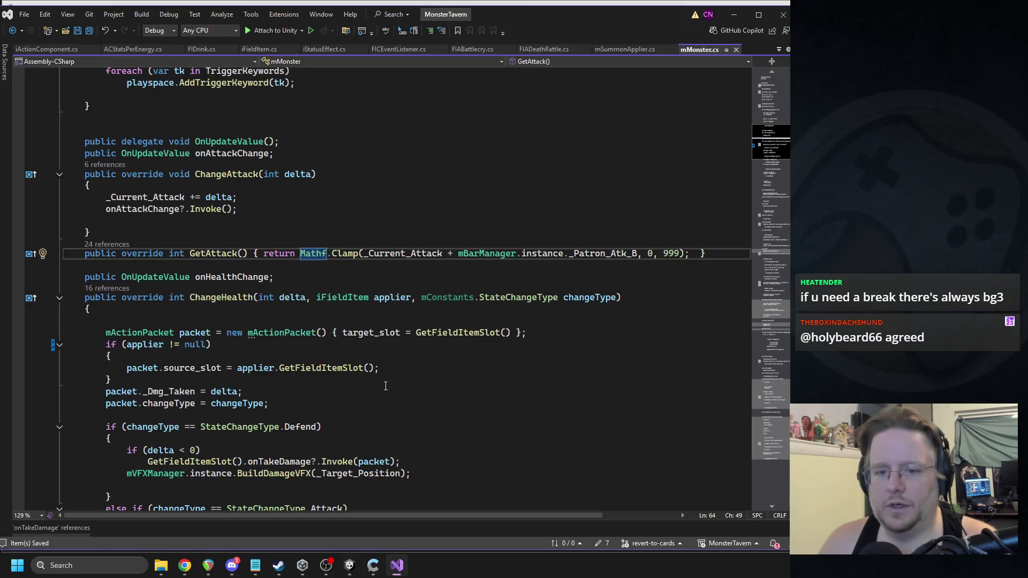
pyautogui.click(350, 566)
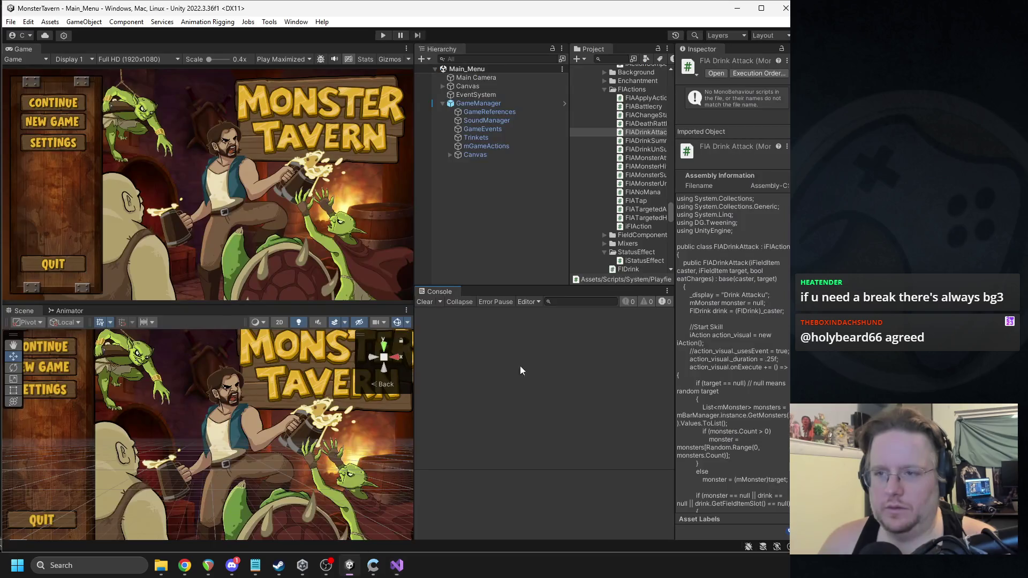
# Step: Open ACDamage via a 'damage' asset search and cut the source lookup and BuildVFX lines
pyautogui.click(611, 60)
pyautogui.write('damage')
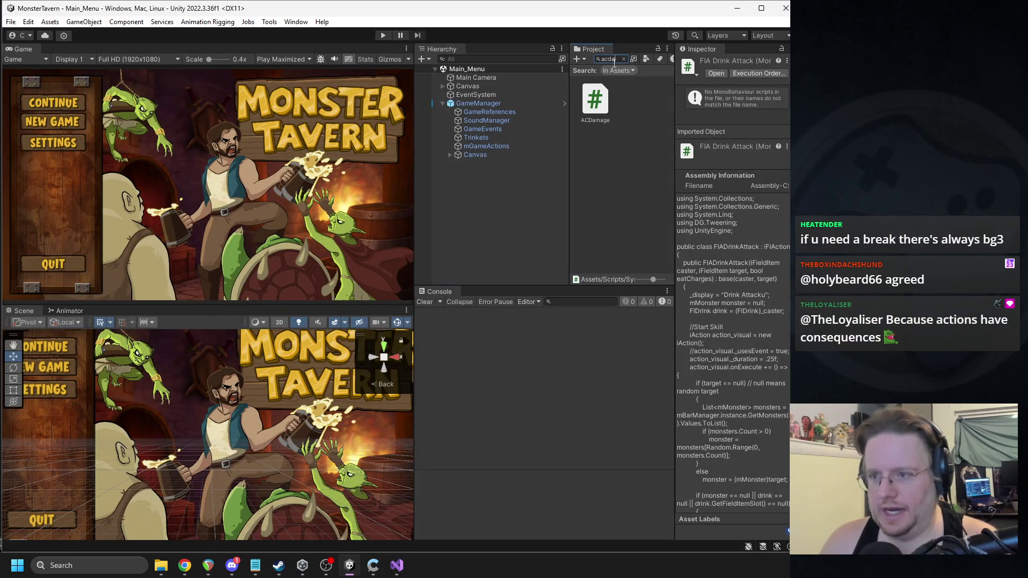
pyautogui.doubleClick(604, 96)
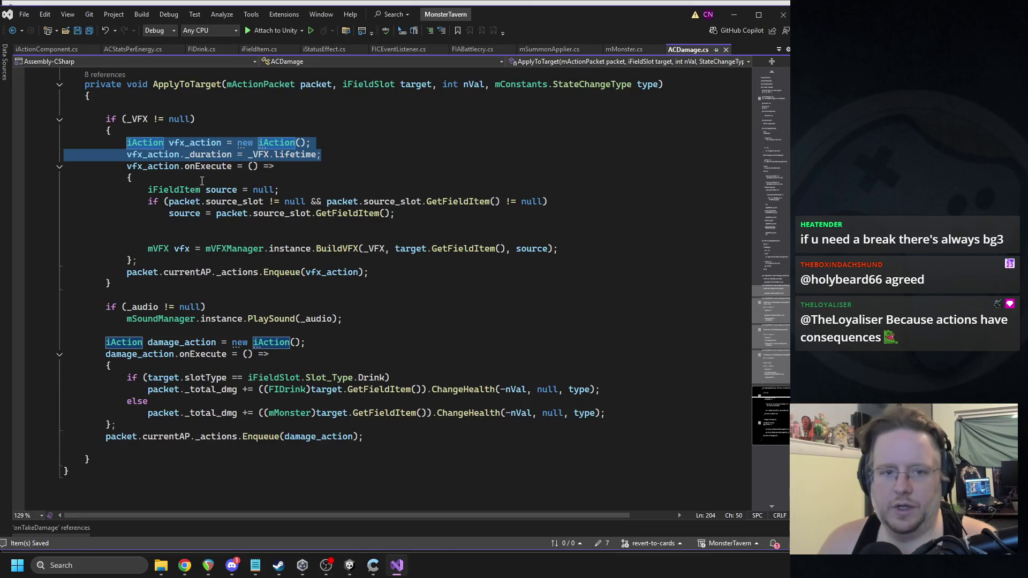
pyautogui.click(164, 177)
pyautogui.moveTo(141, 192); pyautogui.dragTo(552, 248)
pyautogui.press('Delete')
# Step: Comment out the vfx_action block with /* and paste the BuildVFX code below it
pyautogui.click(163, 130)
pyautogui.press('Return')
pyautogui.write('/*')
pyautogui.moveTo(140, 214); pyautogui.dragTo(395, 222)
pyautogui.click(394, 222)
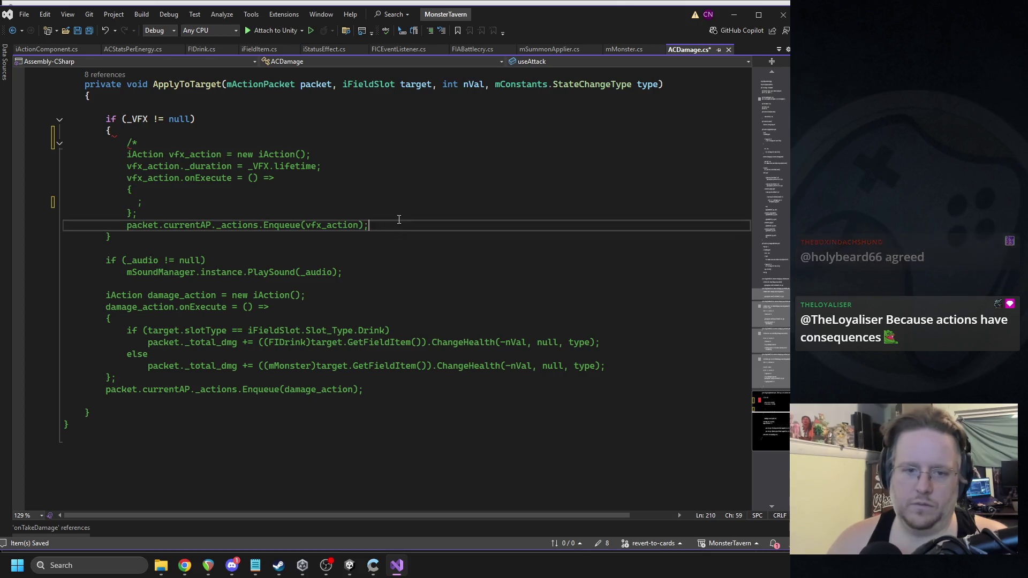
pyautogui.press('Return')
pyautogui.hotkey('ctrl', 'v')
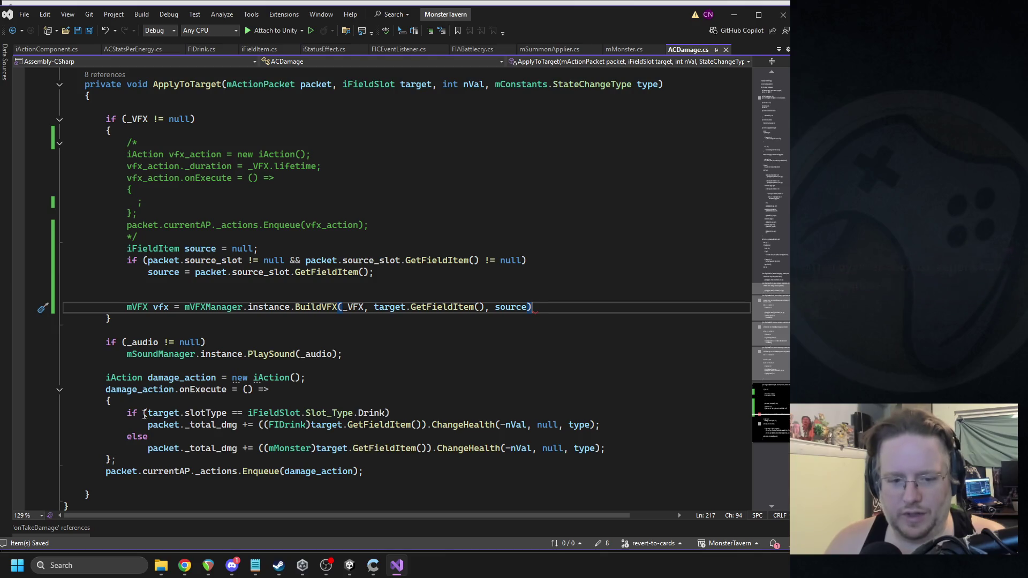
# Step: Comment out the damage_action block and paste the if/else ChangeHealth code after it
pyautogui.moveTo(121, 412)
pyautogui.mouseDown()
pyautogui.moveTo(605, 429)
pyautogui.moveTo(575, 450)
pyautogui.moveTo(639, 452)
pyautogui.mouseUp()
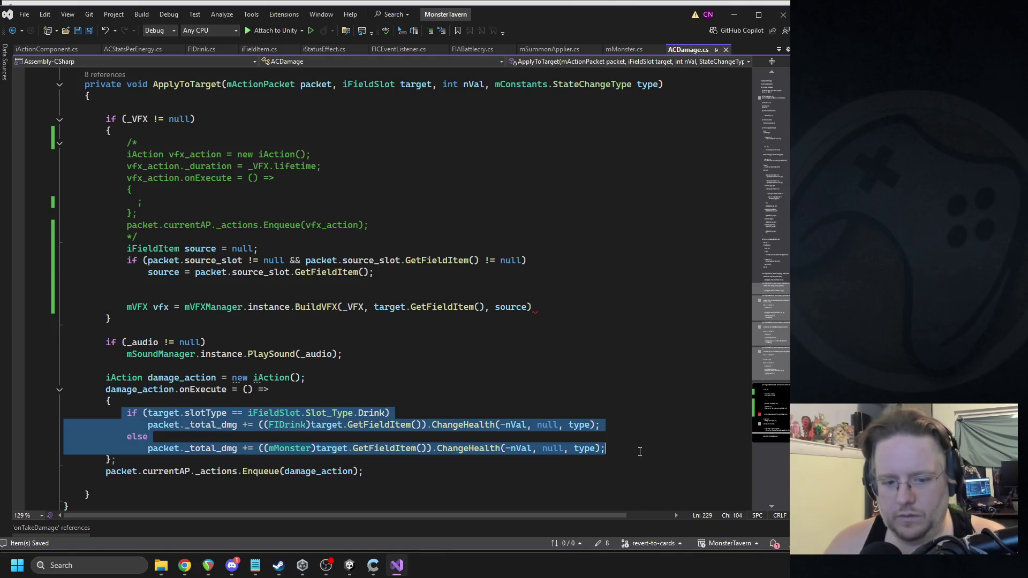
pyautogui.hotkey('ctrl', 'x')
pyautogui.click(302, 366)
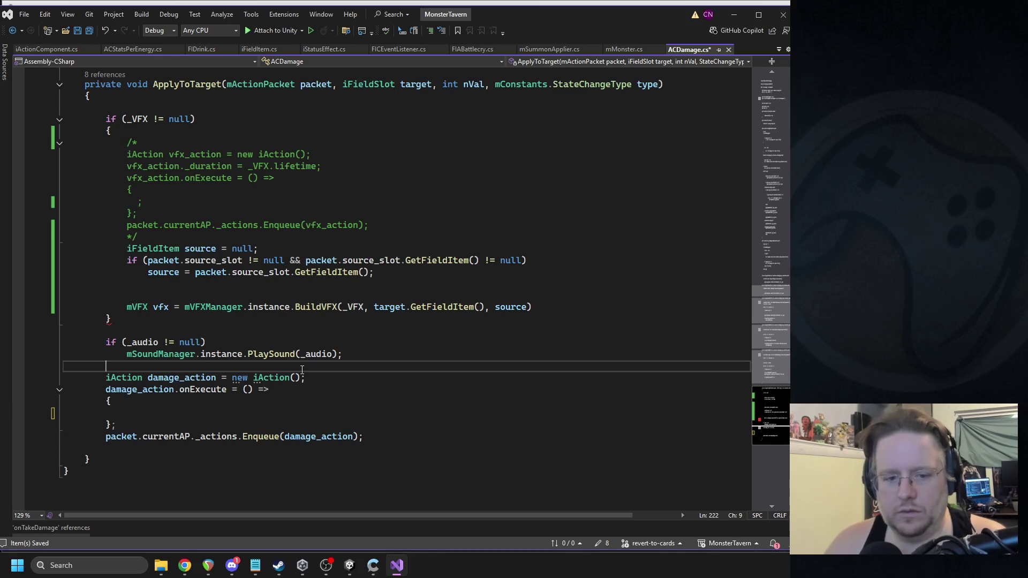
pyautogui.press('Return')
pyautogui.write('/*')
pyautogui.click(125, 459)
pyautogui.write('*/')
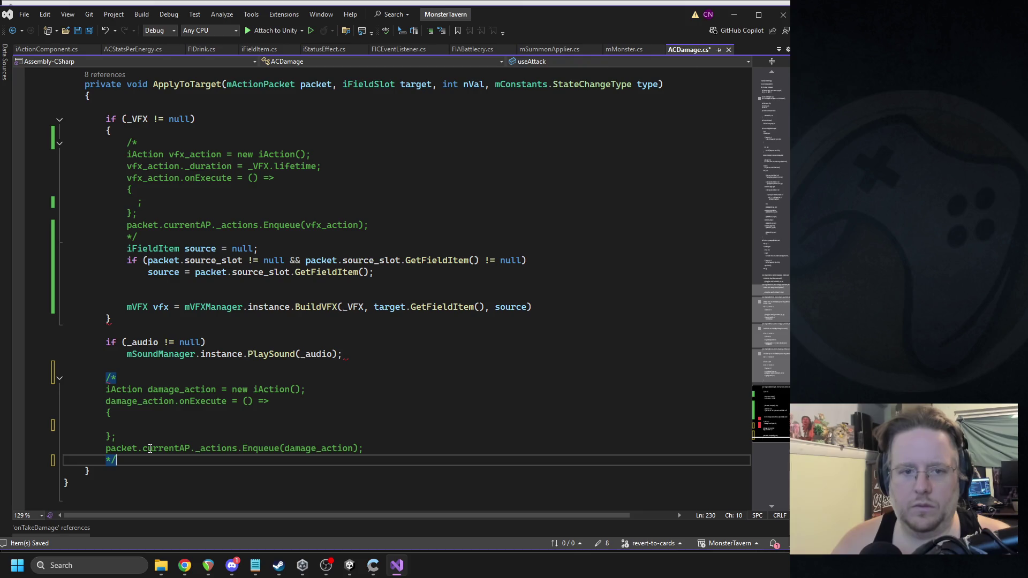
pyautogui.press('Return')
pyautogui.hotkey('ctrl', 'v')
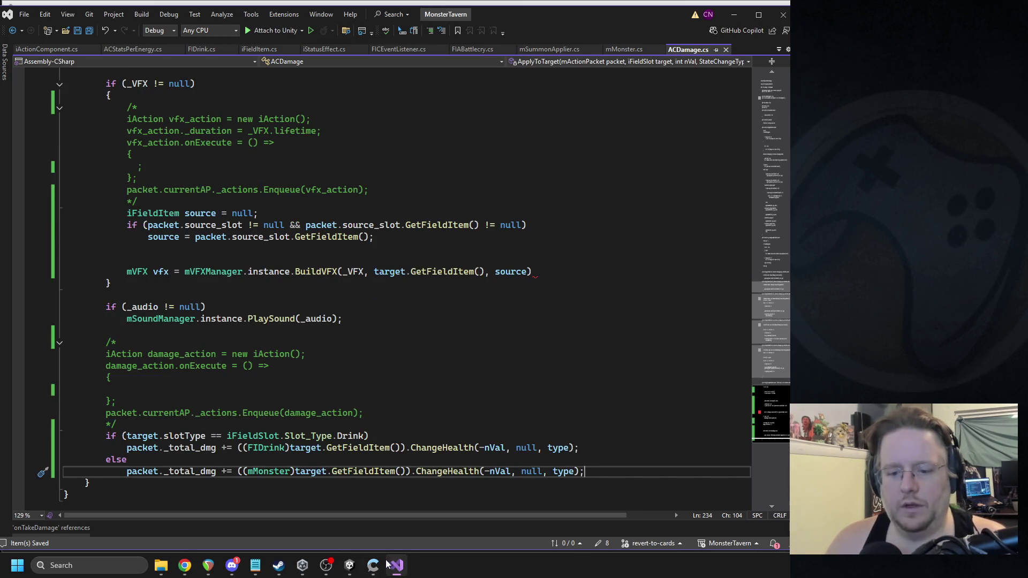
pyautogui.click(350, 565)
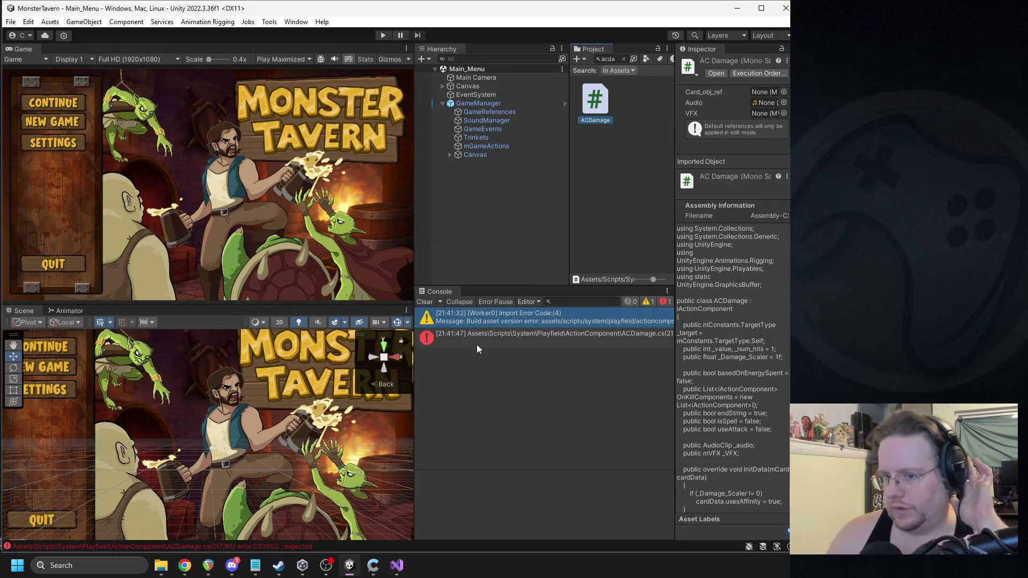
# Step: Add the missing semicolon after BuildVFX in ACDamage, clear the console, and enter play mode
pyautogui.doubleClick(477, 345)
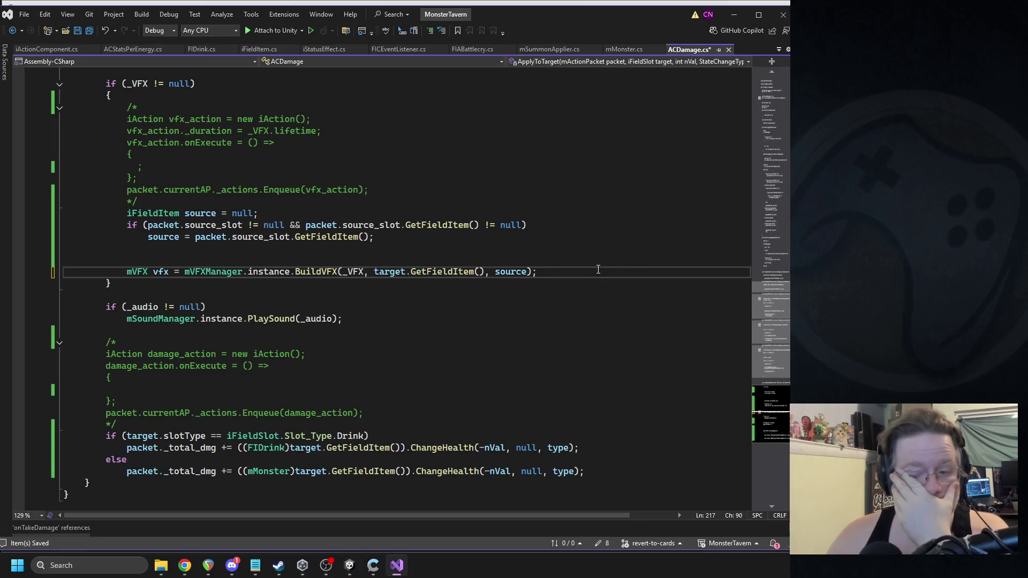
pyautogui.click(517, 201)
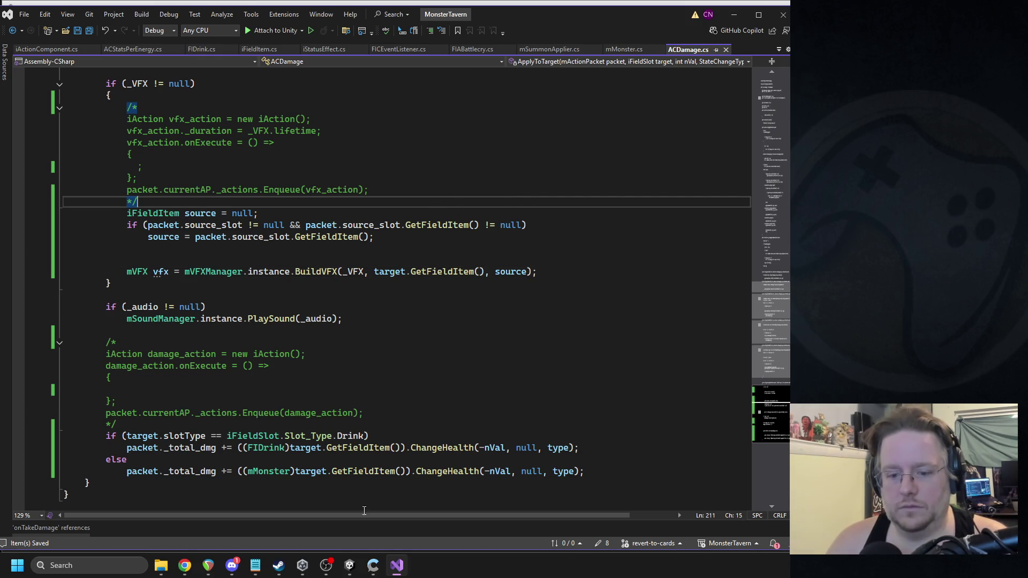
pyautogui.click(350, 566)
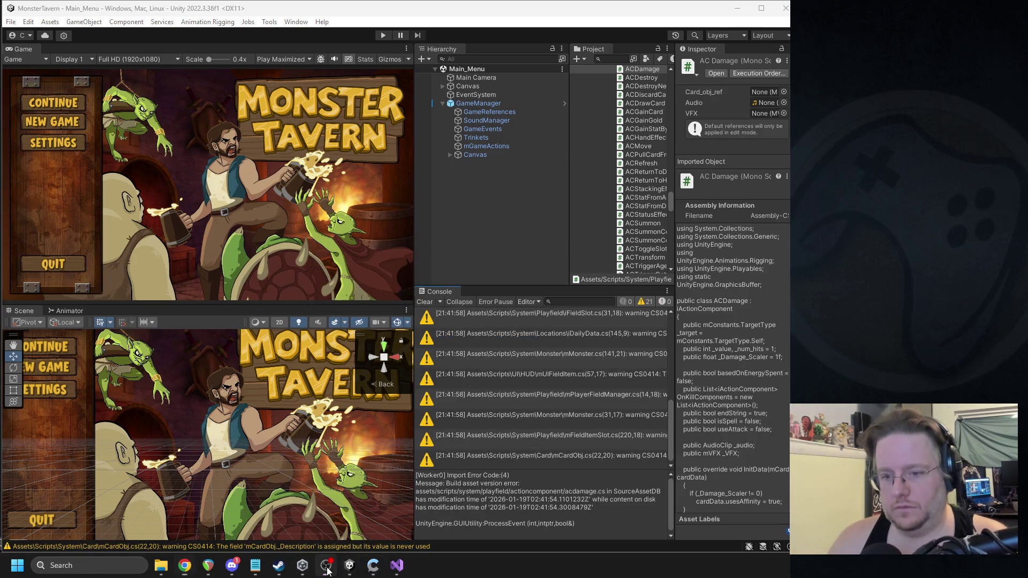
pyautogui.click(424, 302)
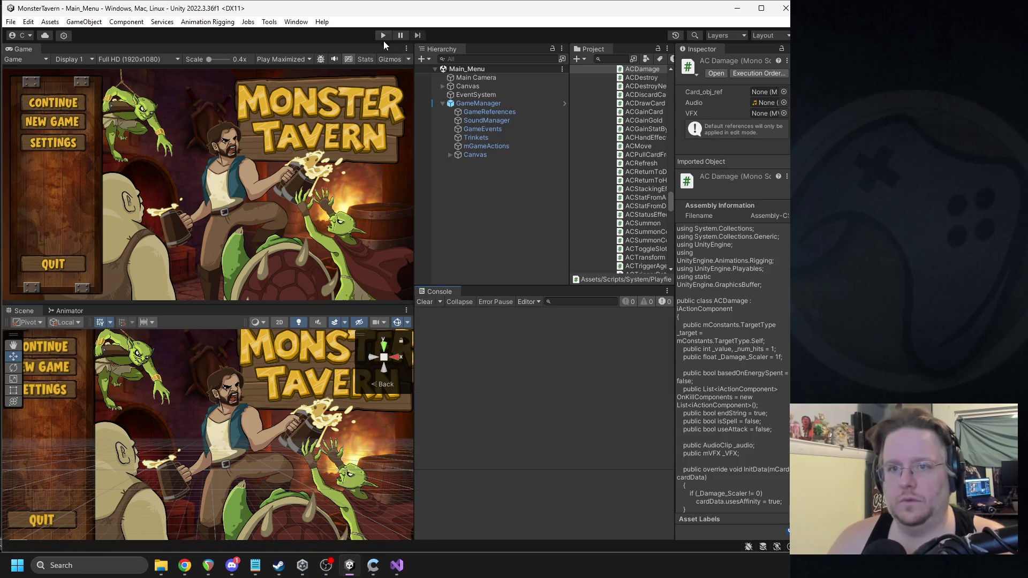
pyautogui.click(383, 35)
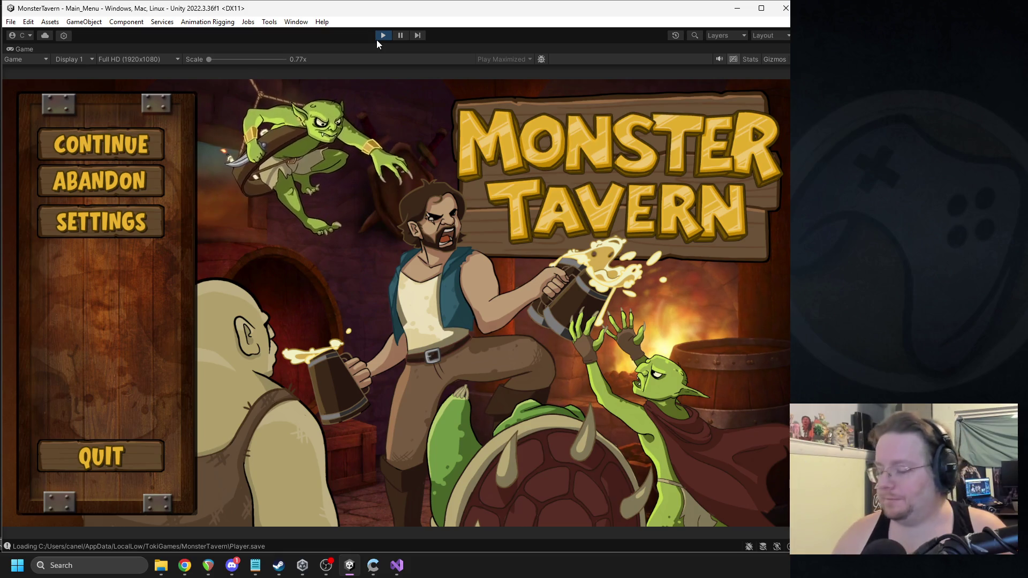
# Step: Continue the saved run into the Week 2 Day 4 tavern
pyautogui.click(102, 146)
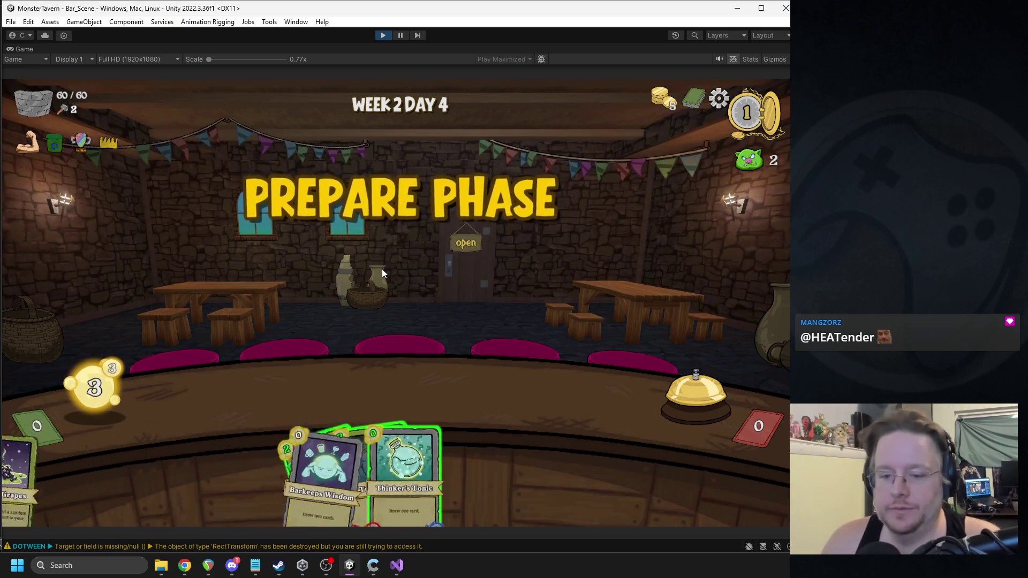
pyautogui.moveTo(392, 106)
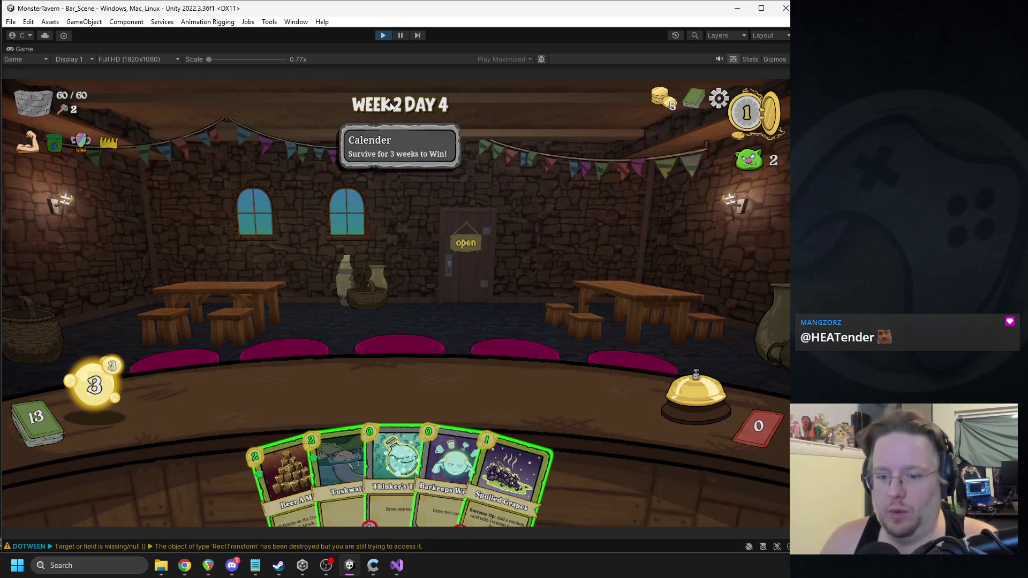
pyautogui.moveTo(283, 455)
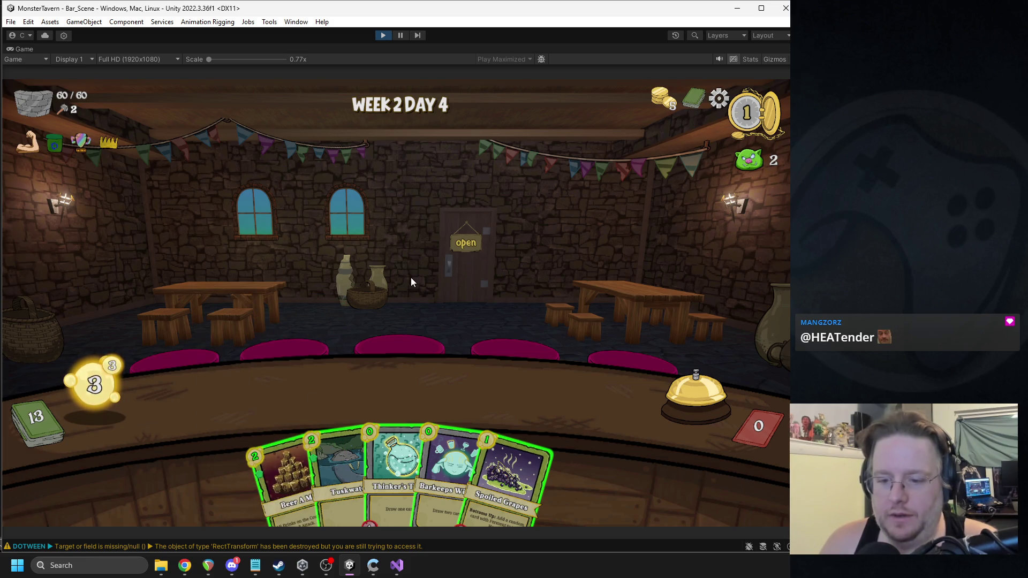
# Step: Play Spoiled Grapes, Thinker's Tonic and Refreshing Ale to the counter, then select Beer A Mid
pyautogui.moveTo(525, 438)
pyautogui.mouseDown()
pyautogui.moveTo(232, 405)
pyautogui.moveTo(241, 399)
pyautogui.mouseUp()
pyautogui.moveTo(353, 436)
pyautogui.moveTo(352, 440)
pyautogui.mouseDown()
pyautogui.moveTo(417, 381)
pyautogui.moveTo(396, 377)
pyautogui.moveTo(370, 452)
pyautogui.moveTo(468, 380)
pyautogui.moveTo(571, 386)
pyautogui.mouseUp()
pyautogui.moveTo(488, 445)
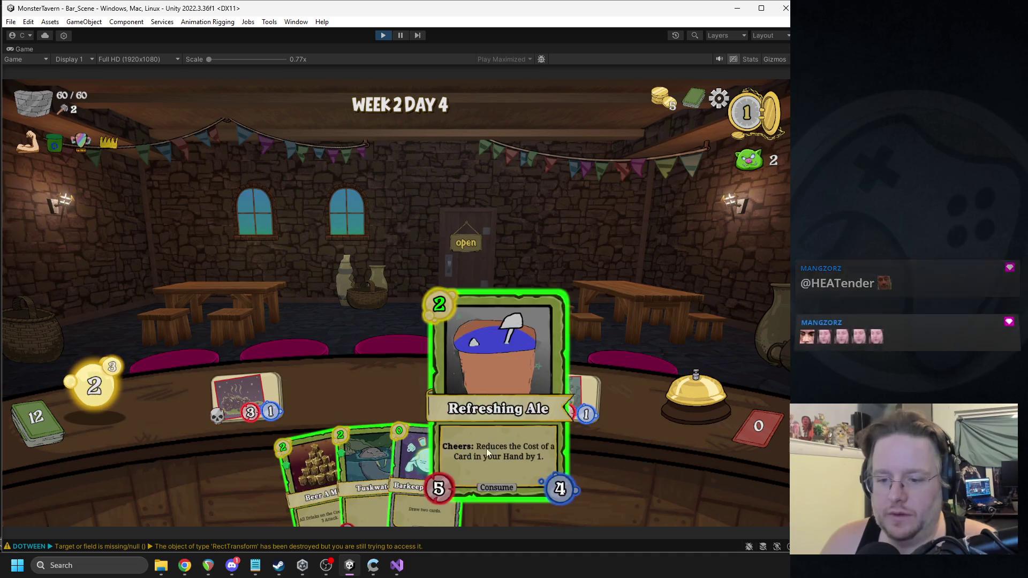
pyautogui.moveTo(485, 468); pyautogui.dragTo(399, 383)
pyautogui.click(316, 459)
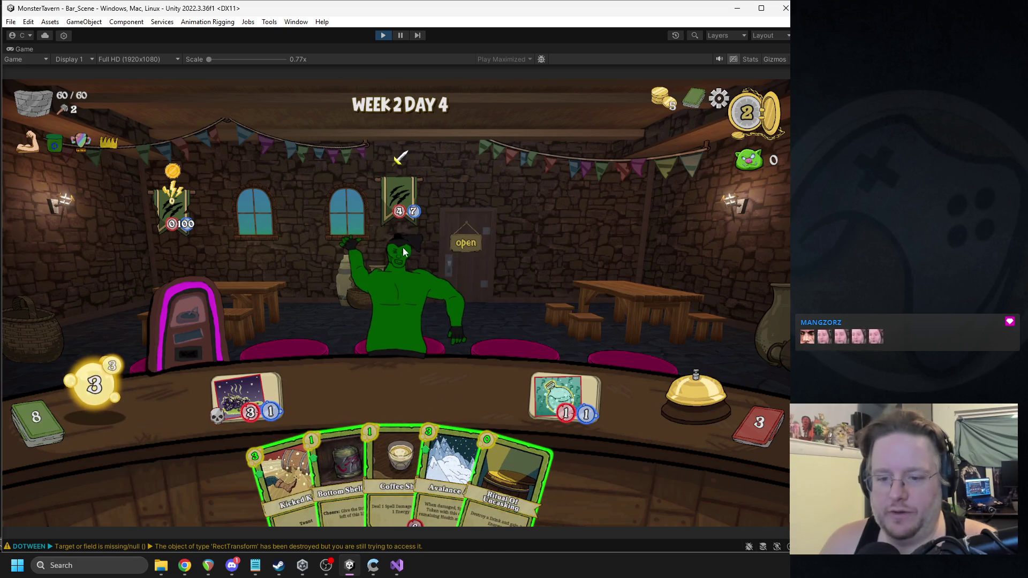
# Step: Check the deck, use Ritual of Uncasking, serve a customer, and play Avalanche Ale buffed by Elderwood Ferment
pyautogui.click(43, 420)
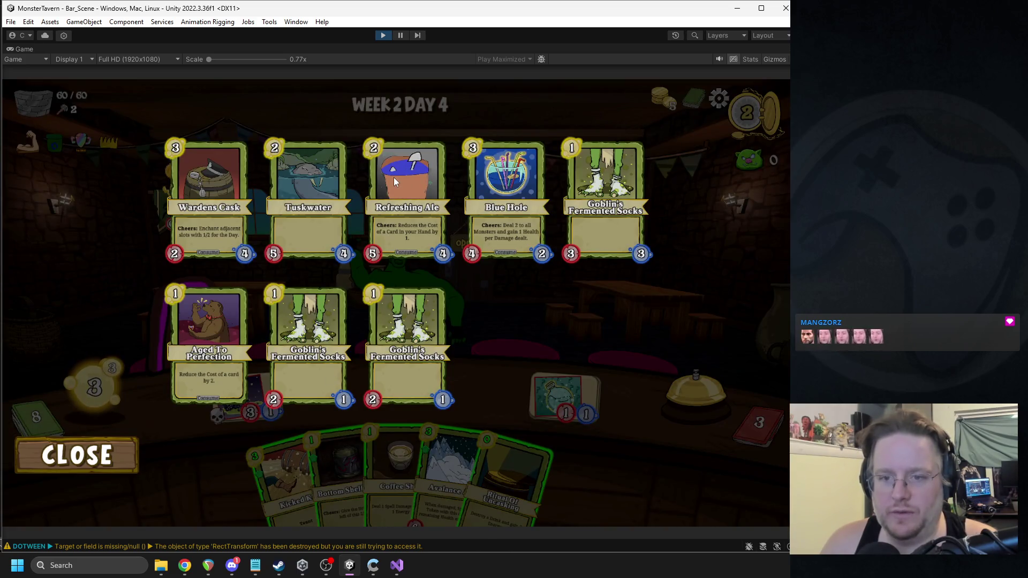
pyautogui.click(484, 301)
pyautogui.moveTo(509, 474); pyautogui.dragTo(567, 399)
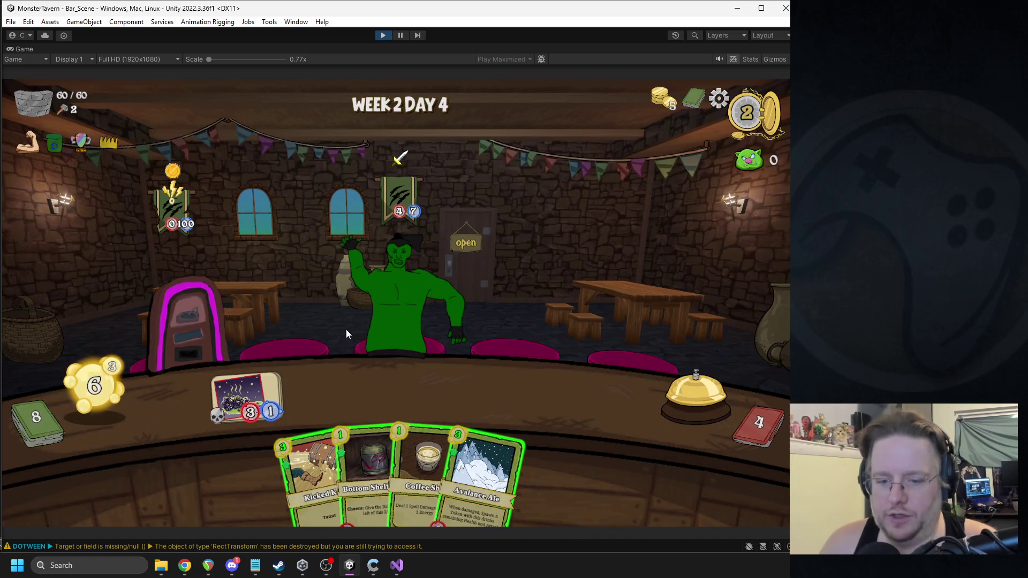
pyautogui.moveTo(284, 410); pyautogui.dragTo(433, 258)
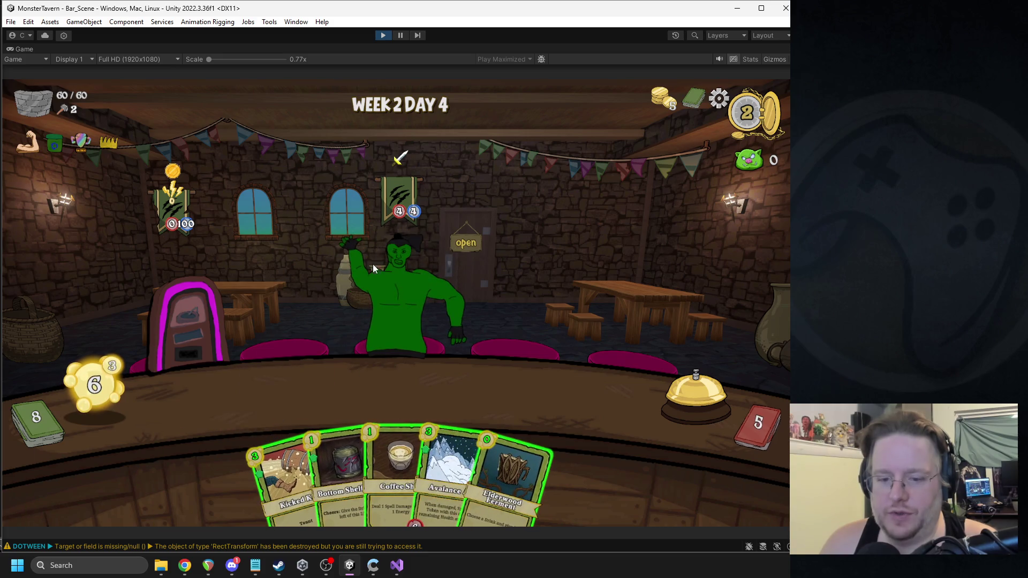
pyautogui.moveTo(444, 464); pyautogui.dragTo(257, 399)
pyautogui.moveTo(491, 442); pyautogui.dragTo(244, 391)
# Step: Target Avalanche Ale with Coffee Shot for an 11/9 token, then ring the bell
pyautogui.moveTo(471, 455)
pyautogui.mouseDown()
pyautogui.moveTo(275, 396)
pyautogui.moveTo(521, 471)
pyautogui.mouseUp()
pyautogui.moveTo(399, 453); pyautogui.dragTo(319, 401)
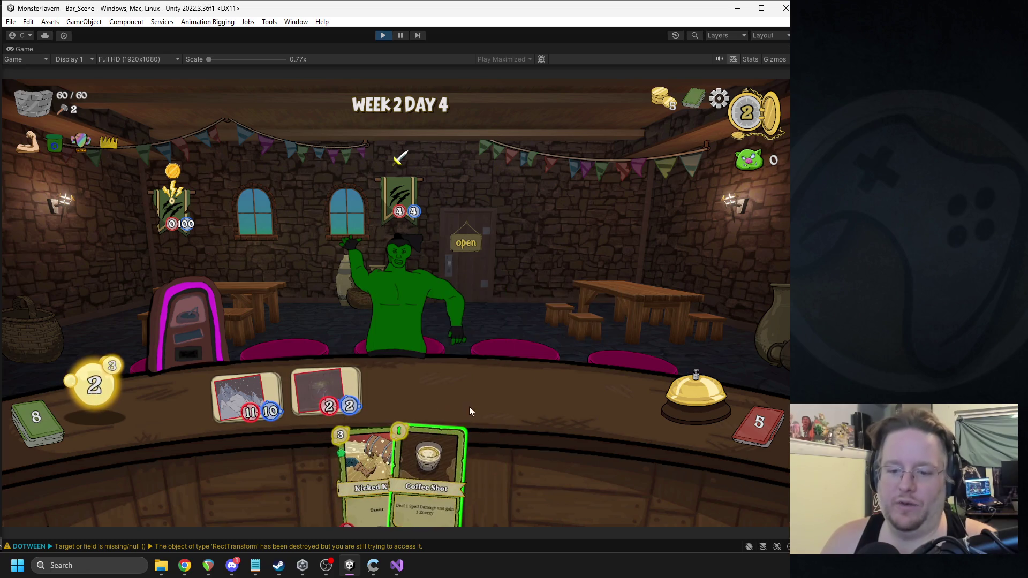
pyautogui.moveTo(436, 449)
pyautogui.mouseDown()
pyautogui.moveTo(114, 451)
pyautogui.moveTo(134, 472)
pyautogui.mouseUp()
pyautogui.moveTo(417, 456)
pyautogui.mouseDown()
pyautogui.moveTo(222, 406)
pyautogui.moveTo(293, 233)
pyautogui.moveTo(240, 204)
pyautogui.moveTo(247, 395)
pyautogui.mouseUp()
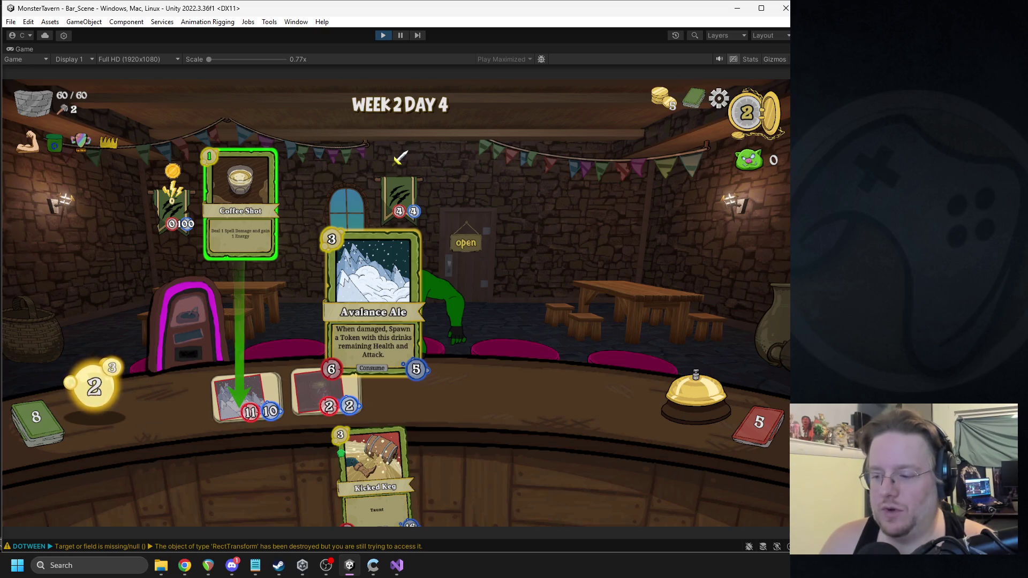
pyautogui.click(239, 404)
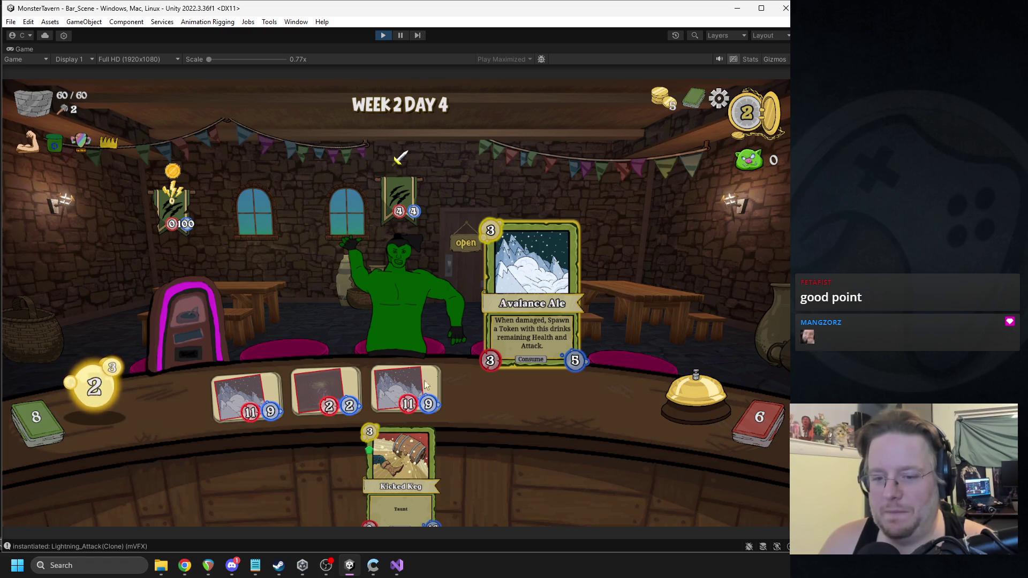
pyautogui.click(671, 406)
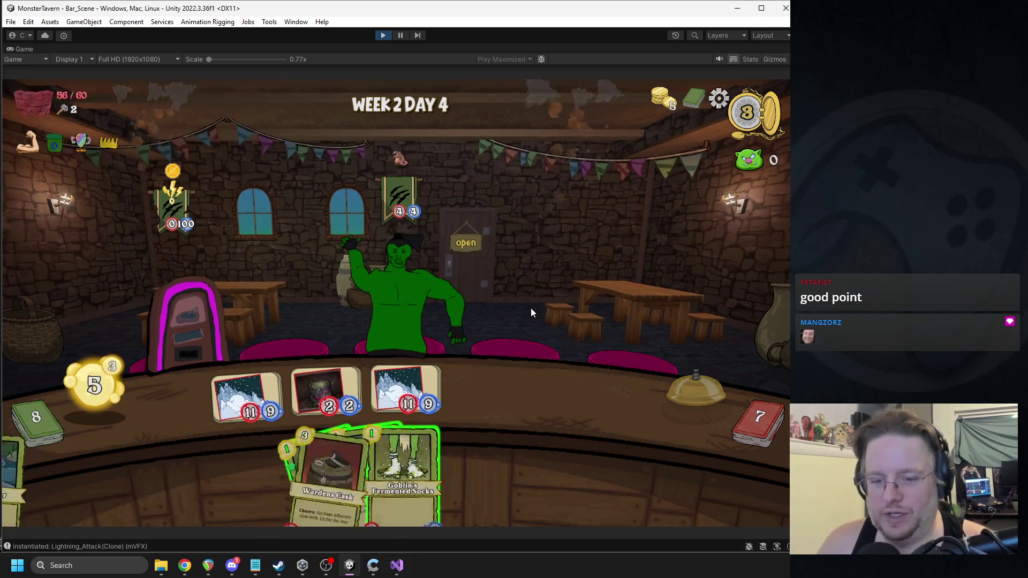
# Step: Play Wardens Cask, try Thinker's Tonic, check the deck viewer, and end the turn
pyautogui.moveTo(448, 471); pyautogui.dragTo(400, 297)
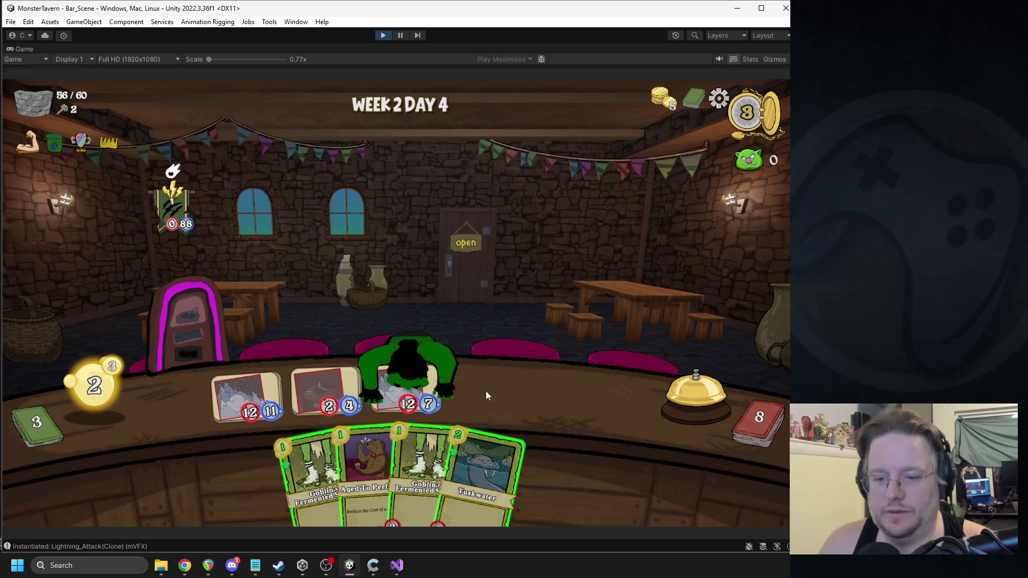
pyautogui.moveTo(369, 396)
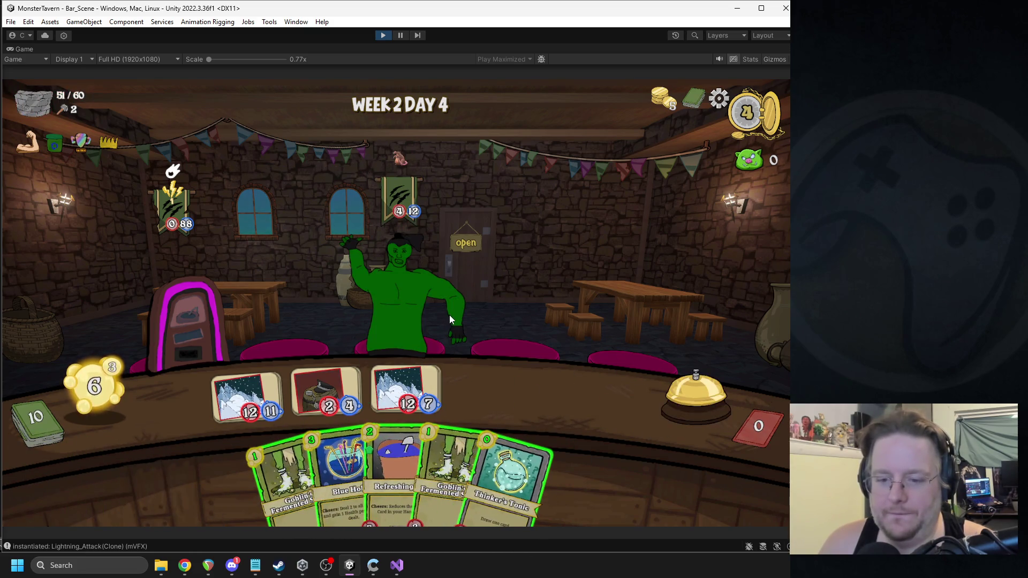
pyautogui.moveTo(501, 471); pyautogui.dragTo(508, 387)
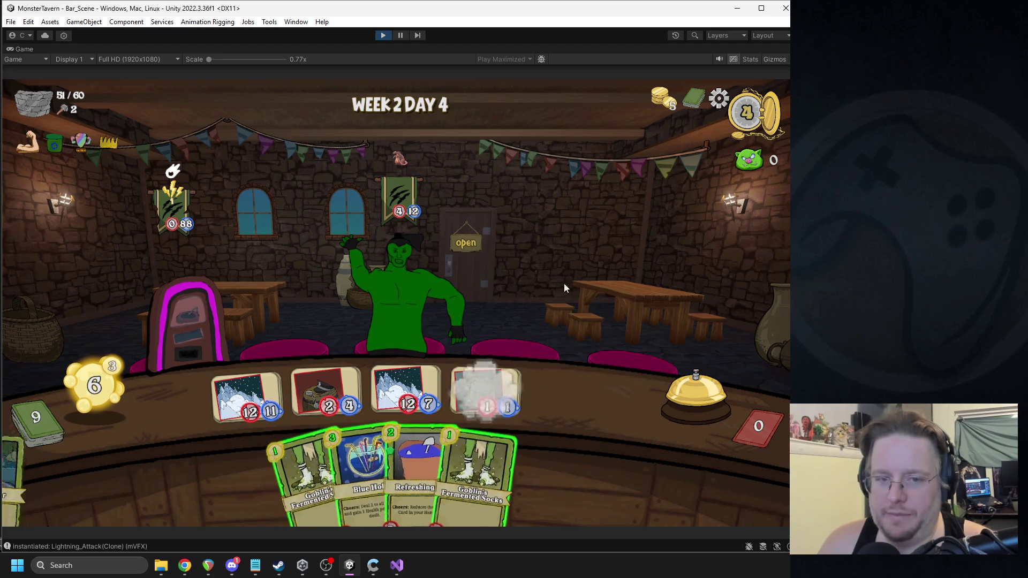
pyautogui.click(82, 413)
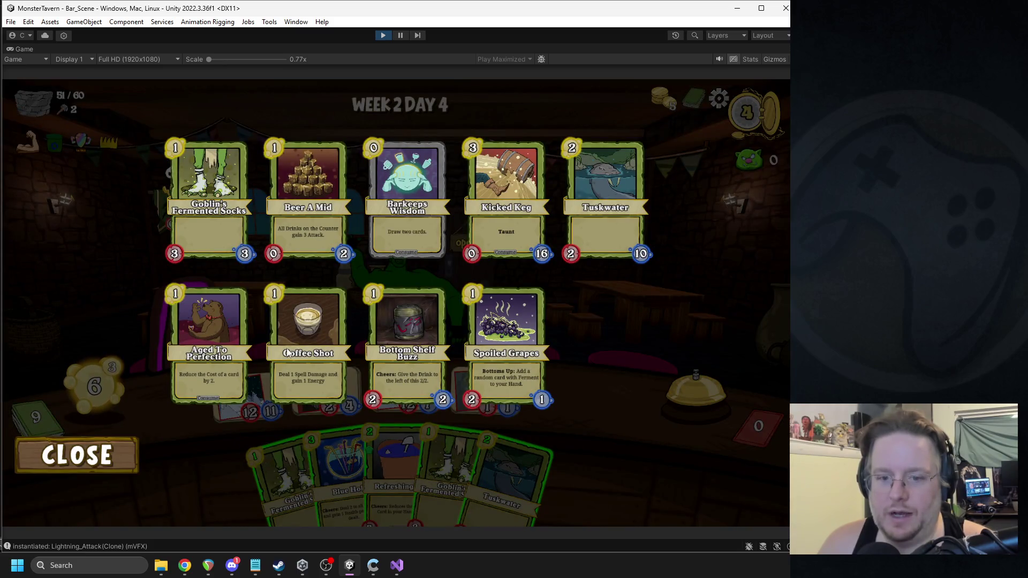
pyautogui.click(121, 450)
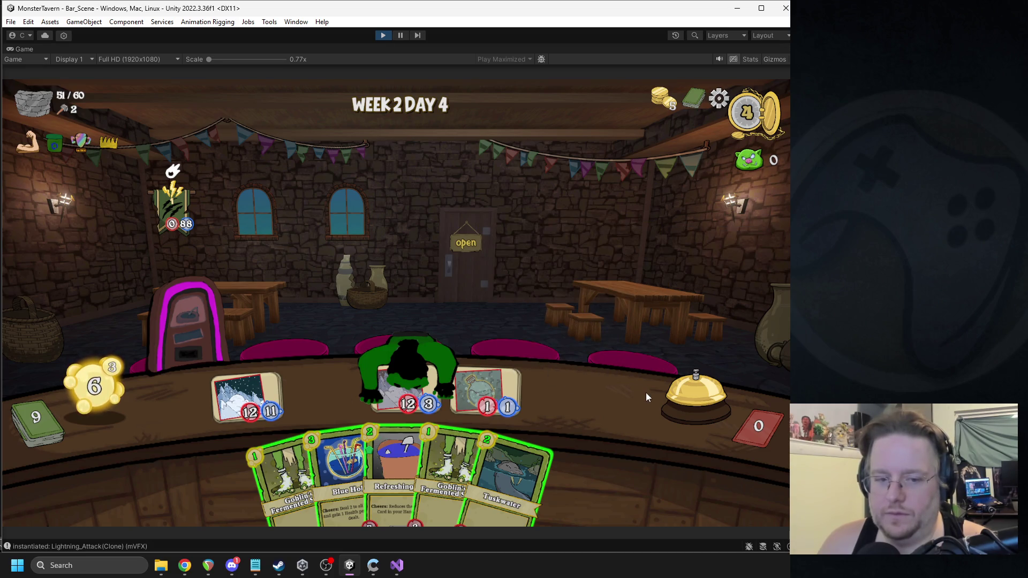
pyautogui.click(664, 398)
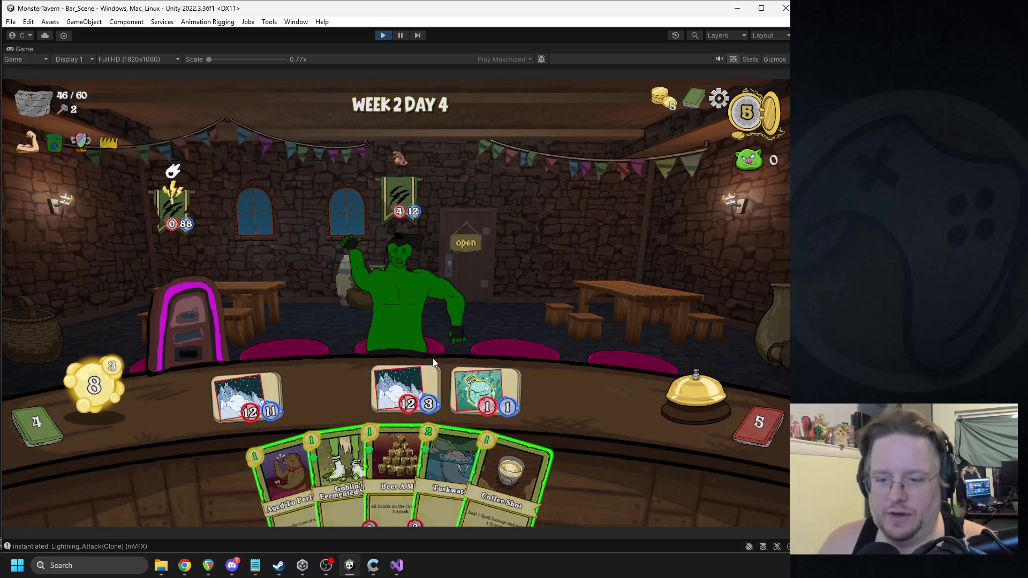
# Step: Play Tuskwater and Coffee Shot onto the first counter drink, keep Beer A Mid, then pause
pyautogui.moveTo(450, 466)
pyautogui.mouseDown()
pyautogui.moveTo(567, 399)
pyautogui.moveTo(541, 421)
pyautogui.moveTo(556, 394)
pyautogui.mouseUp()
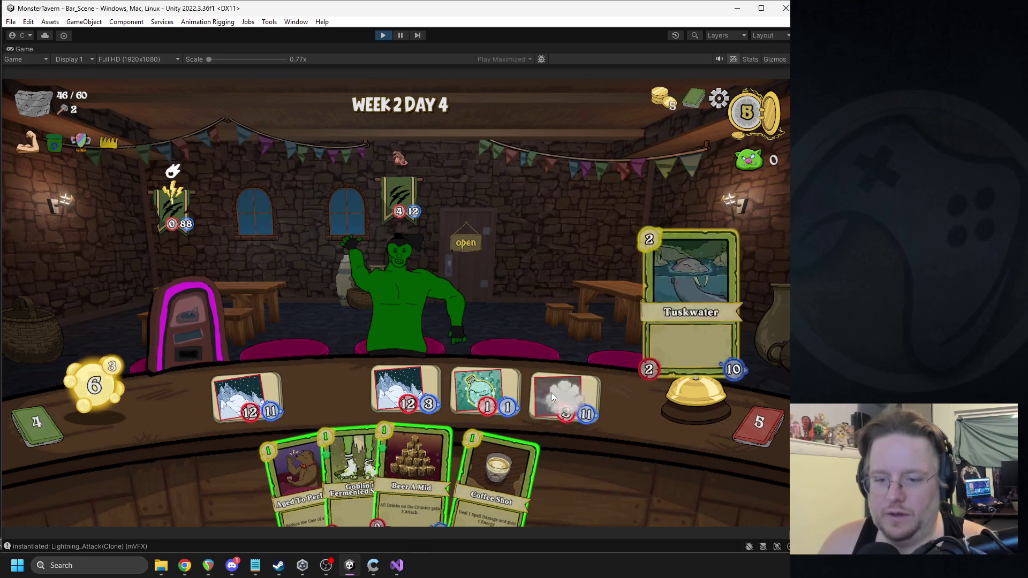
pyautogui.moveTo(480, 457)
pyautogui.mouseDown()
pyautogui.moveTo(247, 396)
pyautogui.moveTo(182, 300)
pyautogui.moveTo(192, 292)
pyautogui.mouseUp()
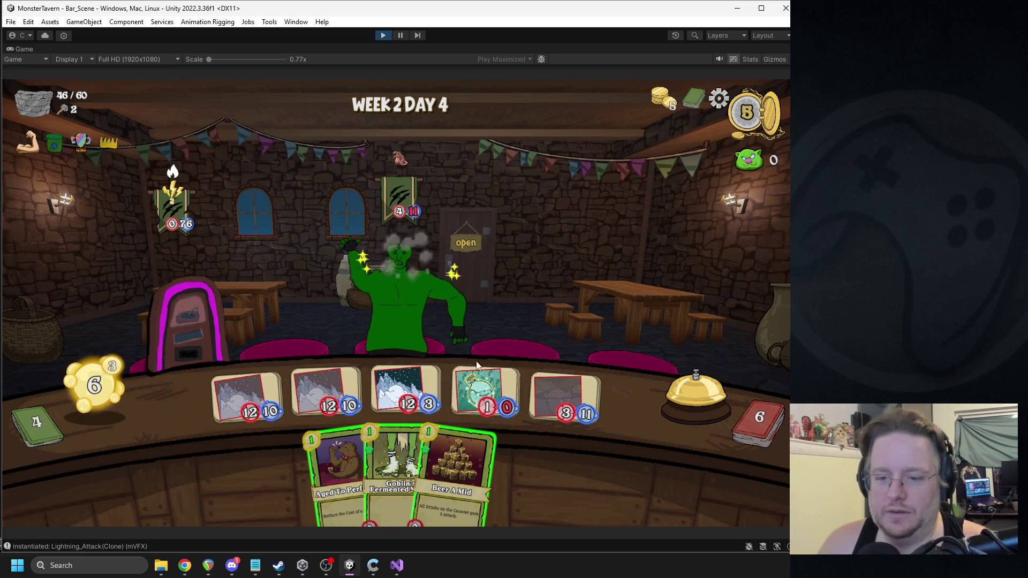
pyautogui.moveTo(455, 465)
pyautogui.moveTo(455, 465)
pyautogui.mouseDown()
pyautogui.moveTo(478, 406)
pyautogui.moveTo(475, 472)
pyautogui.mouseUp()
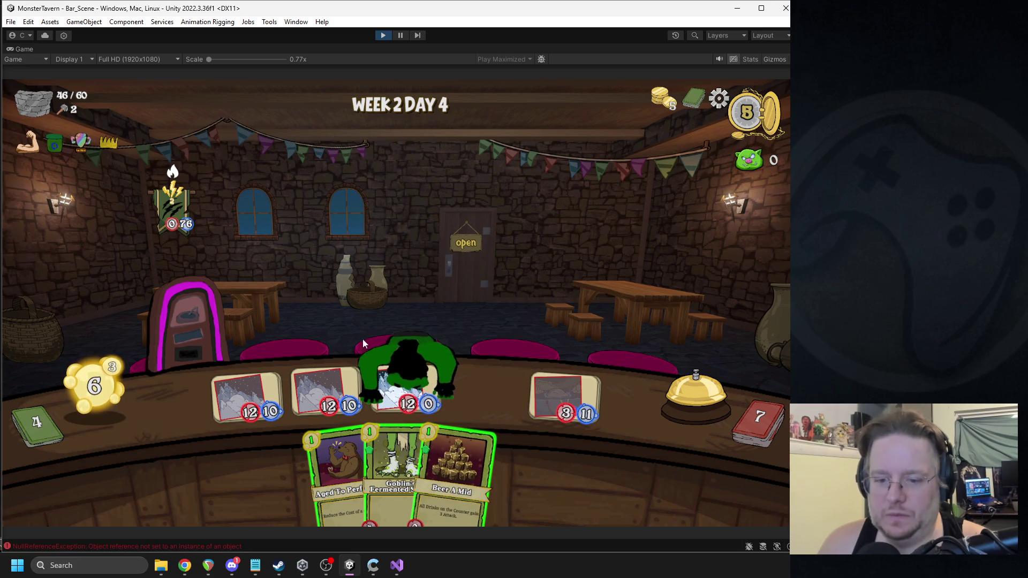
pyautogui.click(401, 35)
# Step: Open the NullReferenceException at FIADrinkUnSummon.cs line 59, then resume the Unity game
pyautogui.doubleClick(496, 417)
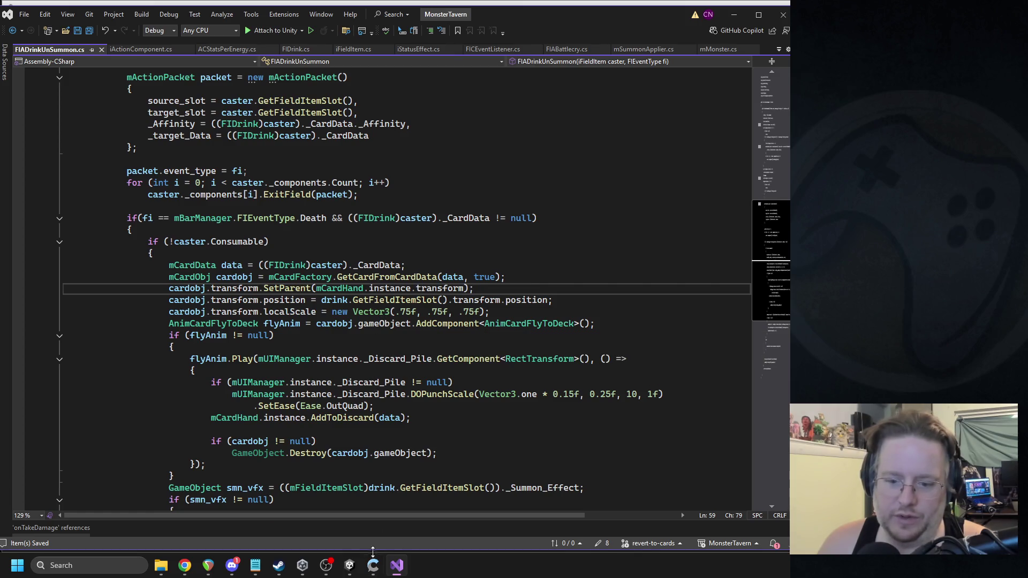
pyautogui.click(349, 565)
pyautogui.click(384, 35)
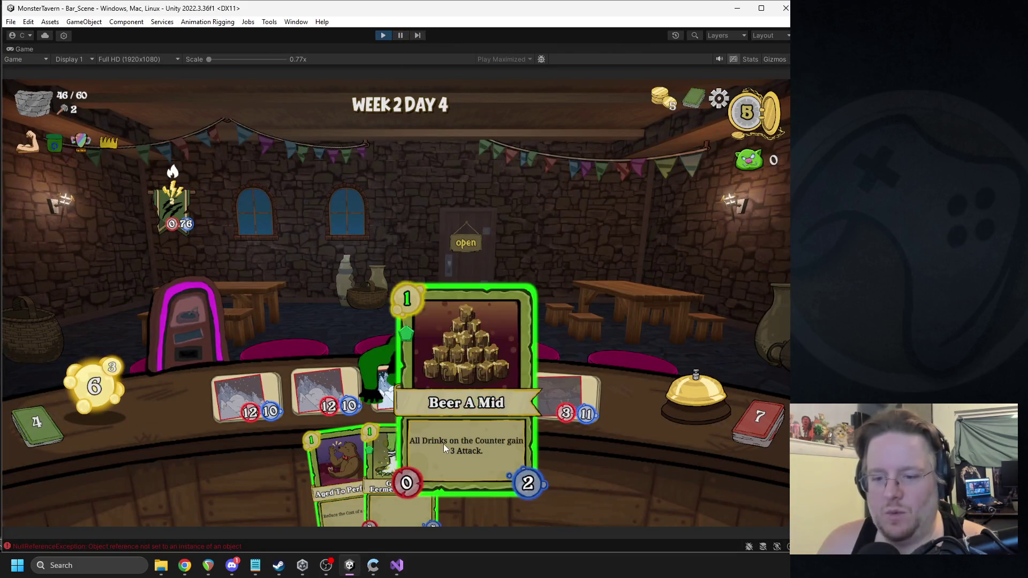
# Step: Upgrade Beer A Mid with Aged To Perfection and end the turn
pyautogui.click(332, 453)
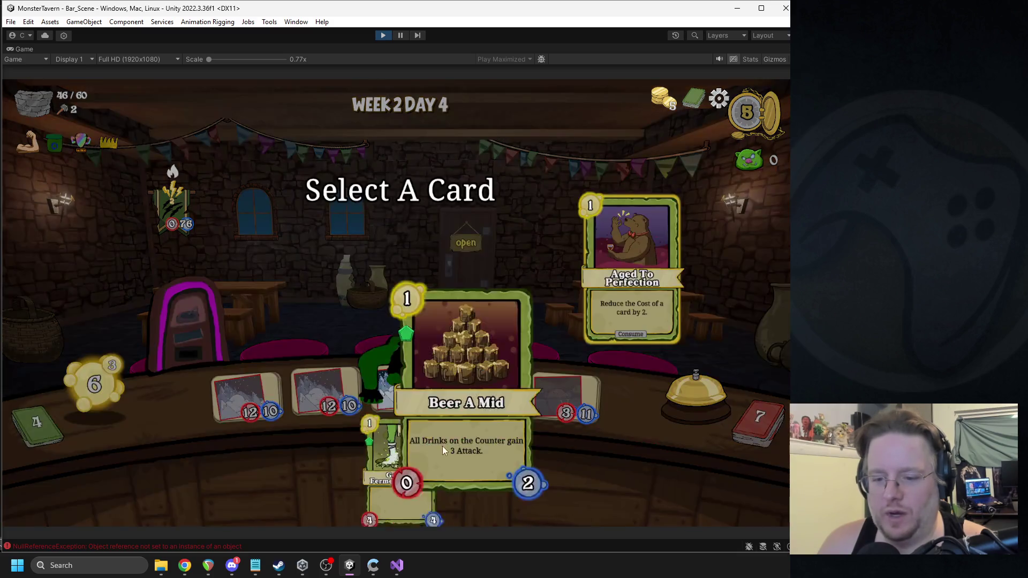
pyautogui.click(441, 444)
pyautogui.click(688, 404)
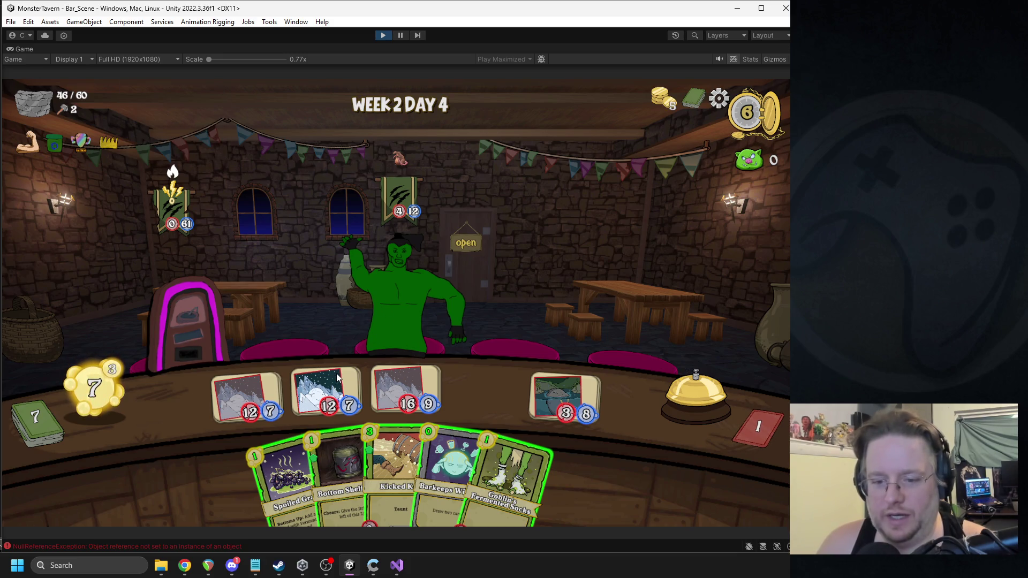
# Step: Strike the jukebox with the middle counter drink and end the turn
pyautogui.moveTo(333, 375)
pyautogui.moveTo(333, 378); pyautogui.dragTo(200, 309)
pyautogui.moveTo(339, 474); pyautogui.dragTo(484, 390)
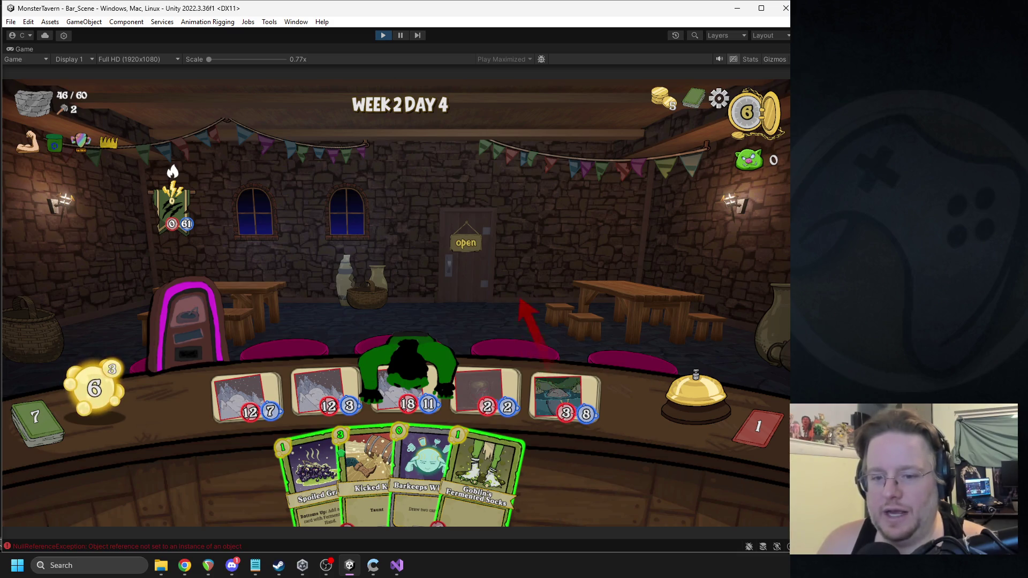
pyautogui.click(674, 388)
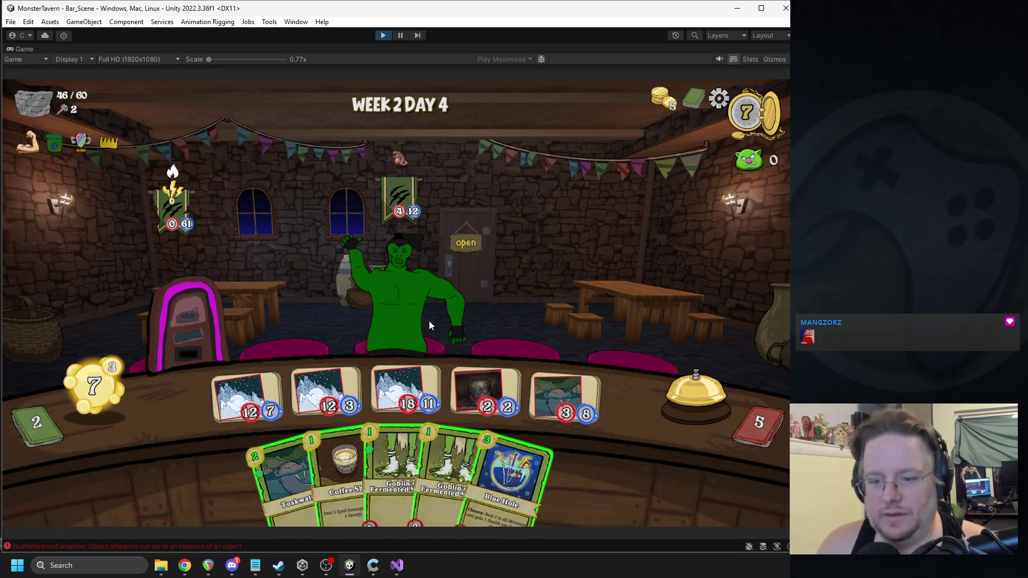
# Step: Serve the 2/2 drink to the customer and end the remaining turns until the tavern closes
pyautogui.moveTo(472, 384); pyautogui.dragTo(406, 360)
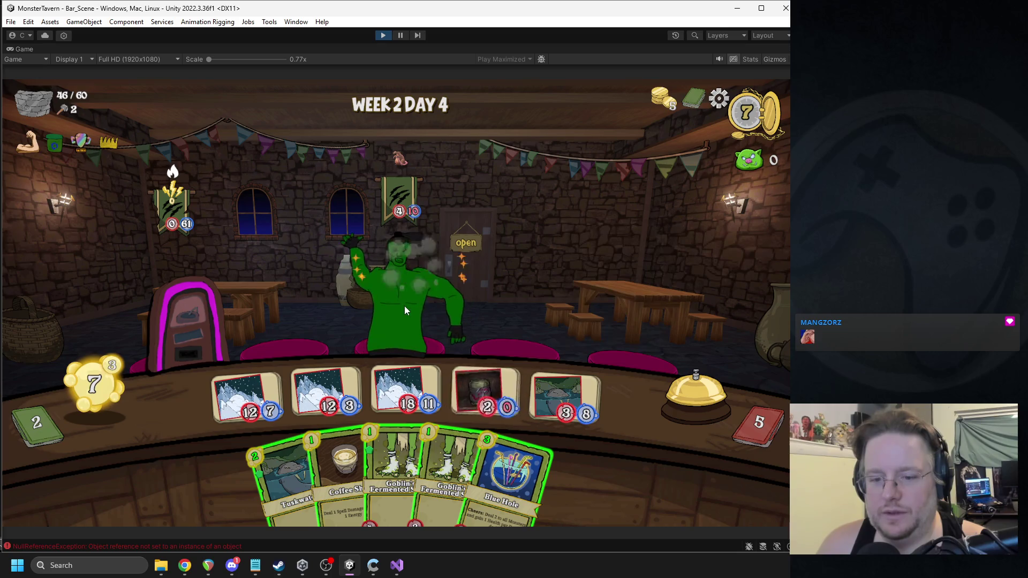
pyautogui.moveTo(397, 390)
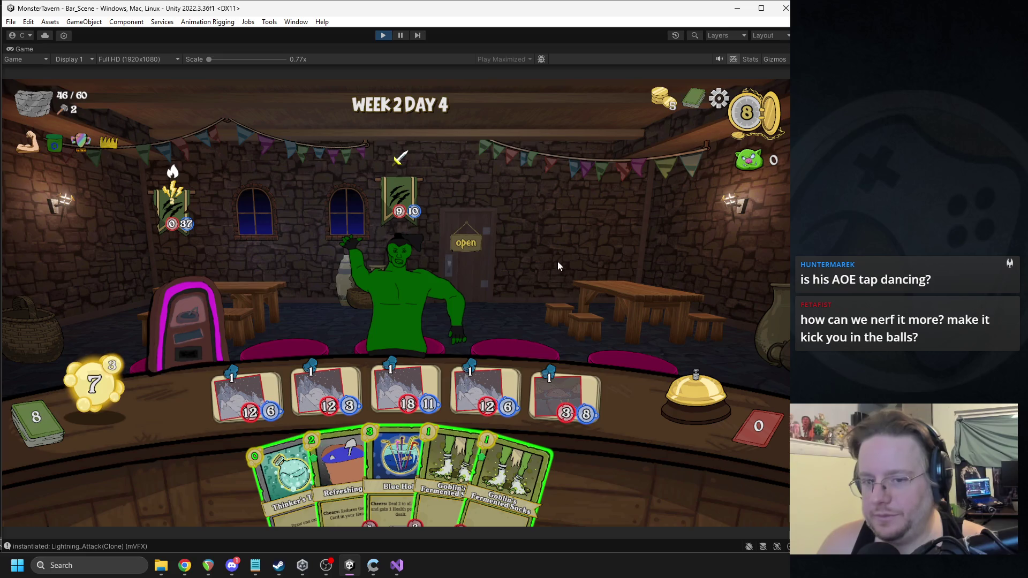
pyautogui.moveTo(167, 201)
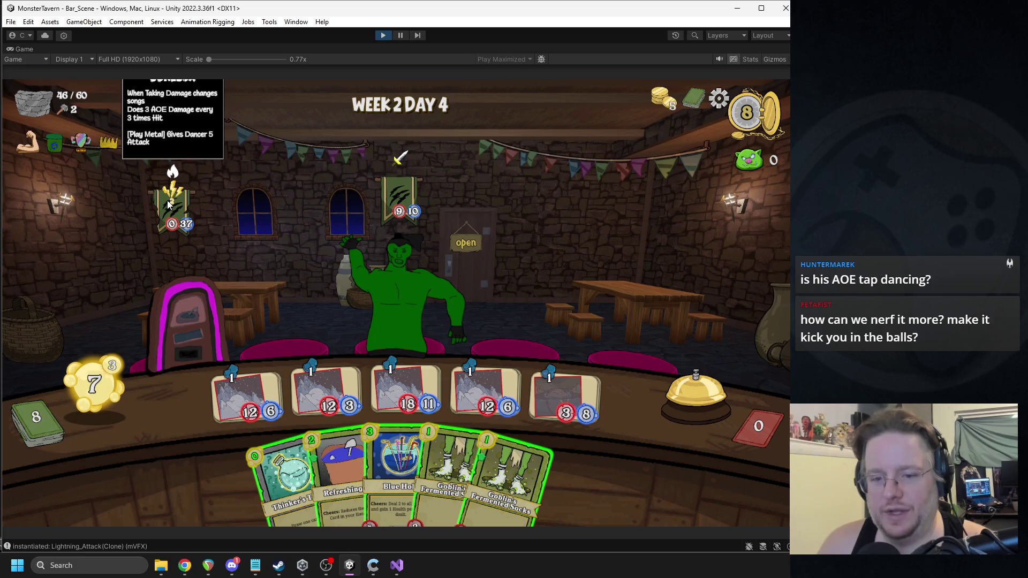
pyautogui.moveTo(409, 175)
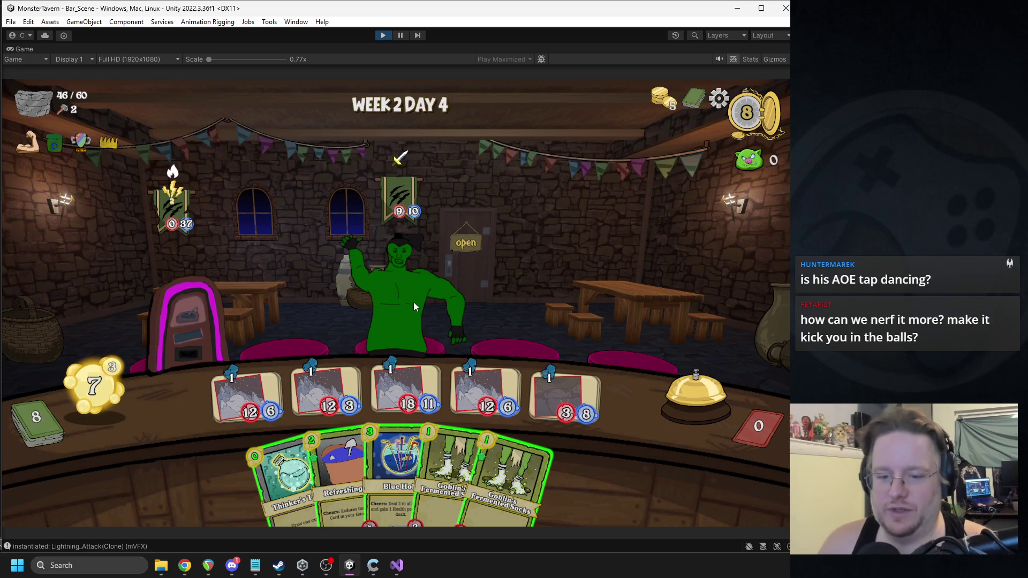
pyautogui.click(649, 365)
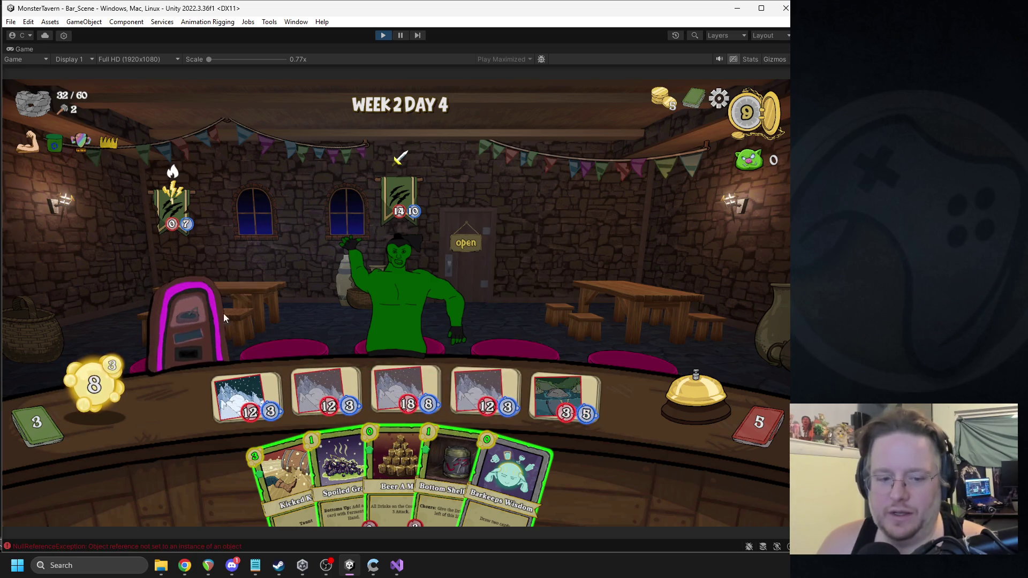
pyautogui.click(401, 37)
pyautogui.click(400, 35)
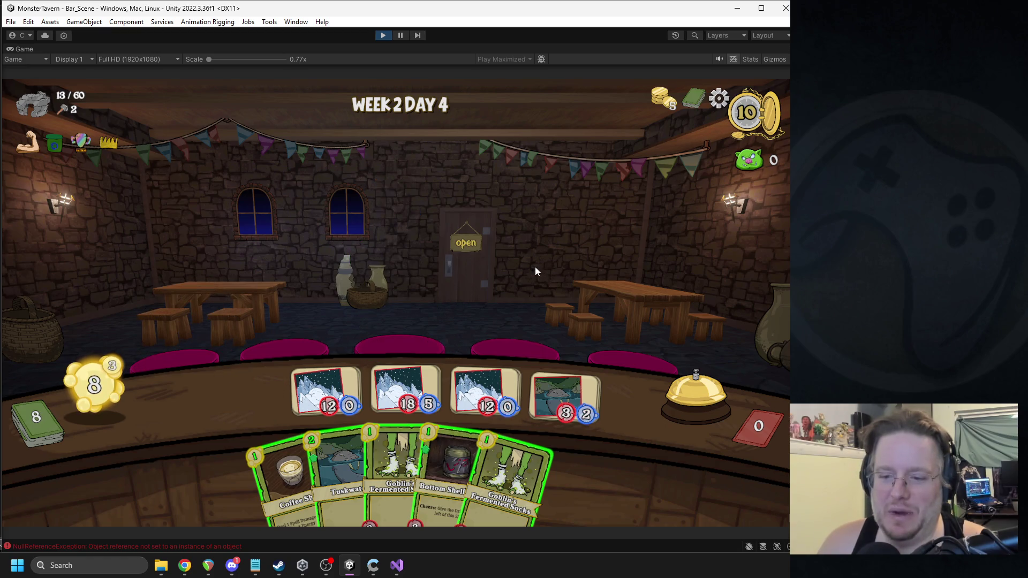
pyautogui.click(689, 391)
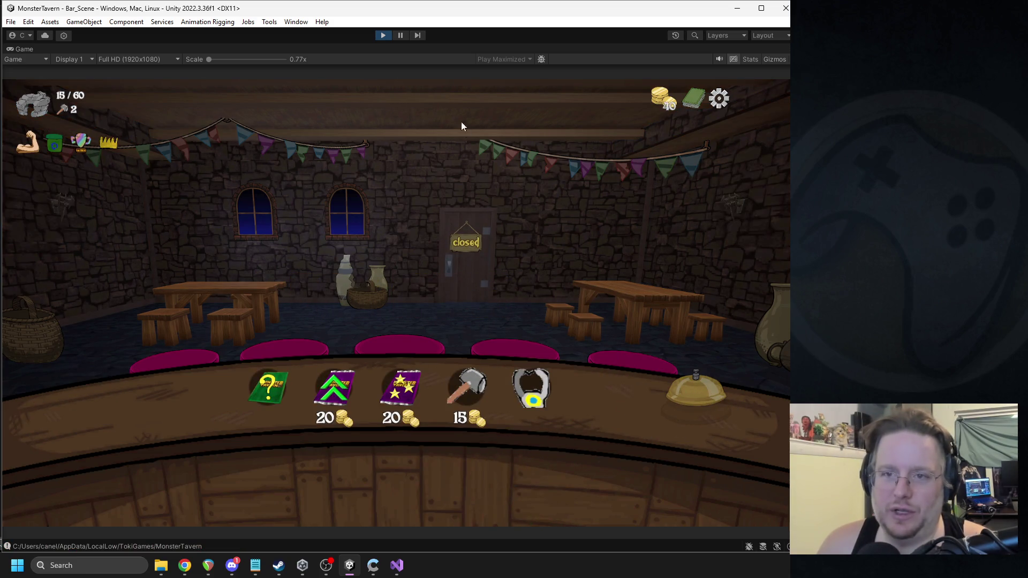
# Step: Pause the game, inspect mCardHand and cardobj in FIADrinkUnSummon.cs, then return to Unity
pyautogui.click(400, 36)
pyautogui.doubleClick(467, 361)
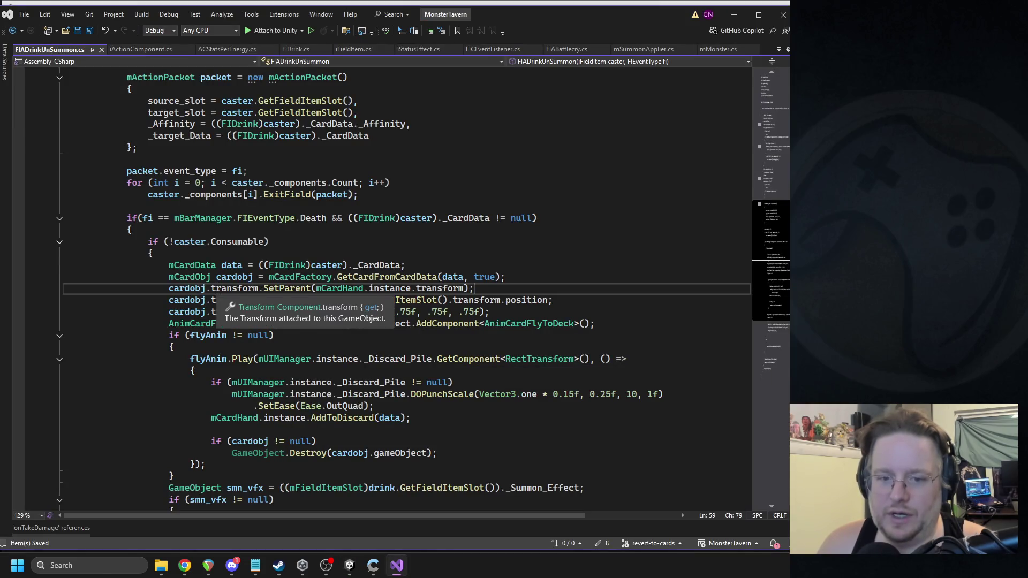
pyautogui.doubleClick(341, 288)
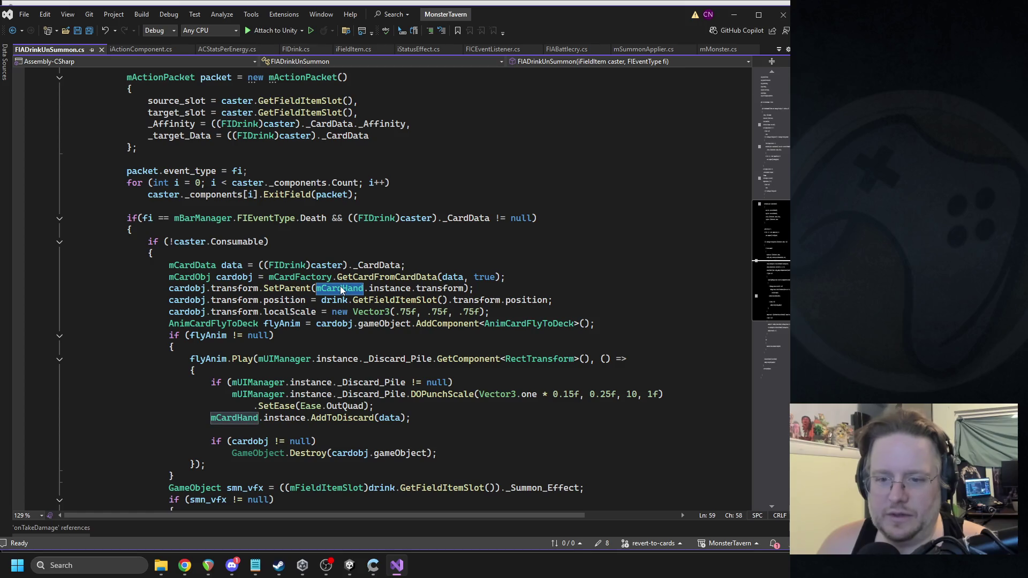
pyautogui.hotkey('ctrl', 'Left')
pyautogui.hotkey('ctrl', 'Left')
pyautogui.hotkey('ctrl', 'Left')
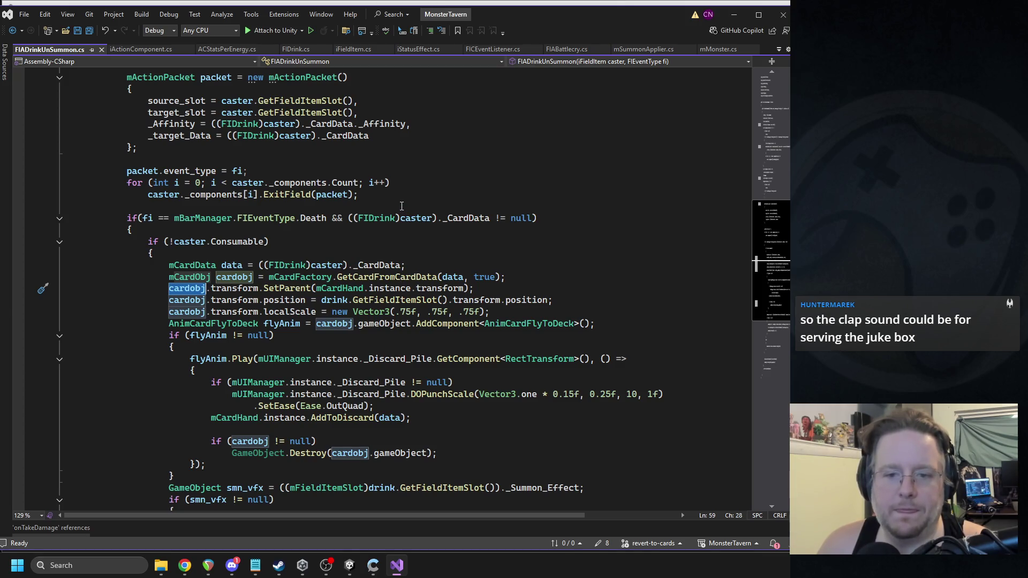
pyautogui.click(354, 566)
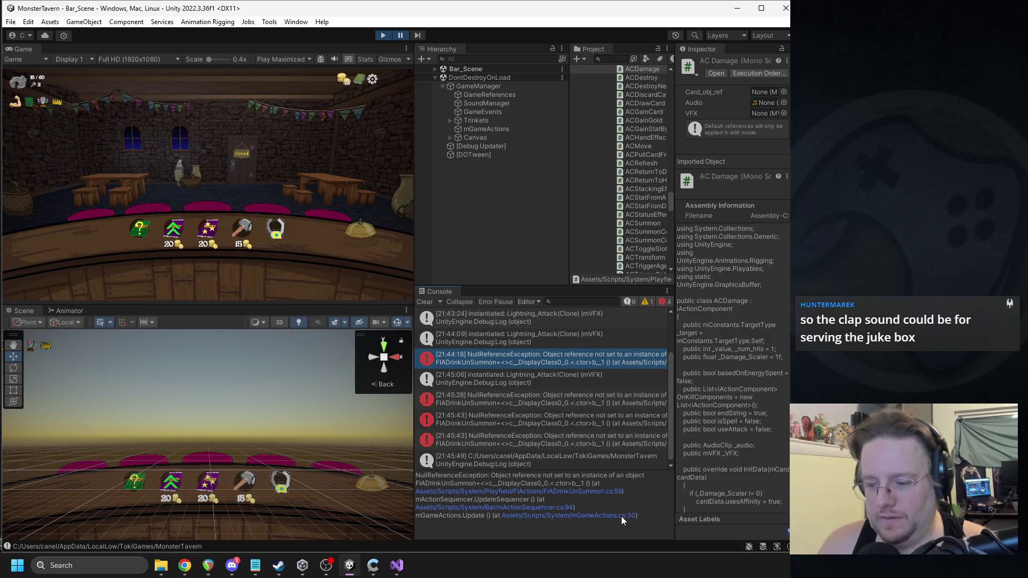
# Step: Review line 59 of FIADrinkUnSummon.cs in Visual Studio, then return to Unity and stop play mode
pyautogui.click(616, 490)
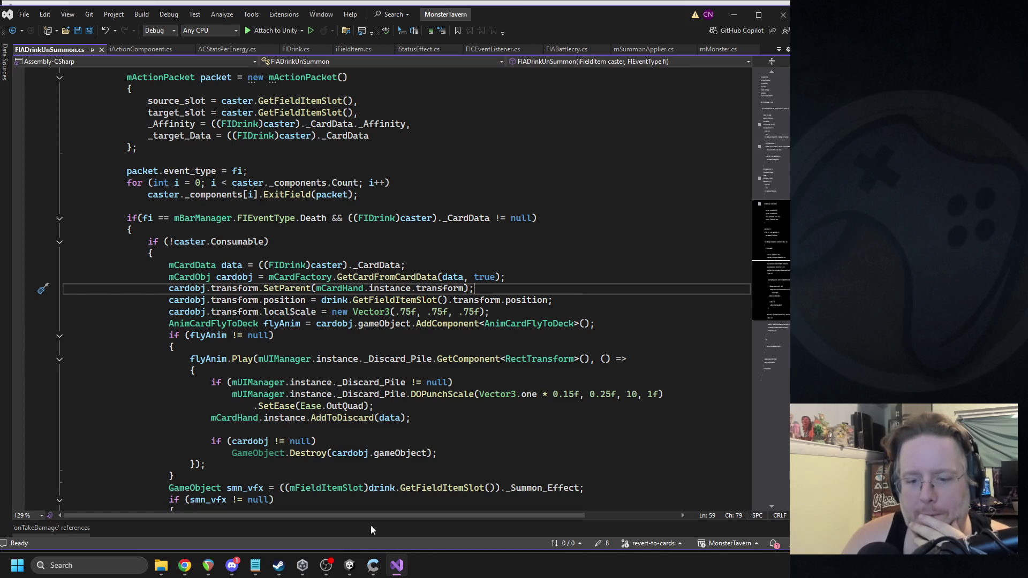
pyautogui.click(350, 565)
pyautogui.click(382, 36)
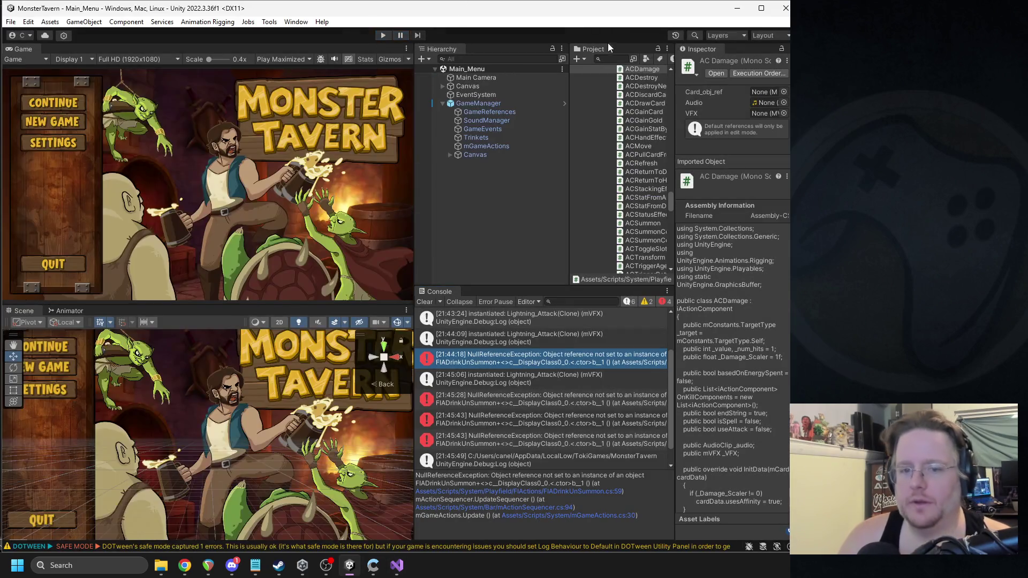
# Step: Search the Project for Avalance assets and compare the Avalance_Ale_token and Avalance_Ale prefabs
pyautogui.click(614, 60)
pyautogui.write('la')
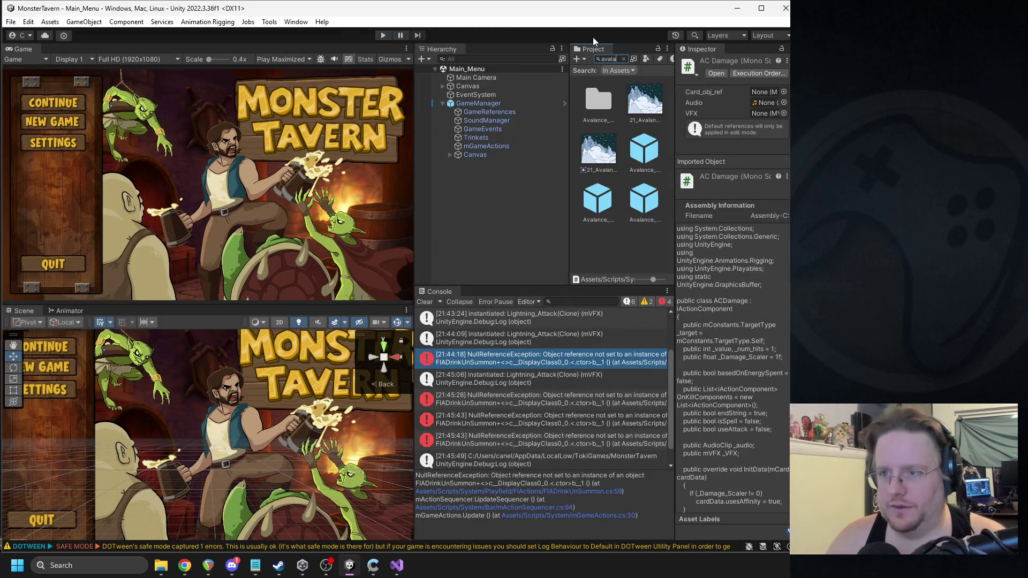
pyautogui.click(641, 213)
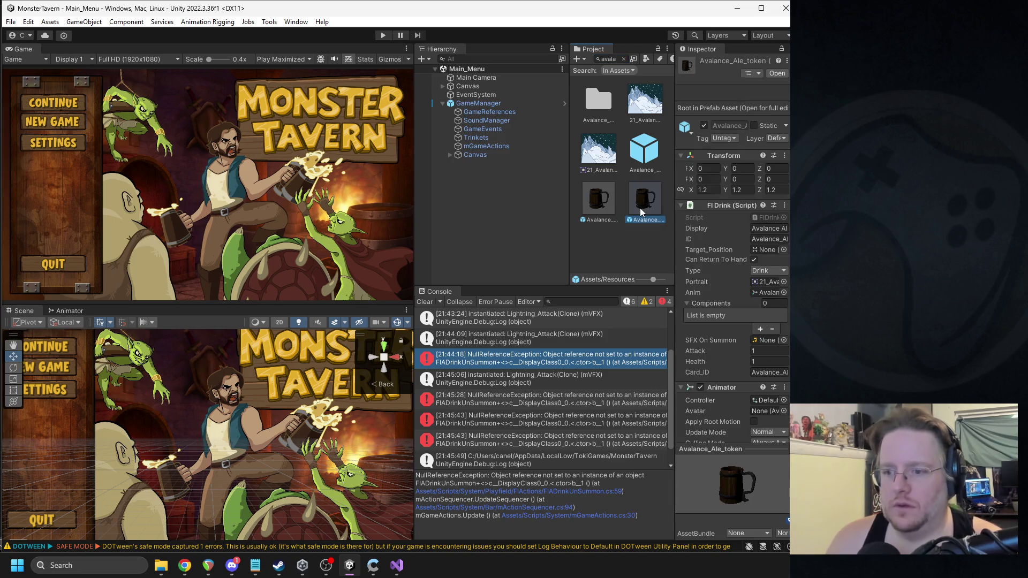
pyautogui.moveTo(675, 215); pyautogui.dragTo(500, 199)
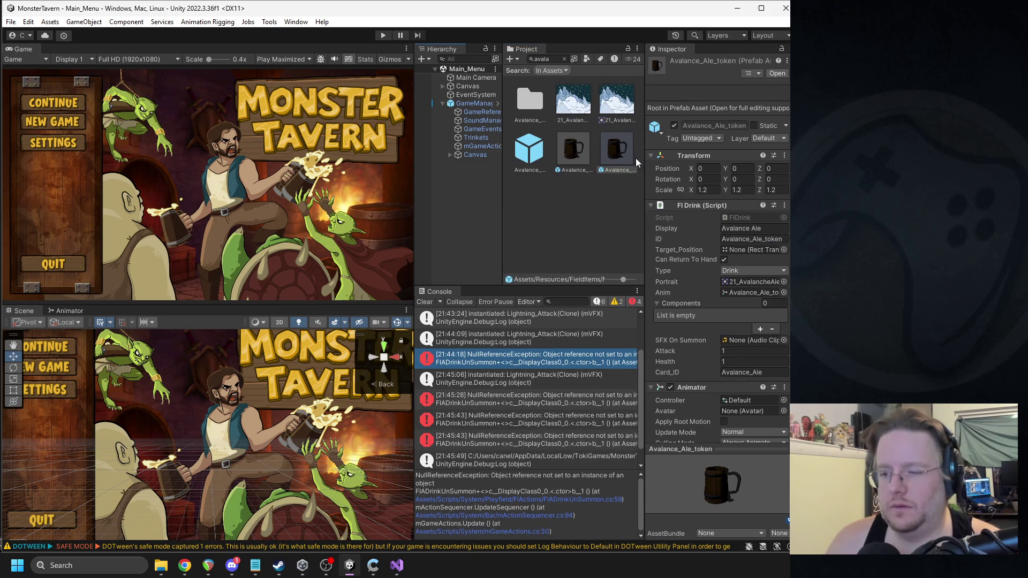
pyautogui.click(587, 151)
pyautogui.click(620, 153)
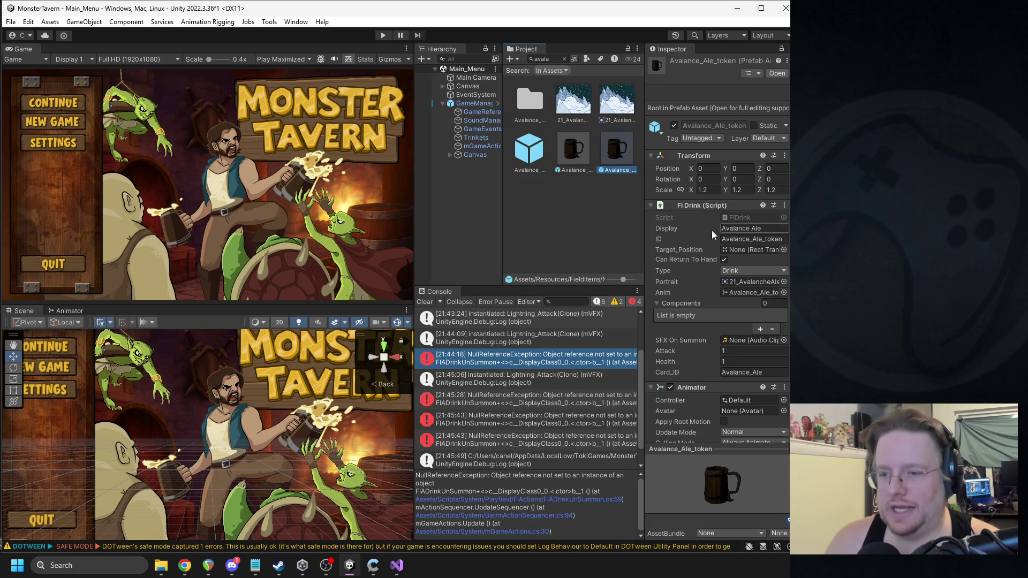
pyautogui.click(747, 240)
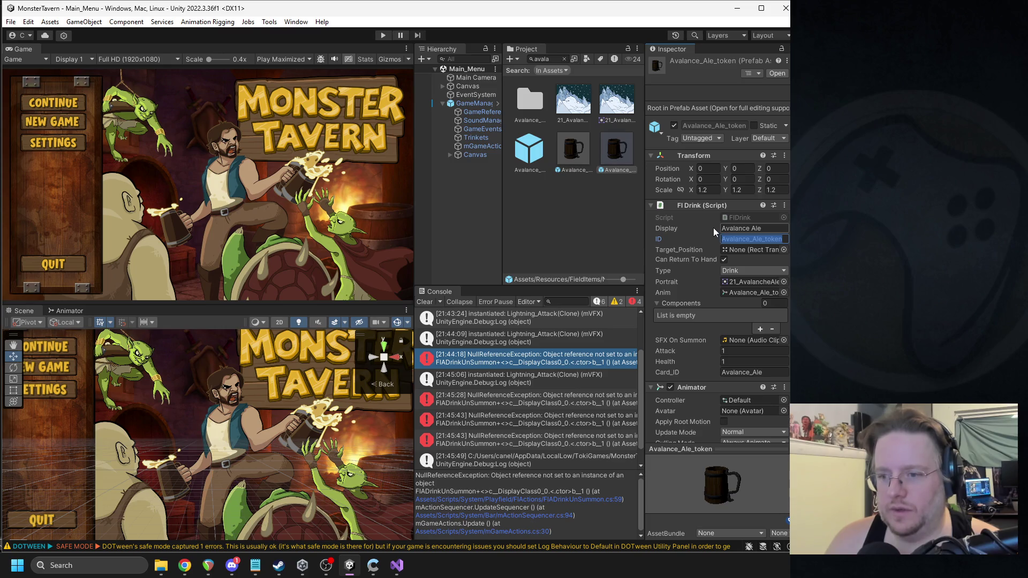
pyautogui.moveTo(502, 198); pyautogui.dragTo(504, 198)
pyautogui.scroll(-3, 745, 231)
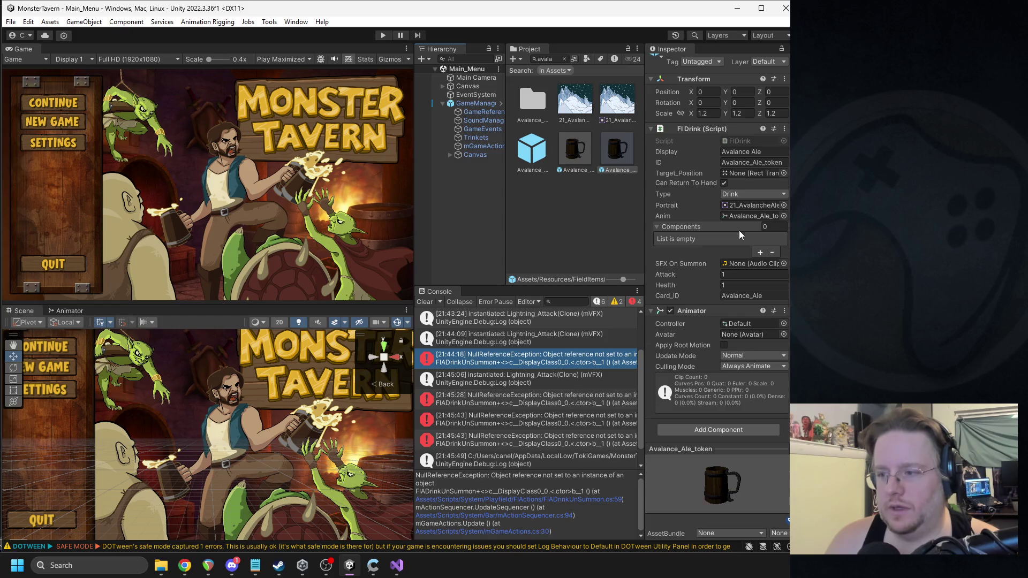
# Step: Tick Is Consumable on the Avalance_Ale prefab's AC Summon and clear the Console
pyautogui.click(586, 153)
pyautogui.scroll(-5, 745, 207)
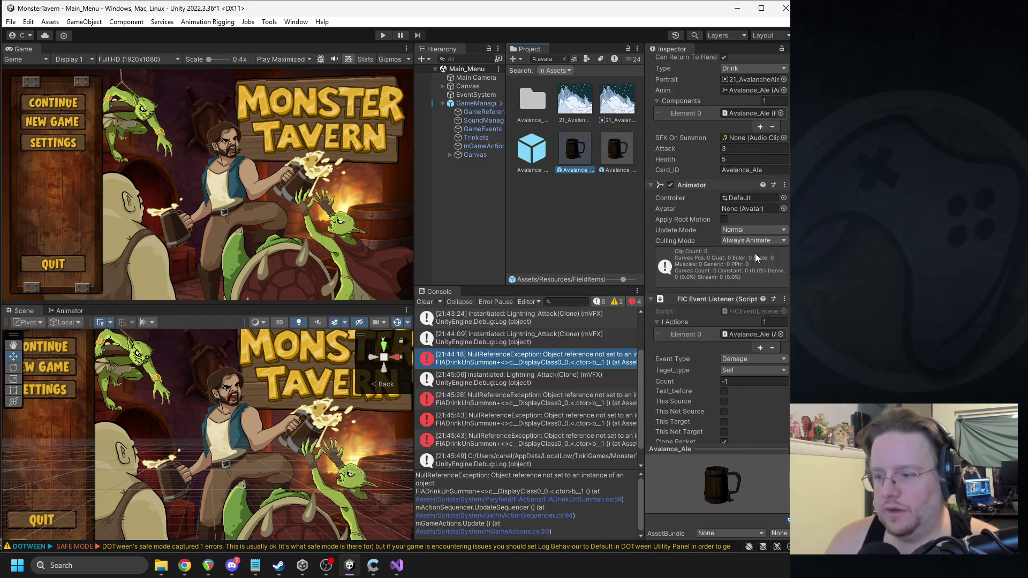
pyautogui.scroll(-5, 756, 253)
pyautogui.click(724, 379)
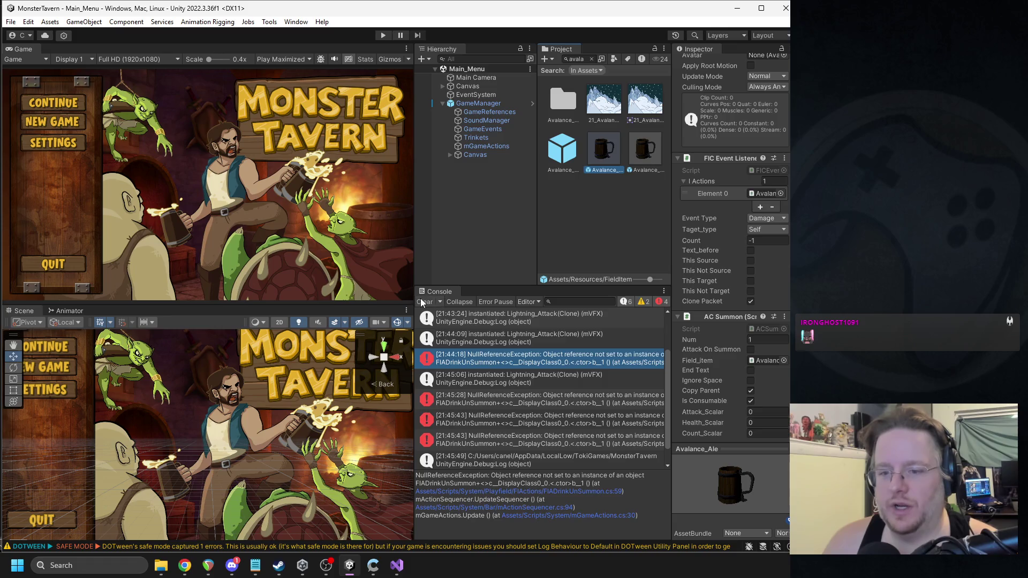
pyautogui.click(424, 302)
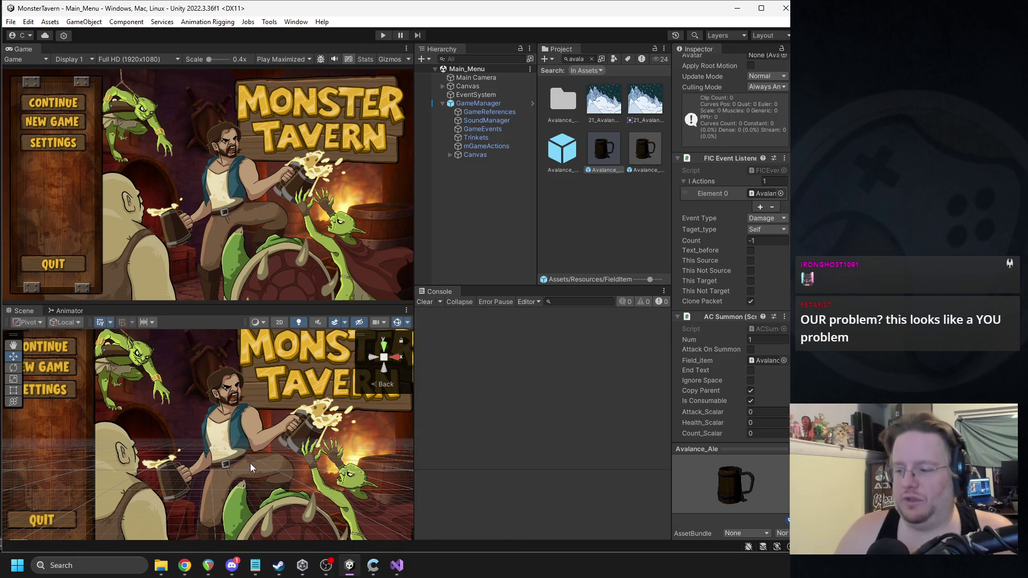
pyautogui.click(232, 565)
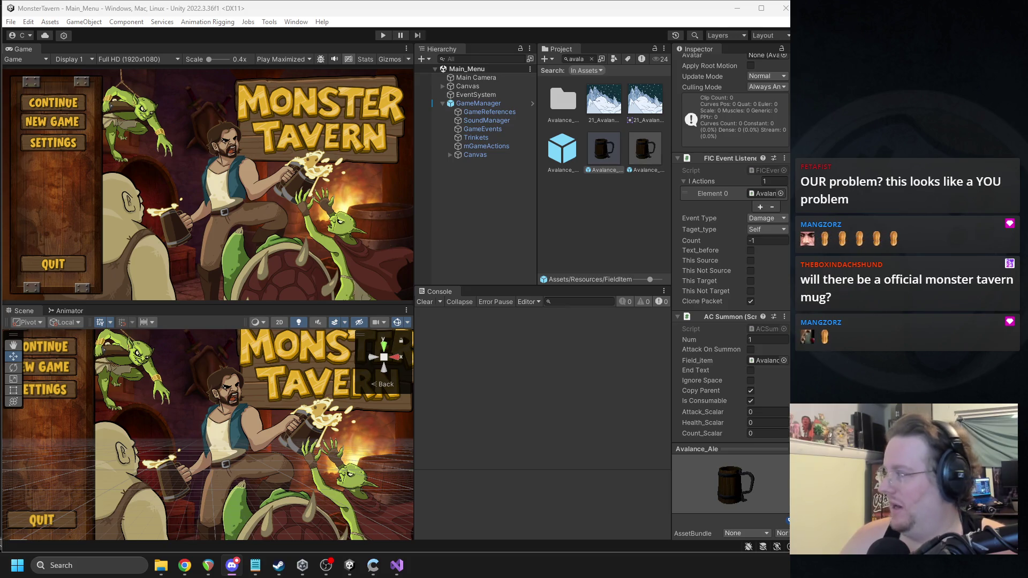
# Step: Enter Play mode with Ctrl+P to load the Monster Tavern main menu
pyautogui.hotkey('ctrl', 'p')
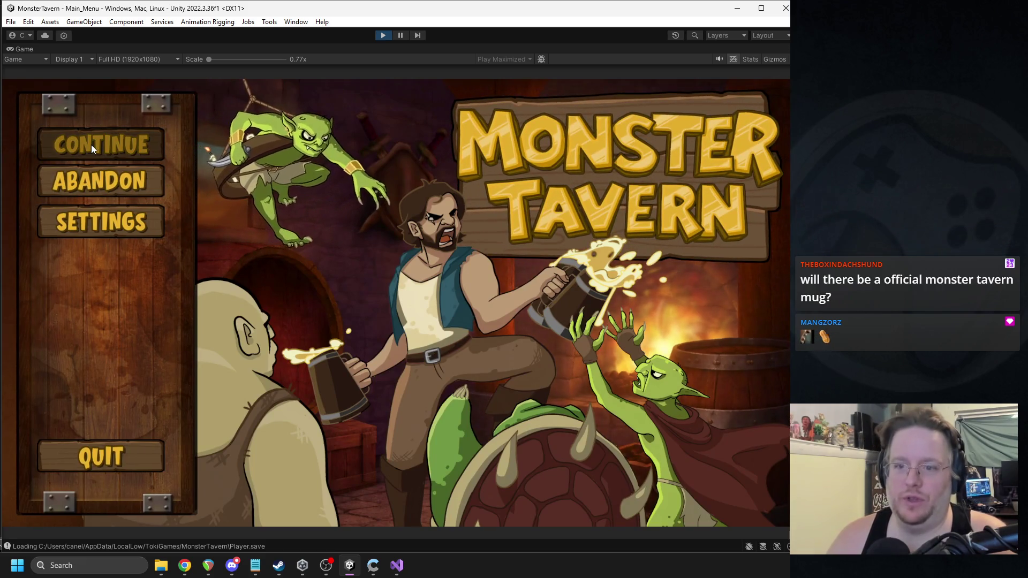
# Step: Continue the saved run, skip the card pick, repair the bar to 30/60 and take Hair of the Dog
pyautogui.click(90, 144)
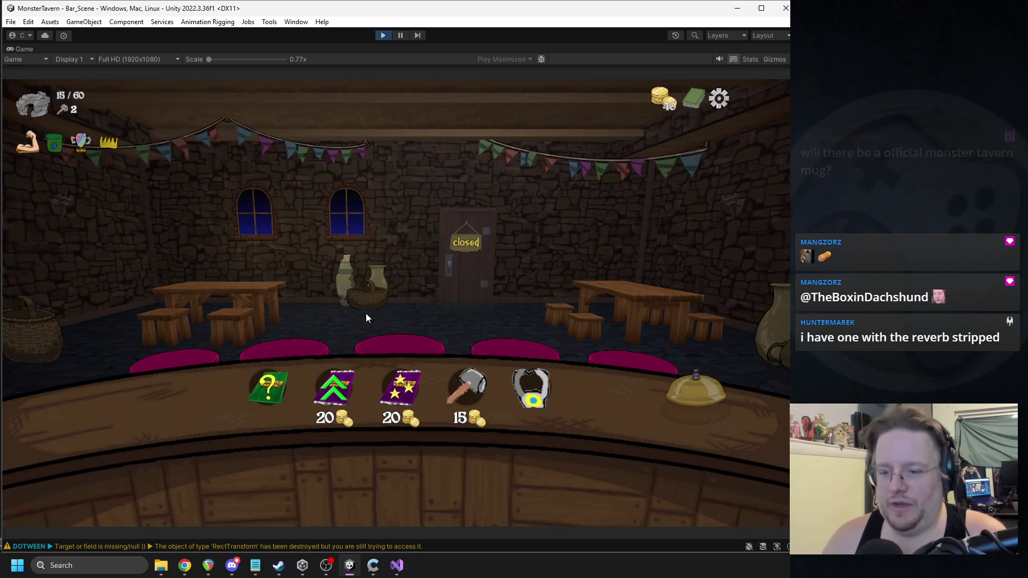
pyautogui.click(268, 386)
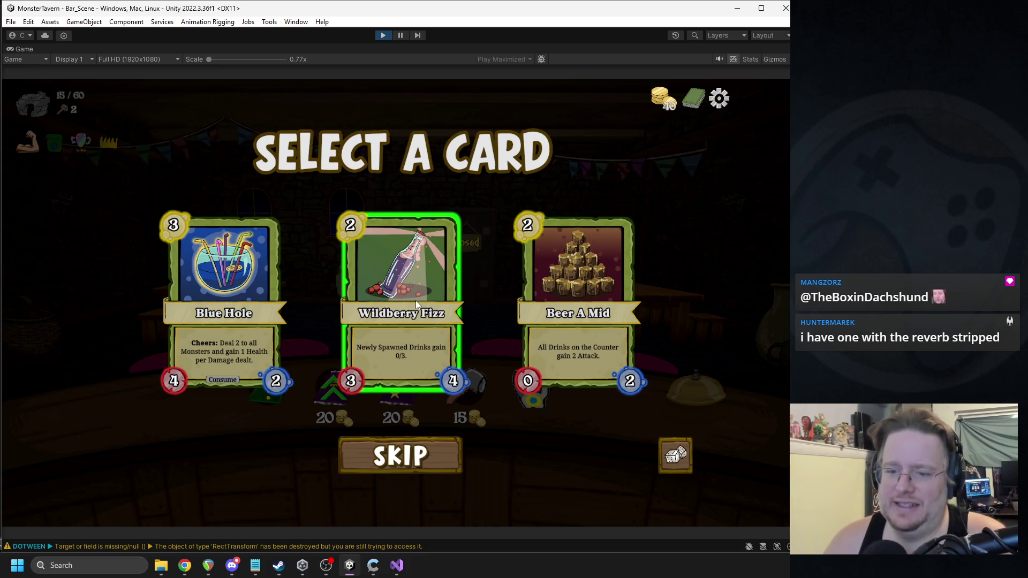
pyautogui.click(398, 458)
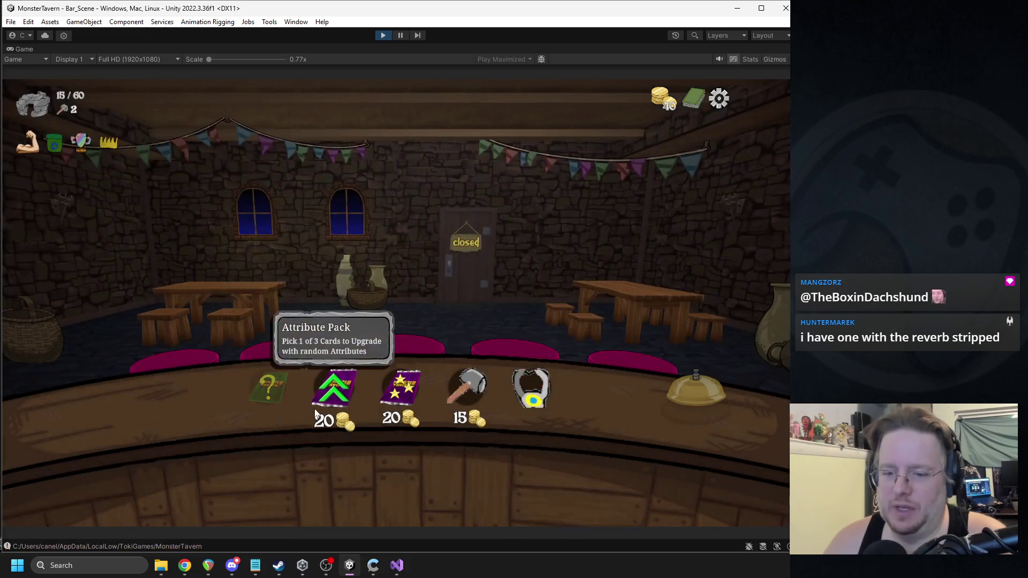
pyautogui.click(474, 385)
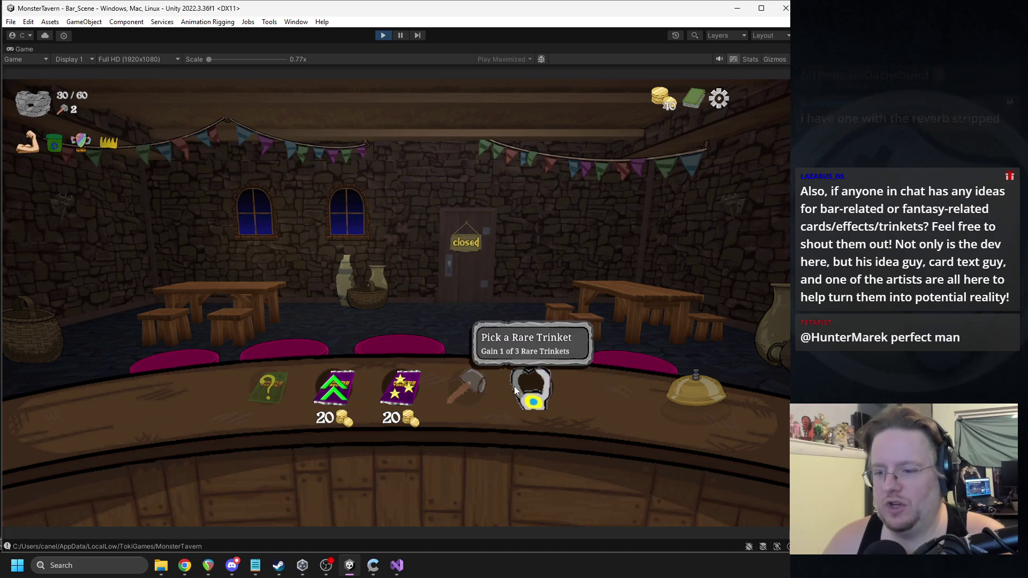
pyautogui.click(533, 391)
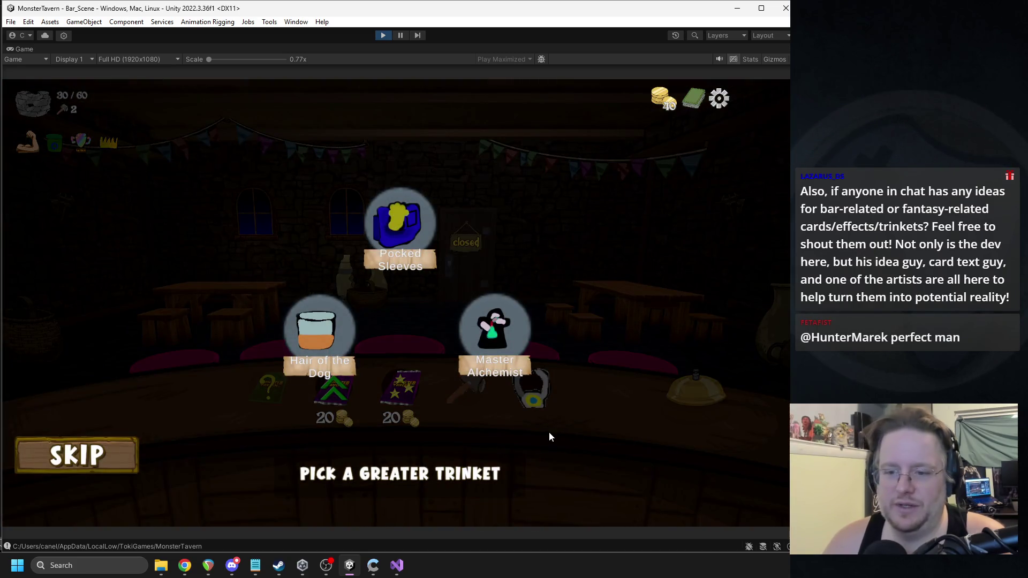
pyautogui.moveTo(397, 245)
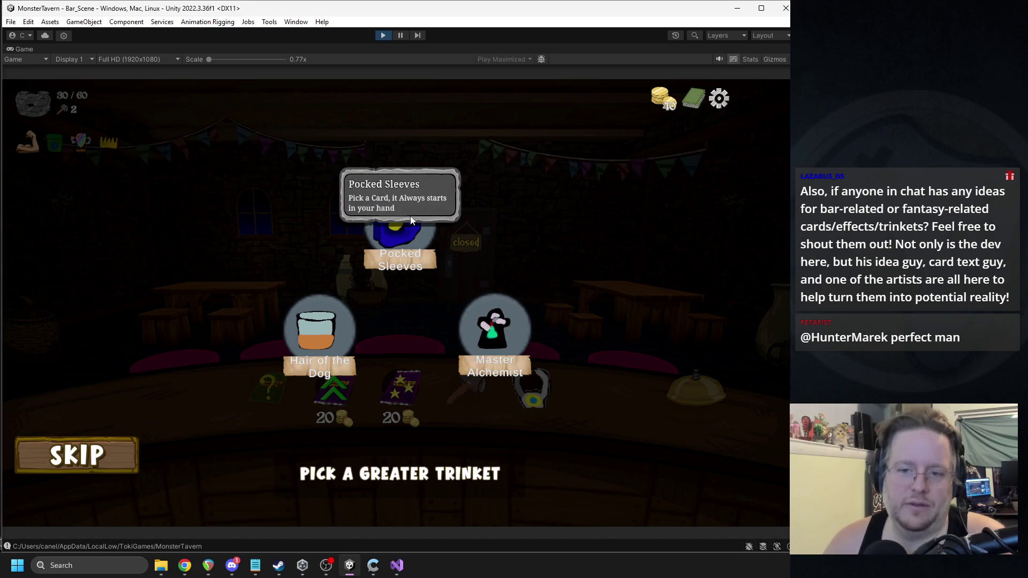
pyautogui.click(346, 323)
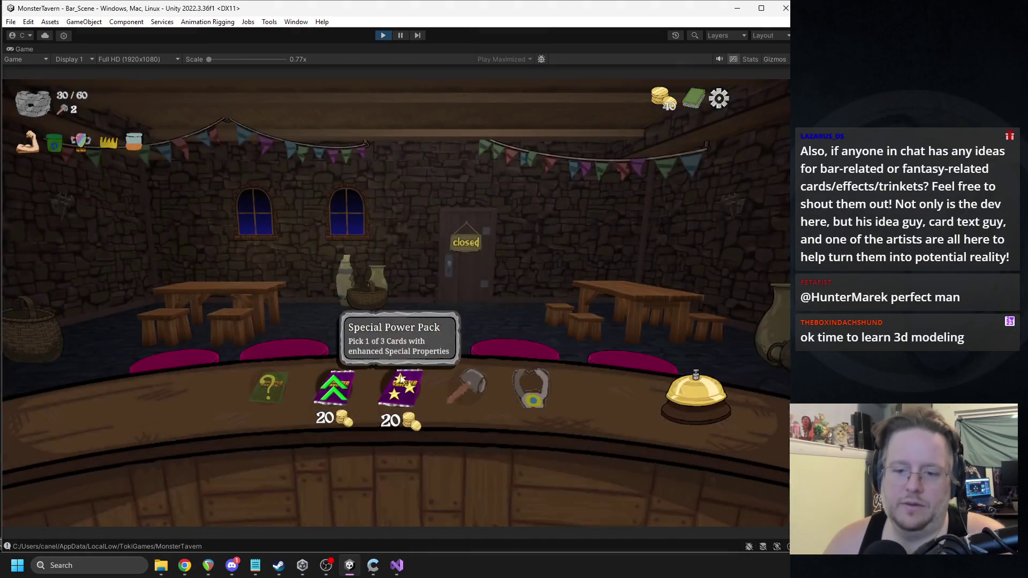
# Step: Buy two stat upgrade packs, upgrading Wardens Cask and another card, then open the tavern
pyautogui.click(448, 410)
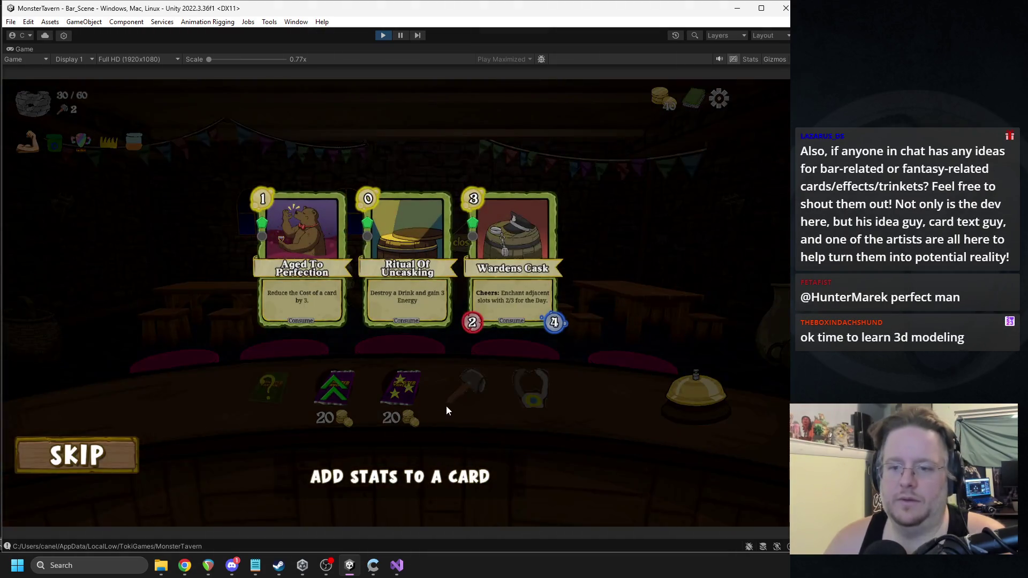
pyautogui.click(500, 273)
pyautogui.click(323, 400)
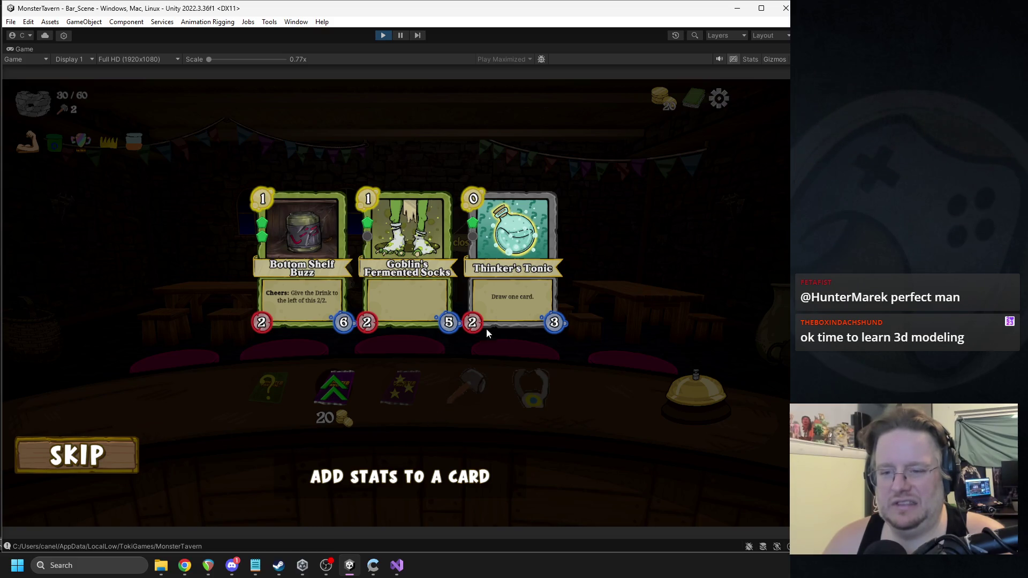
pyautogui.click(538, 299)
pyautogui.click(679, 394)
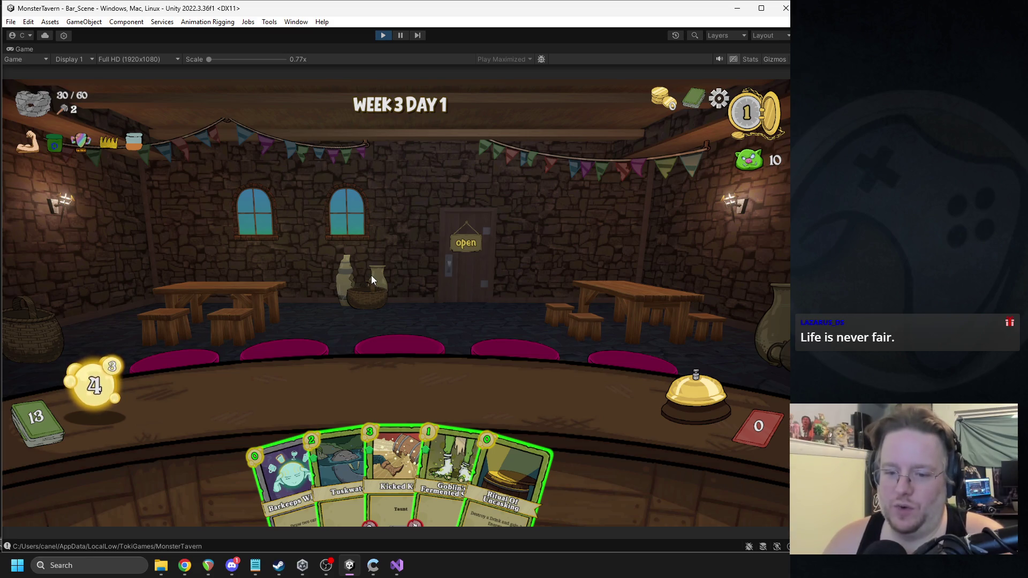
# Step: Place Fermented Socks and Beer A Mountain, uncask Socks for energy, and draw two with Barkeeps Wisdom
pyautogui.moveTo(447, 455)
pyautogui.mouseDown()
pyautogui.moveTo(221, 395)
pyautogui.moveTo(258, 395)
pyautogui.moveTo(246, 395)
pyautogui.mouseUp()
pyautogui.moveTo(508, 477)
pyautogui.mouseDown()
pyautogui.moveTo(305, 375)
pyautogui.moveTo(241, 388)
pyautogui.mouseUp()
pyautogui.moveTo(343, 471)
pyautogui.mouseDown()
pyautogui.moveTo(343, 386)
pyautogui.moveTo(427, 307)
pyautogui.mouseUp()
pyautogui.moveTo(396, 471)
pyautogui.mouseDown()
pyautogui.moveTo(546, 394)
pyautogui.moveTo(246, 397)
pyautogui.mouseUp()
pyautogui.click(691, 391)
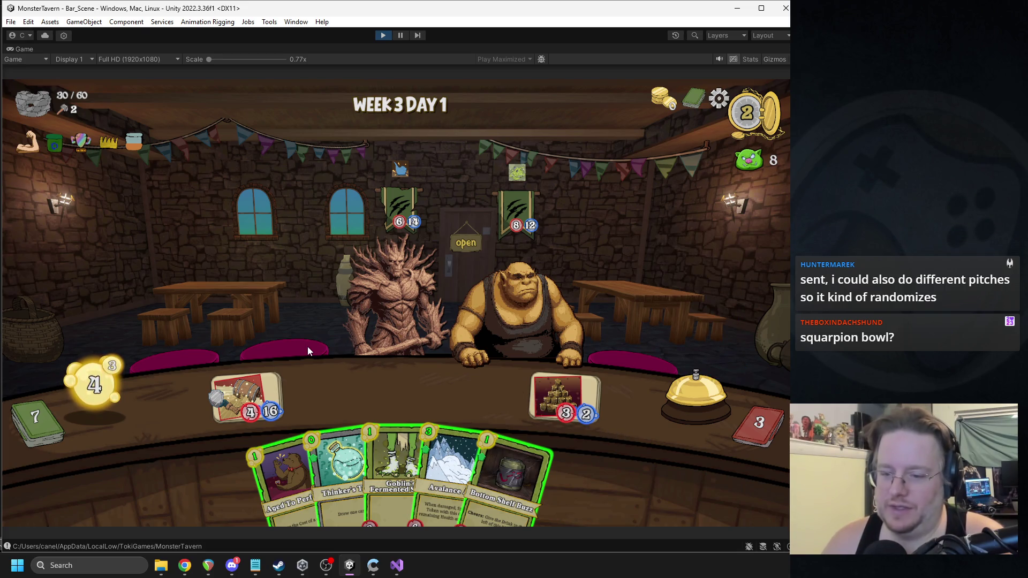
# Step: Discount Avalanche with Aged To Perfection, serve Avalanche, Bottom Shelf Buzz and Thinker's Tonic, and end the turn
pyautogui.moveTo(271, 456)
pyautogui.moveTo(272, 458); pyautogui.dragTo(270, 295)
pyautogui.click(449, 433)
pyautogui.moveTo(421, 428); pyautogui.dragTo(313, 395)
pyautogui.moveTo(450, 462); pyautogui.dragTo(412, 396)
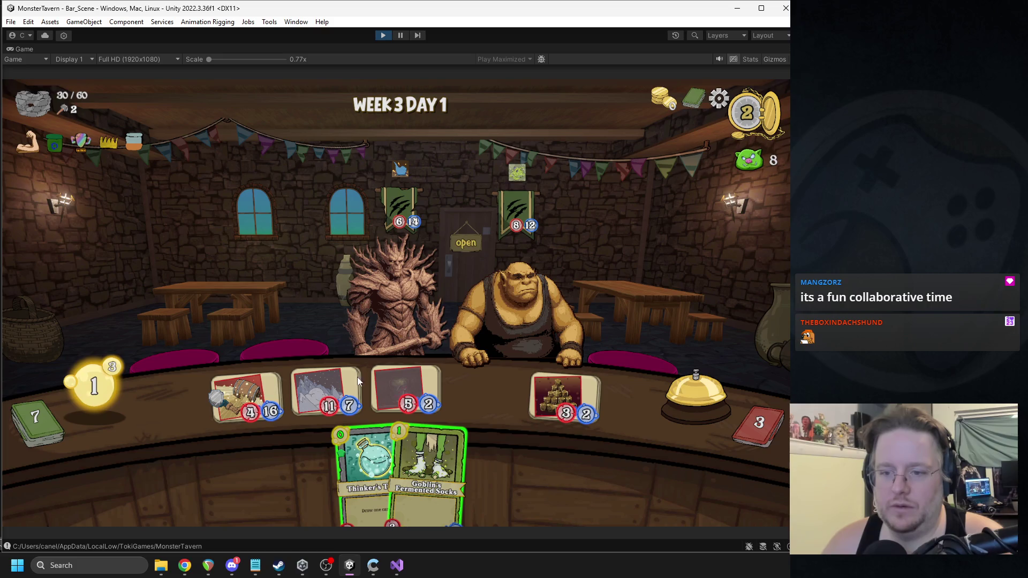
pyautogui.moveTo(370, 466)
pyautogui.mouseDown()
pyautogui.moveTo(508, 384)
pyautogui.moveTo(471, 384)
pyautogui.mouseUp()
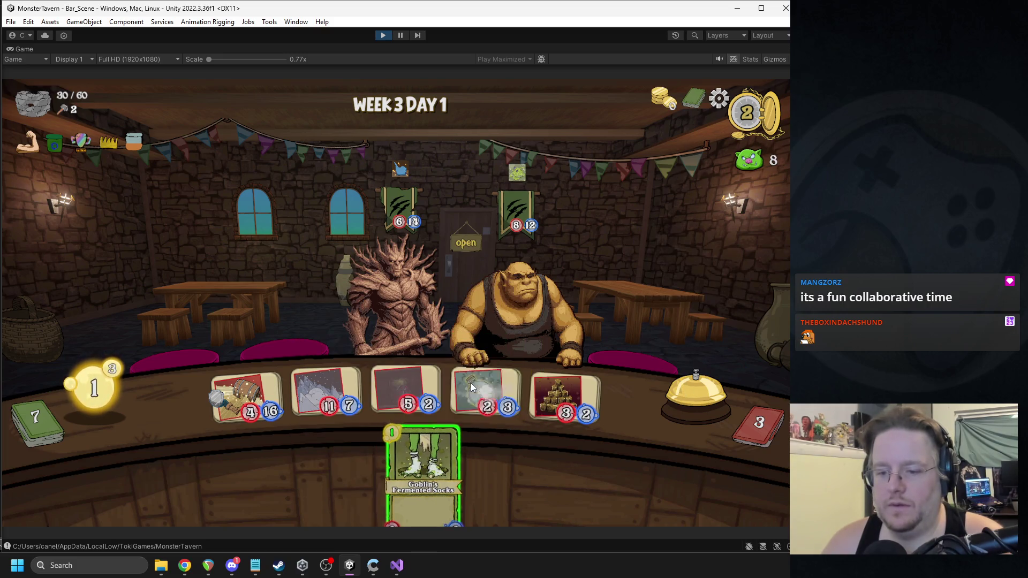
pyautogui.click(688, 354)
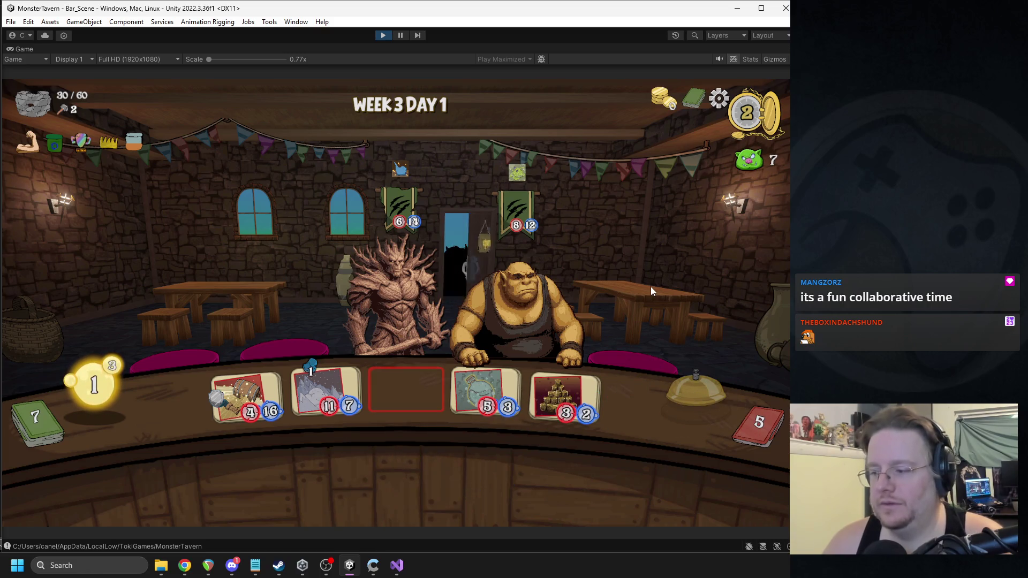
# Step: Hit the fairy customer, damage the ice drink with Coffee Shot to spawn a token, and end the turn
pyautogui.click(223, 573)
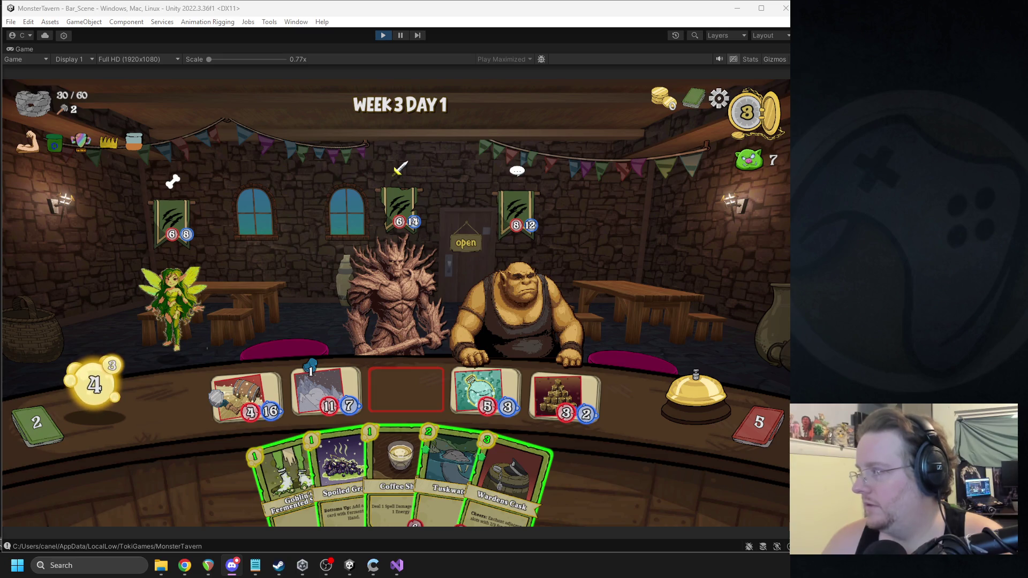
pyautogui.hotkey('alt', 'Tab')
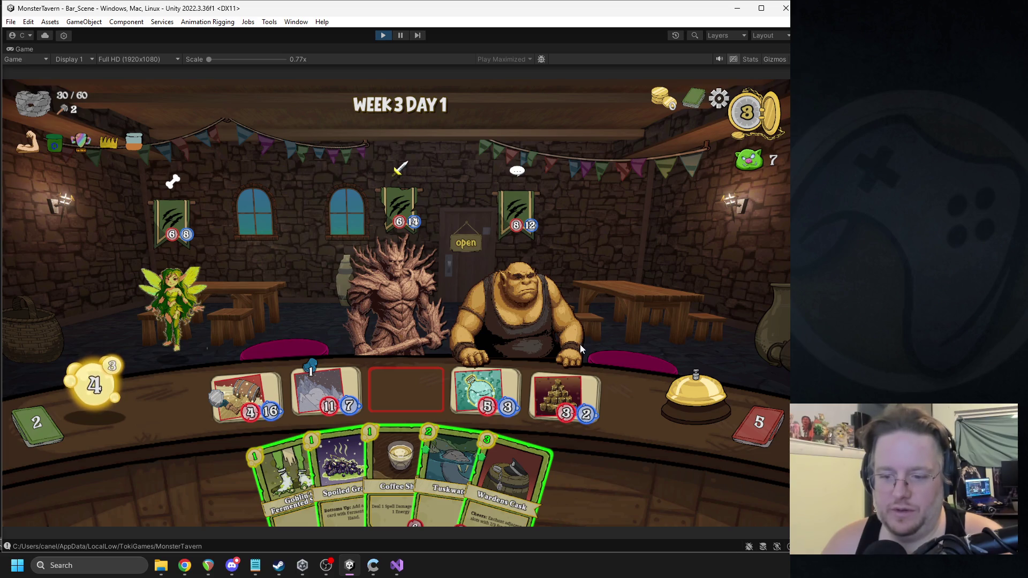
pyautogui.moveTo(478, 381)
pyautogui.mouseDown()
pyautogui.moveTo(187, 303)
pyautogui.moveTo(383, 310)
pyautogui.moveTo(371, 285)
pyautogui.mouseUp()
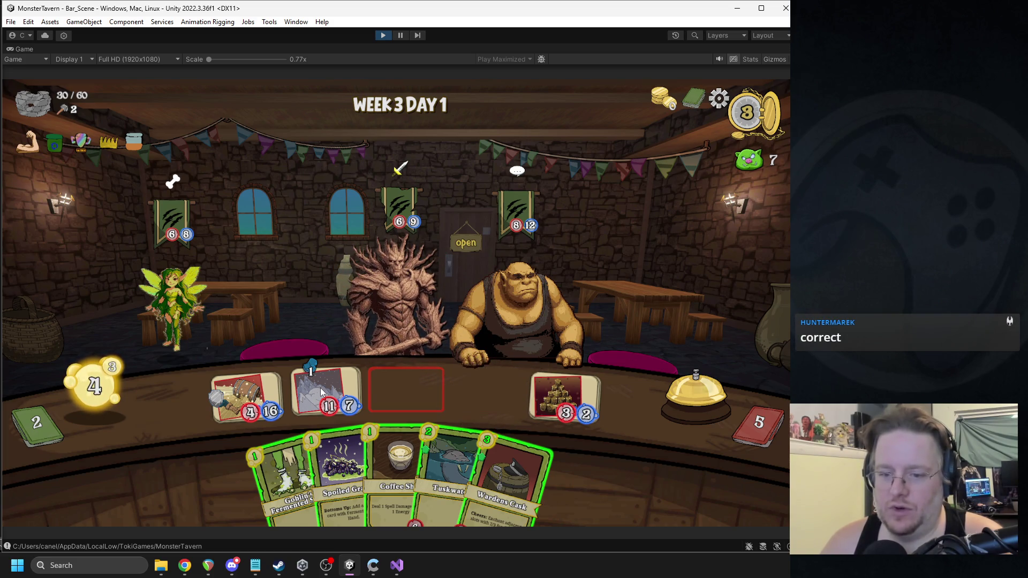
pyautogui.moveTo(390, 467); pyautogui.dragTo(334, 387)
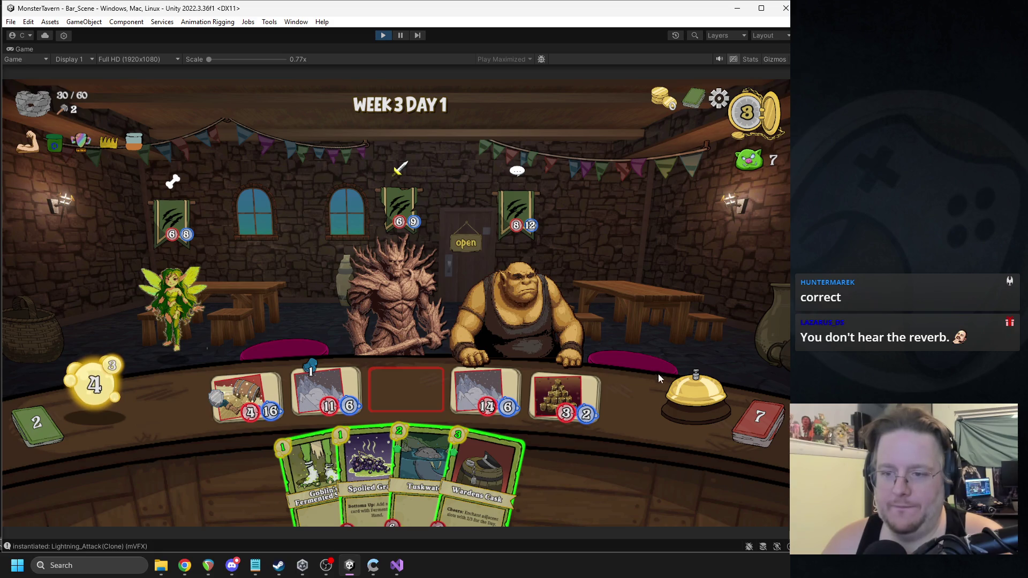
pyautogui.click(673, 393)
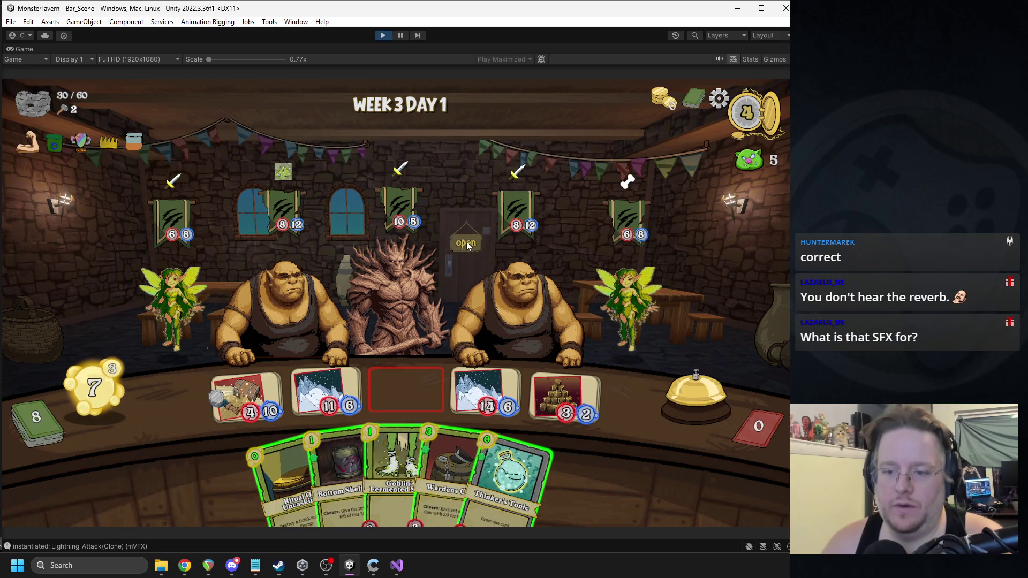
# Step: Serve Thinker's Tonic, Ritual of Uncasking, Bottom Shelf Buzz and Wardens Cask, and hit the ogre with the ice drink
pyautogui.moveTo(487, 392)
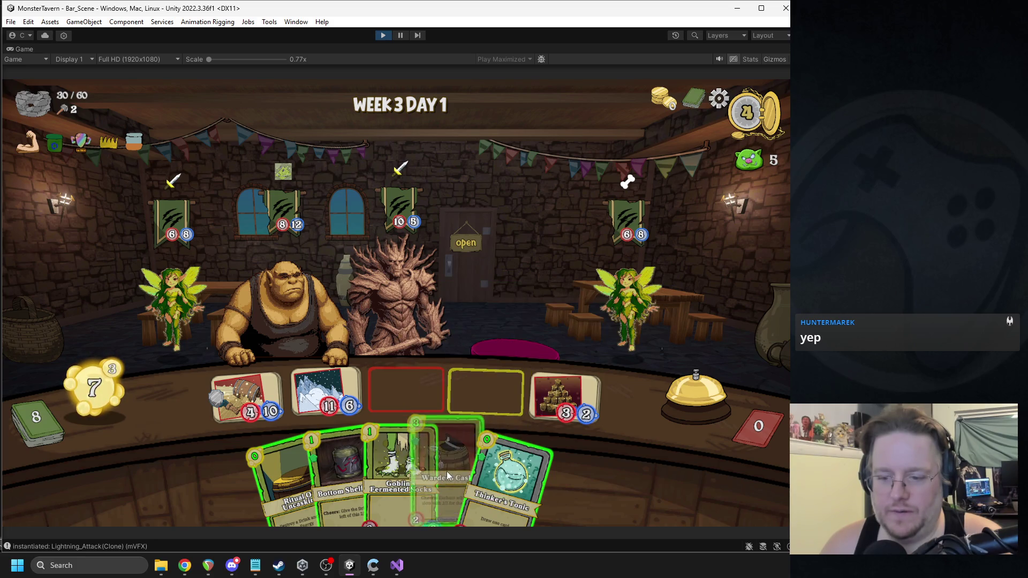
pyautogui.moveTo(509, 482)
pyautogui.mouseDown()
pyautogui.moveTo(471, 386)
pyautogui.moveTo(482, 394)
pyautogui.mouseUp()
pyautogui.moveTo(289, 472); pyautogui.dragTo(464, 395)
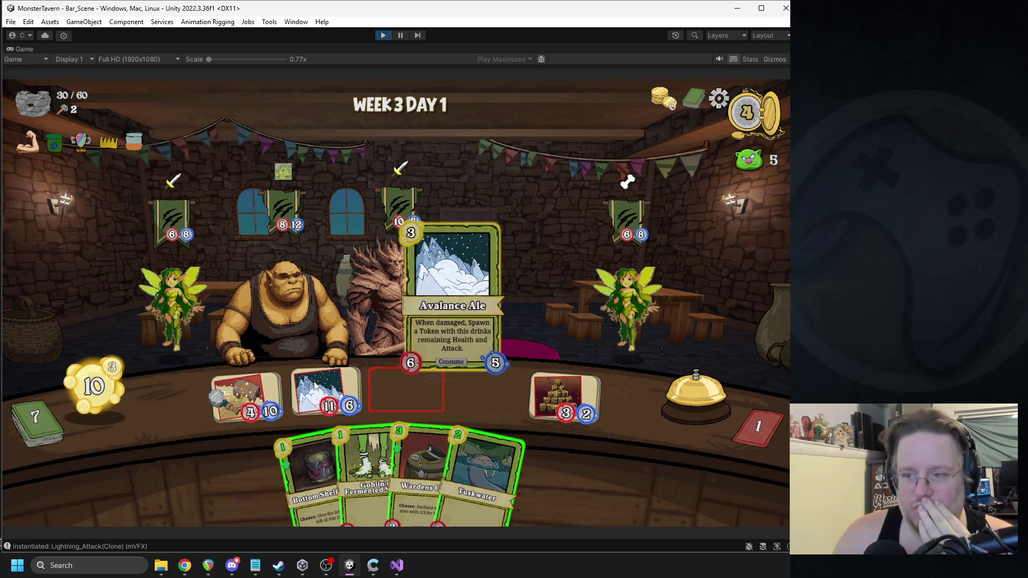
pyautogui.moveTo(329, 360); pyautogui.dragTo(274, 293)
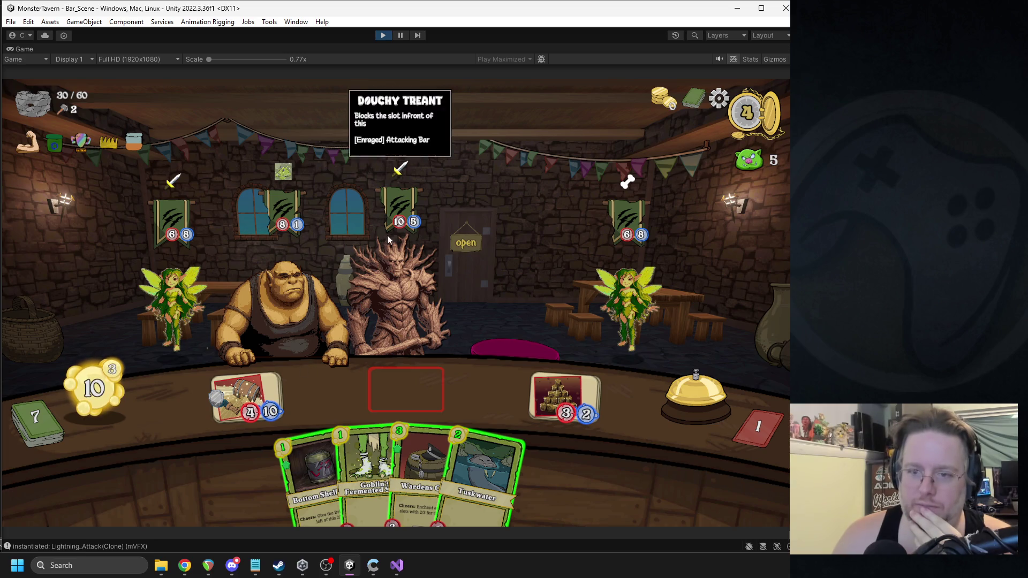
pyautogui.moveTo(352, 424)
pyautogui.moveTo(316, 402); pyautogui.dragTo(324, 390)
pyautogui.moveTo(394, 471)
pyautogui.mouseDown()
pyautogui.moveTo(416, 394)
pyautogui.moveTo(397, 387)
pyautogui.moveTo(455, 383)
pyautogui.mouseUp()
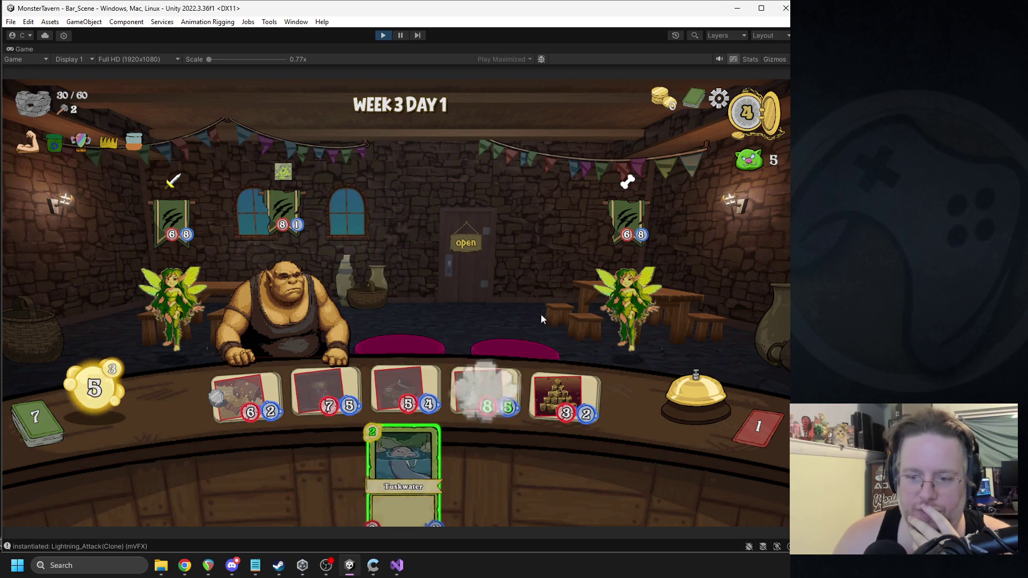
pyautogui.click(683, 389)
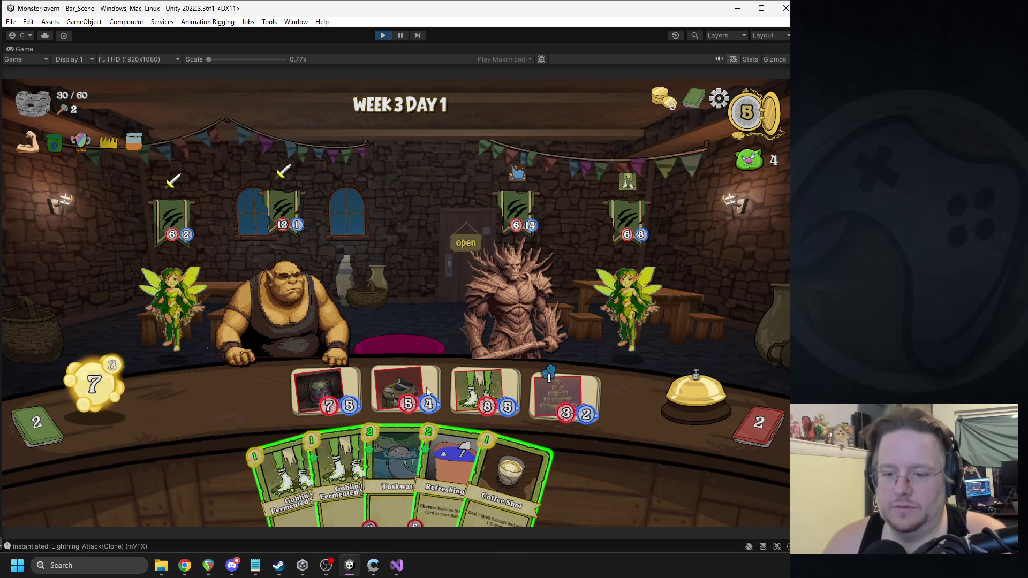
# Step: Make Coffee Shot free with Refreshing Ale, finish the 12/1 customer, and serve Socks and Tuskwater
pyautogui.click(446, 474)
pyautogui.click(490, 454)
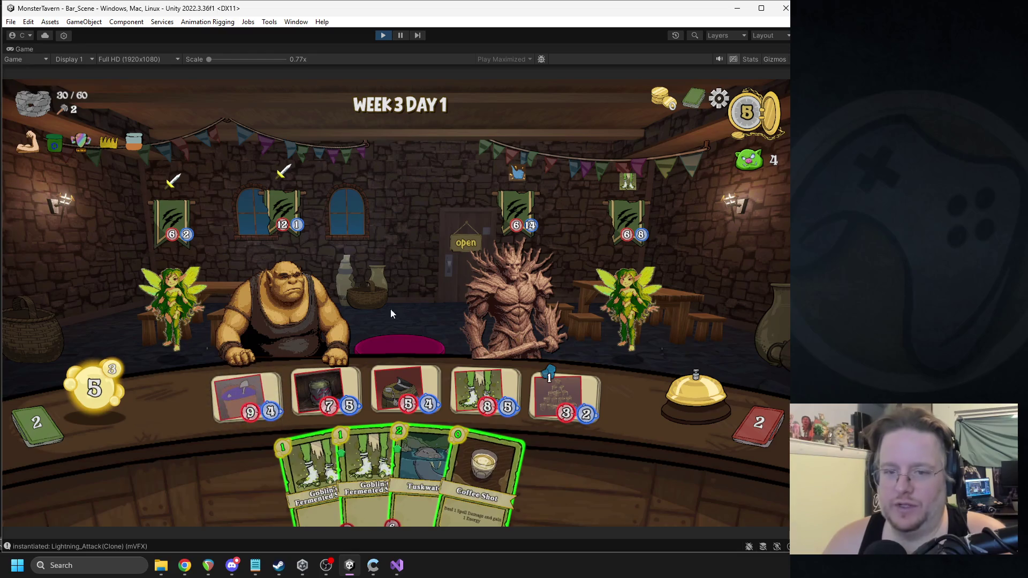
pyautogui.moveTo(526, 455)
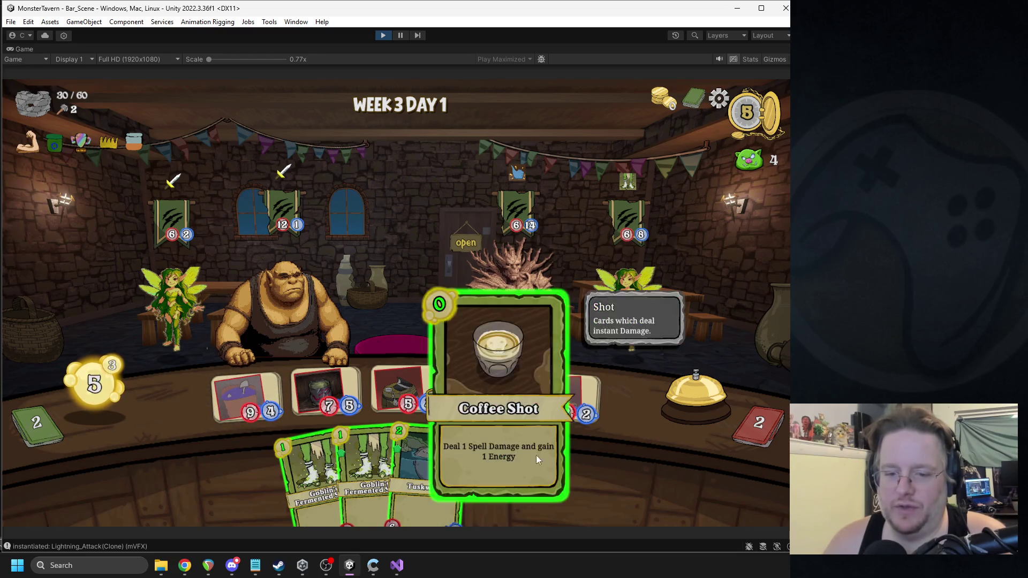
pyautogui.moveTo(496, 462)
pyautogui.mouseDown()
pyautogui.moveTo(355, 301)
pyautogui.moveTo(365, 271)
pyautogui.mouseUp()
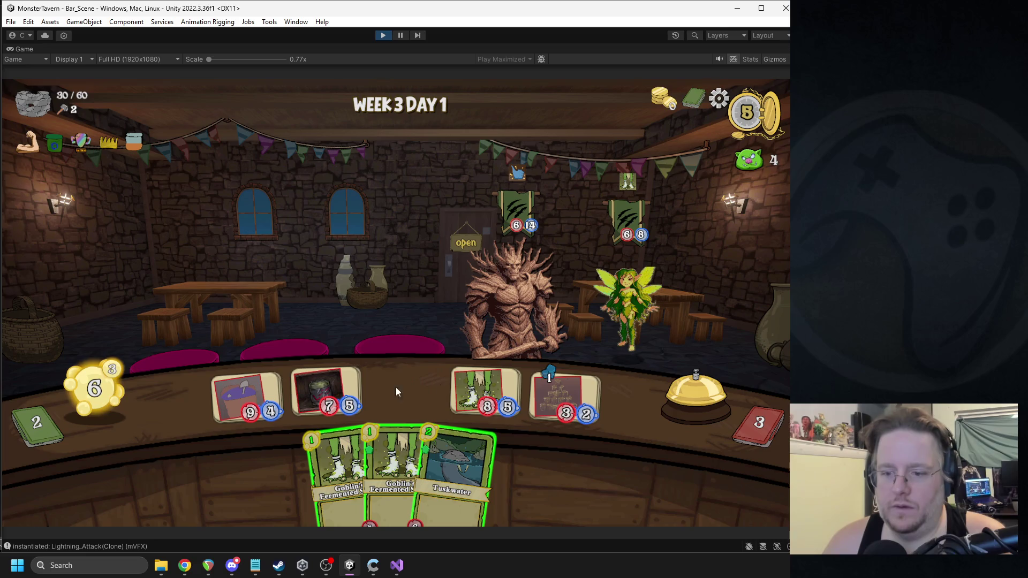
pyautogui.moveTo(396, 441)
pyautogui.mouseDown()
pyautogui.moveTo(391, 378)
pyautogui.moveTo(417, 440)
pyautogui.moveTo(409, 388)
pyautogui.mouseUp()
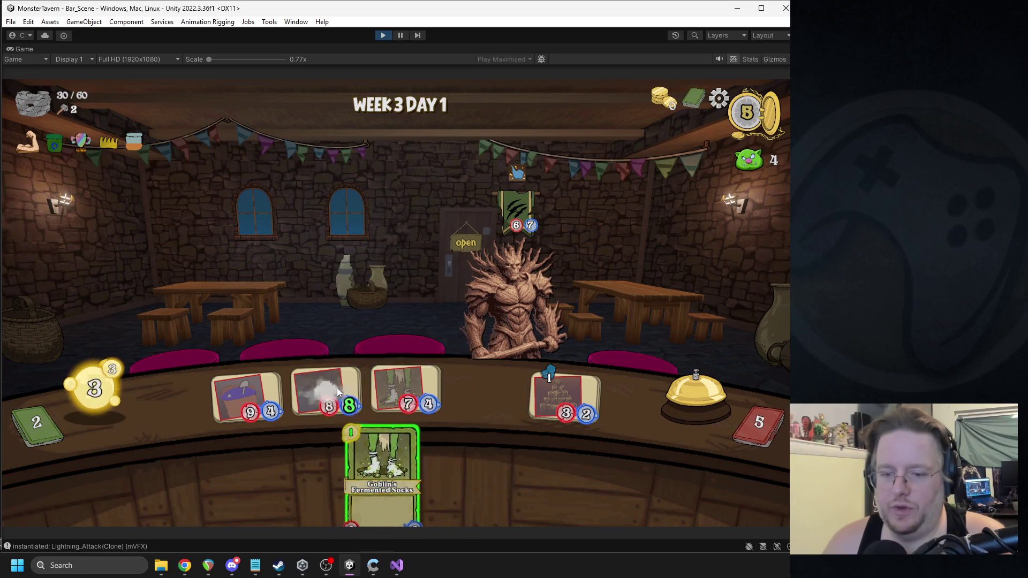
pyautogui.click(655, 300)
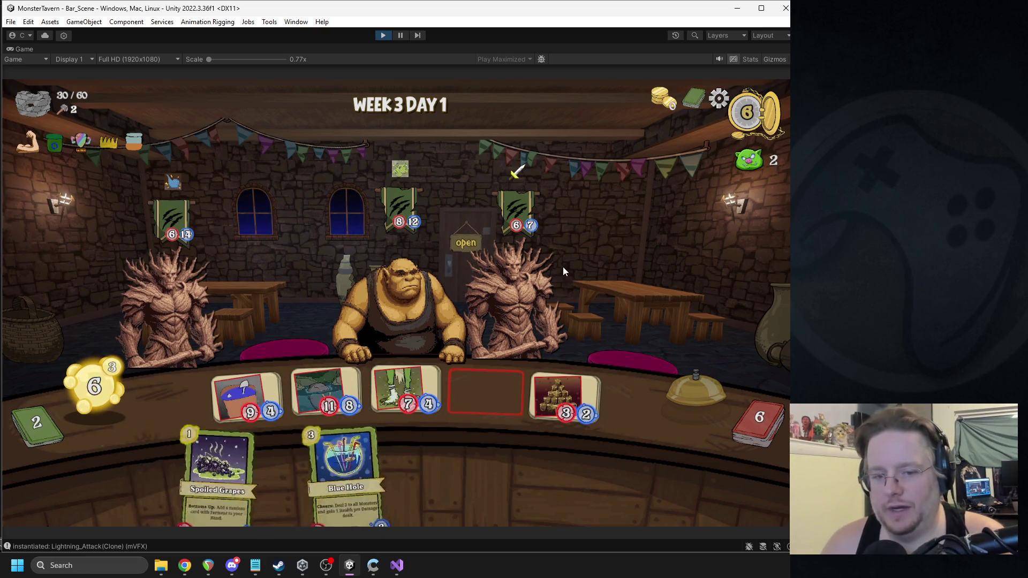
# Step: Attack the right treant and the ogre, then play Thinker's Tonic and Coffee Shot on the tree
pyautogui.moveTo(196, 193)
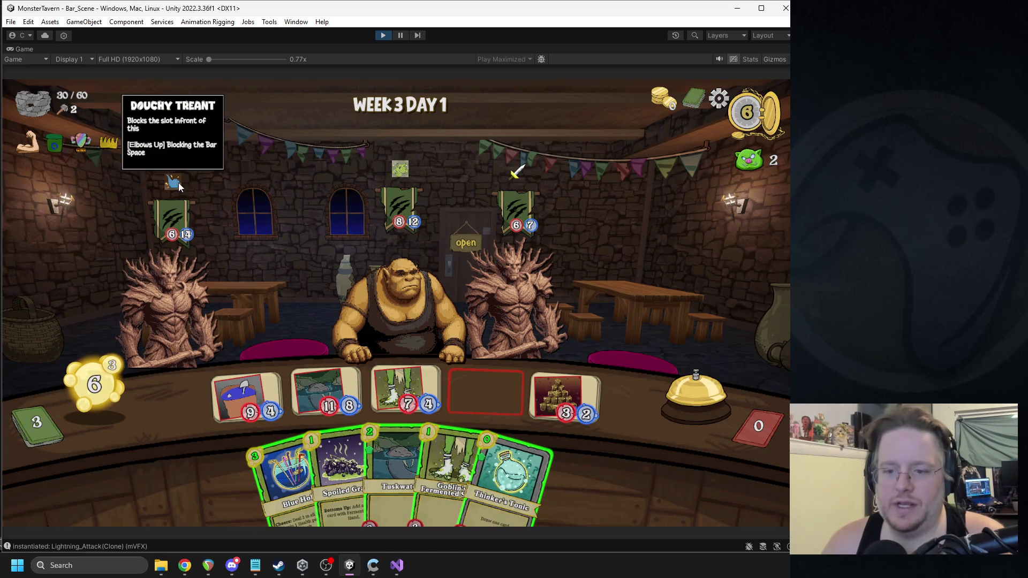
pyautogui.moveTo(509, 194)
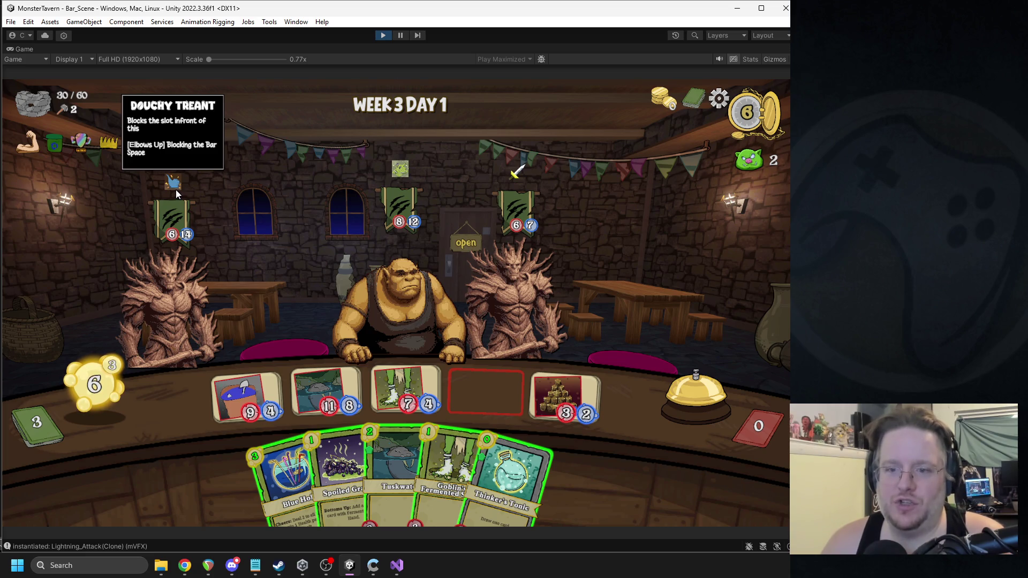
pyautogui.moveTo(236, 372)
pyautogui.mouseDown()
pyautogui.moveTo(289, 265)
pyautogui.moveTo(485, 292)
pyautogui.moveTo(499, 314)
pyautogui.mouseUp()
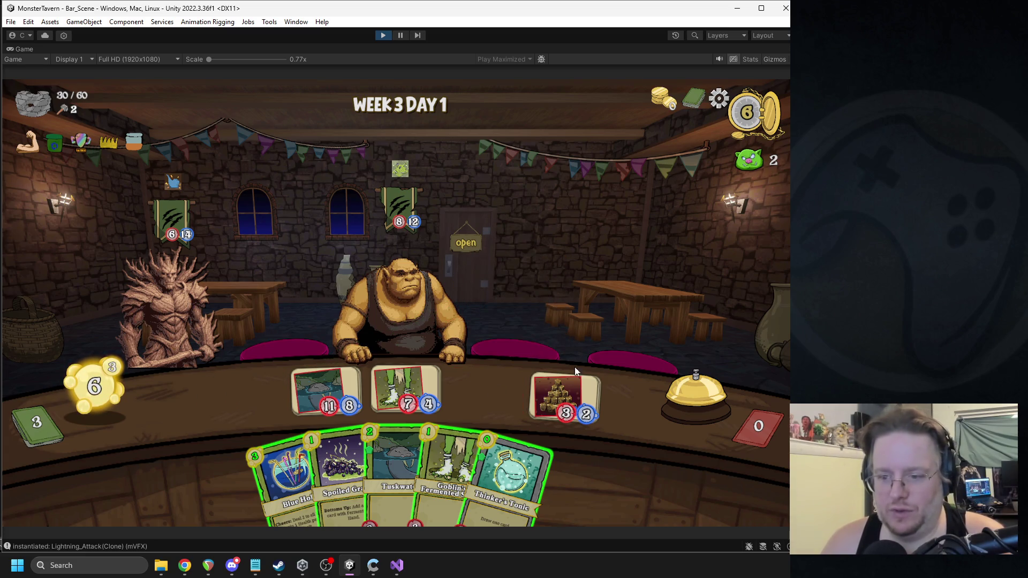
pyautogui.moveTo(570, 389)
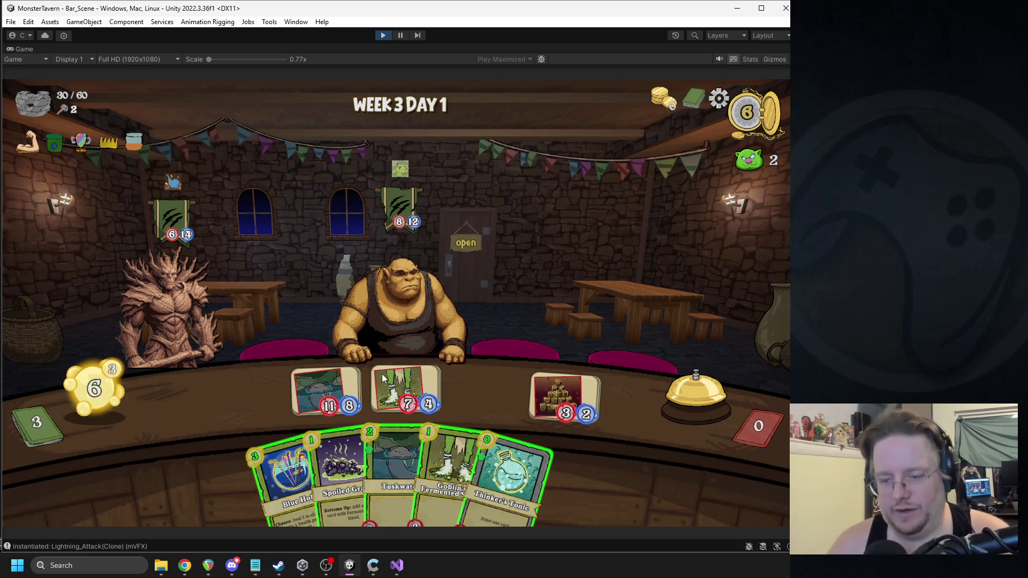
pyautogui.moveTo(397, 389)
pyautogui.mouseDown()
pyautogui.moveTo(399, 303)
pyautogui.moveTo(188, 318)
pyautogui.moveTo(383, 300)
pyautogui.mouseUp()
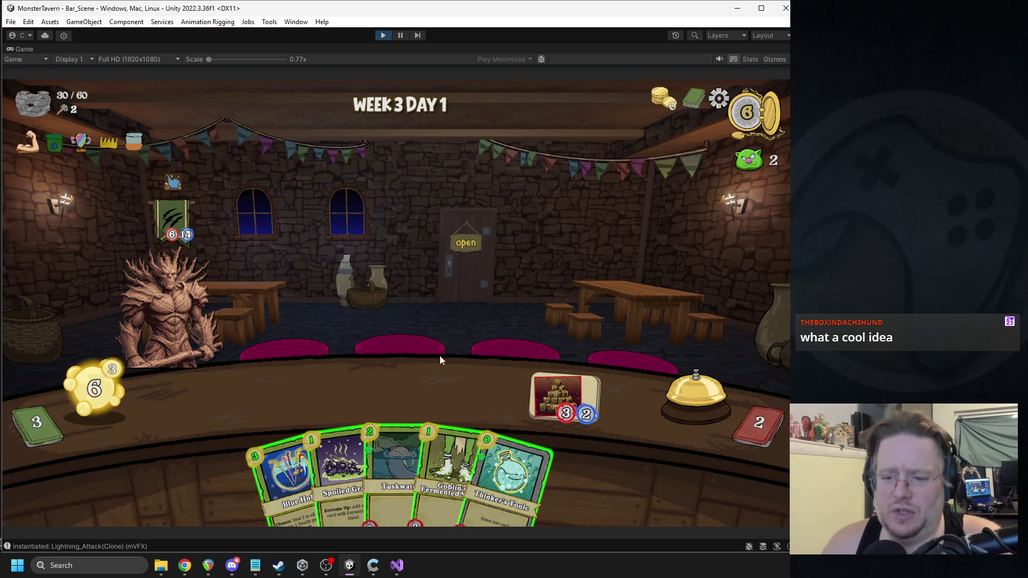
pyautogui.moveTo(474, 426)
pyautogui.mouseDown()
pyautogui.moveTo(458, 384)
pyautogui.moveTo(408, 375)
pyautogui.mouseUp()
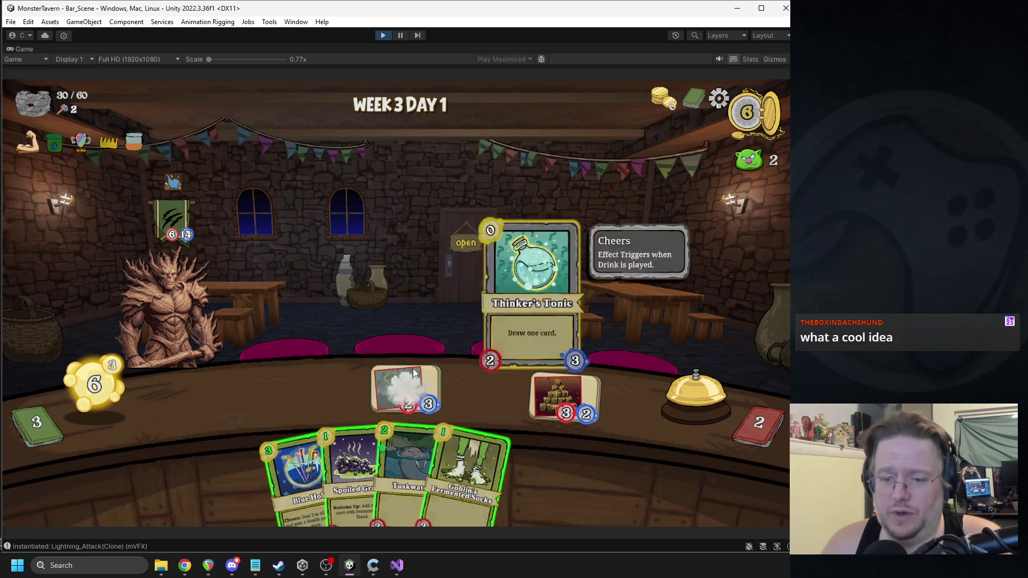
pyautogui.moveTo(513, 447); pyautogui.dragTo(162, 280)
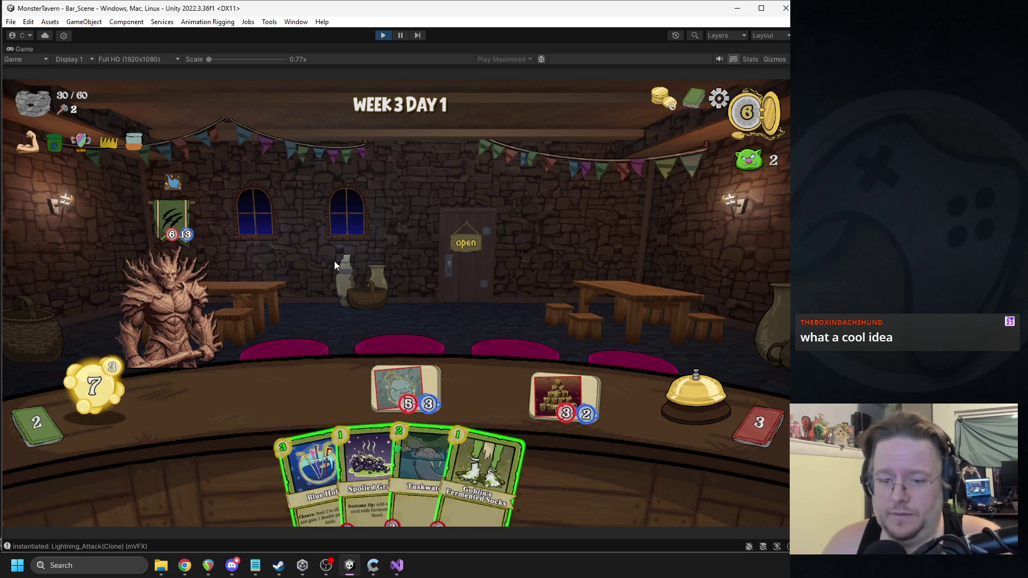
# Step: Place Spoiled Grapes and Fermented Socks, attack the left treant, and play Blue Hole
pyautogui.moveTo(369, 472)
pyautogui.mouseDown()
pyautogui.moveTo(332, 388)
pyautogui.moveTo(364, 468)
pyautogui.moveTo(337, 423)
pyautogui.moveTo(358, 463)
pyautogui.moveTo(246, 402)
pyautogui.moveTo(325, 397)
pyautogui.mouseUp()
pyautogui.moveTo(458, 468)
pyautogui.mouseDown()
pyautogui.moveTo(438, 442)
pyautogui.moveTo(485, 394)
pyautogui.mouseUp()
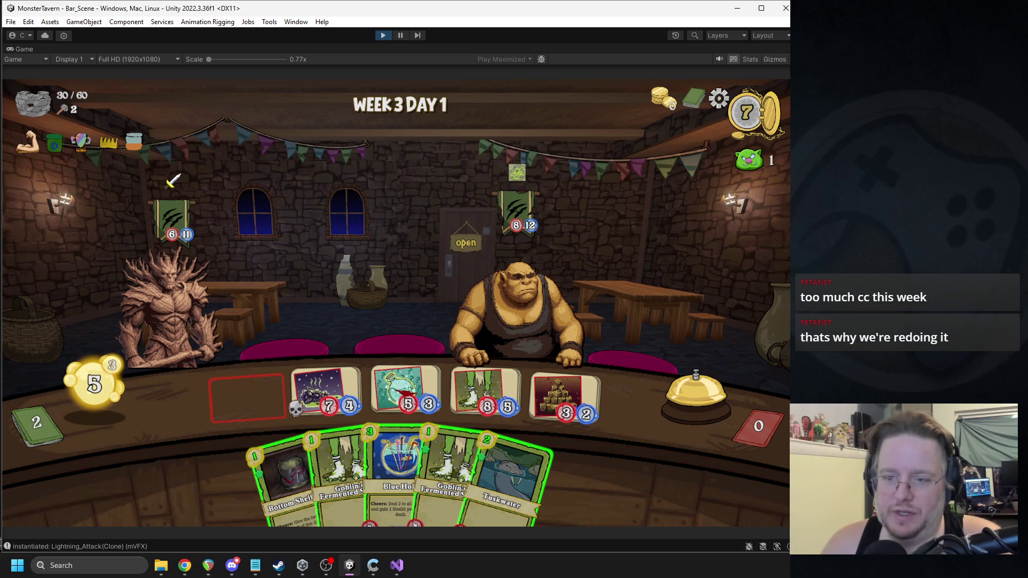
pyautogui.moveTo(472, 389); pyautogui.dragTo(188, 292)
pyautogui.moveTo(378, 439)
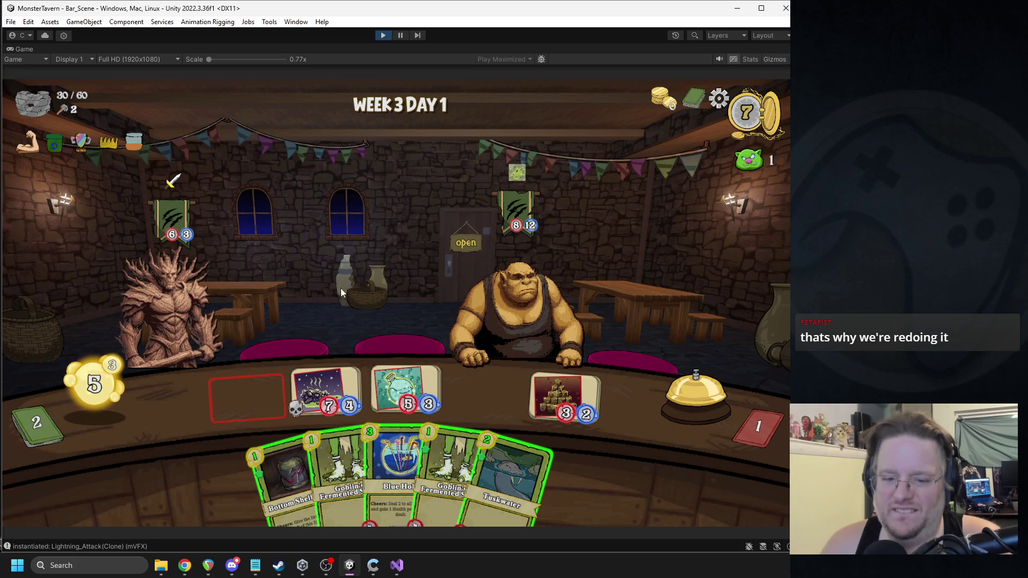
pyautogui.moveTo(394, 461); pyautogui.dragTo(503, 381)
# Step: Place and boost Fermented Socks, play Flashroot Ferment, and end the turn
pyautogui.moveTo(496, 386)
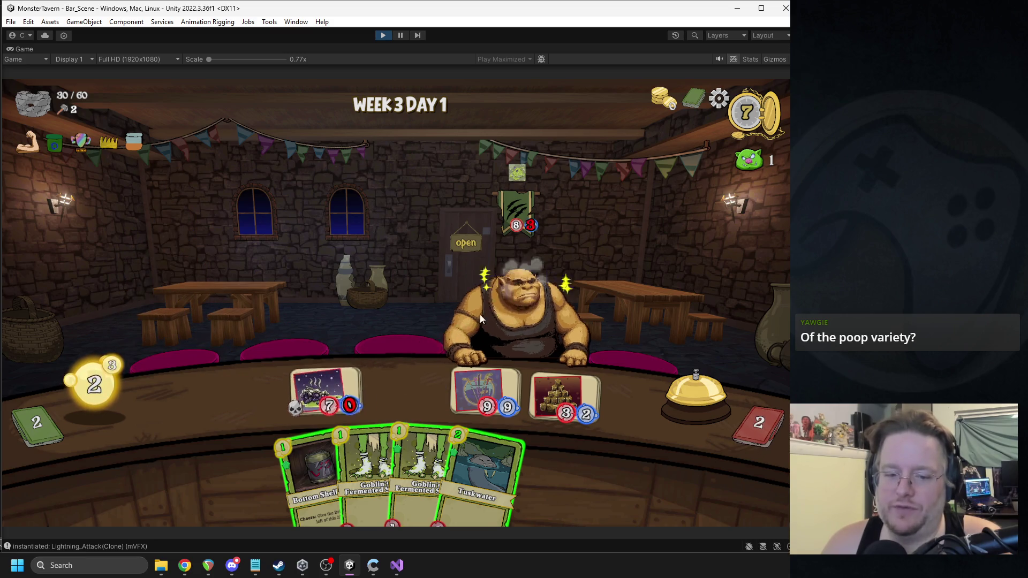
pyautogui.moveTo(394, 449)
pyautogui.moveTo(396, 455); pyautogui.dragTo(252, 396)
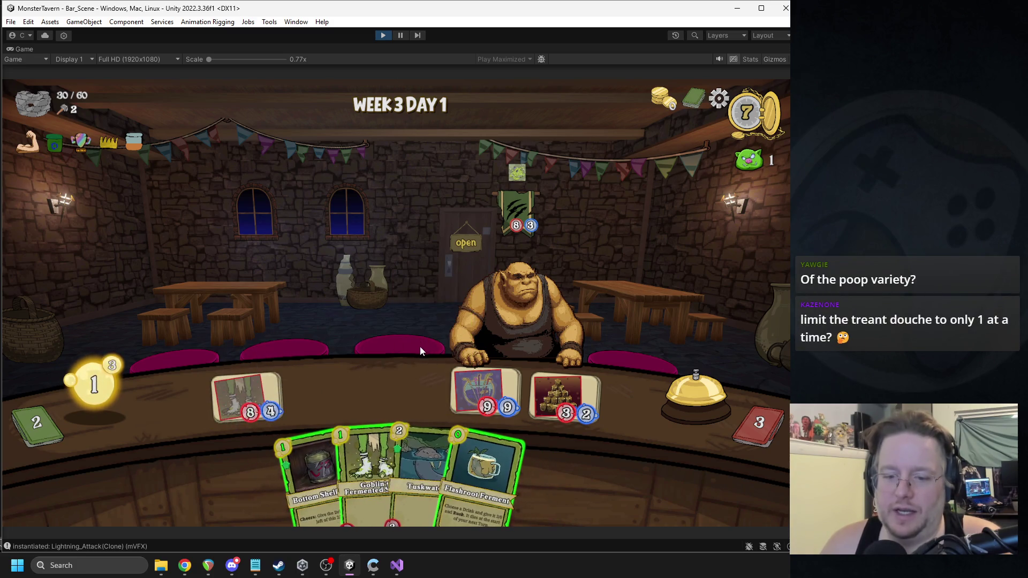
pyautogui.moveTo(313, 472)
pyautogui.mouseDown()
pyautogui.moveTo(323, 396)
pyautogui.moveTo(249, 397)
pyautogui.mouseUp()
pyautogui.moveTo(458, 465)
pyautogui.mouseDown()
pyautogui.moveTo(327, 407)
pyautogui.moveTo(327, 383)
pyautogui.mouseUp()
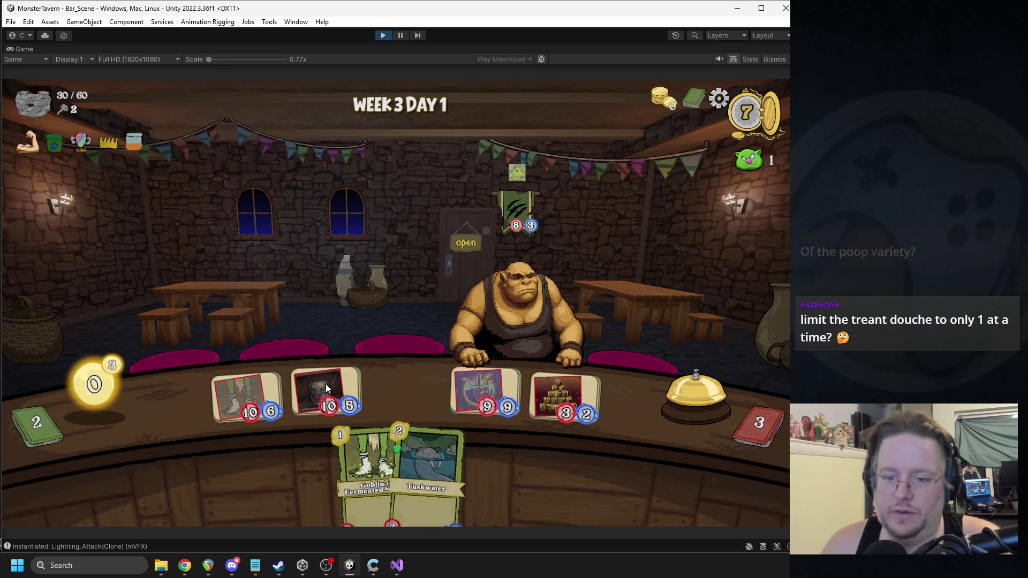
pyautogui.click(685, 399)
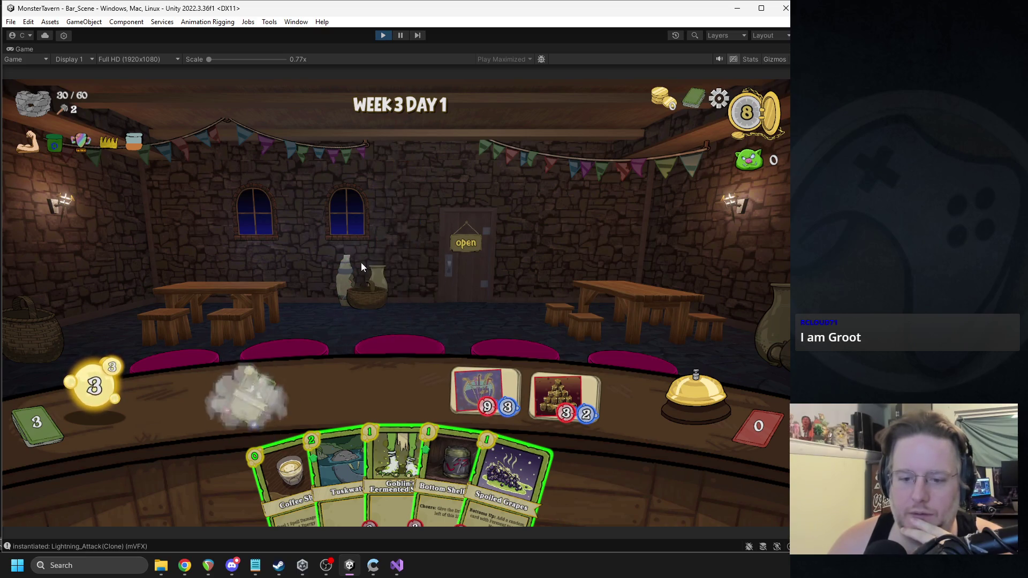
# Step: Place Spoiled Grapes, Fermented Socks and Bottom Shelf Buzz on the counter, then end the day
pyautogui.moveTo(528, 450); pyautogui.dragTo(242, 397)
pyautogui.moveTo(420, 466); pyautogui.dragTo(345, 397)
pyautogui.moveTo(455, 451); pyautogui.dragTo(407, 391)
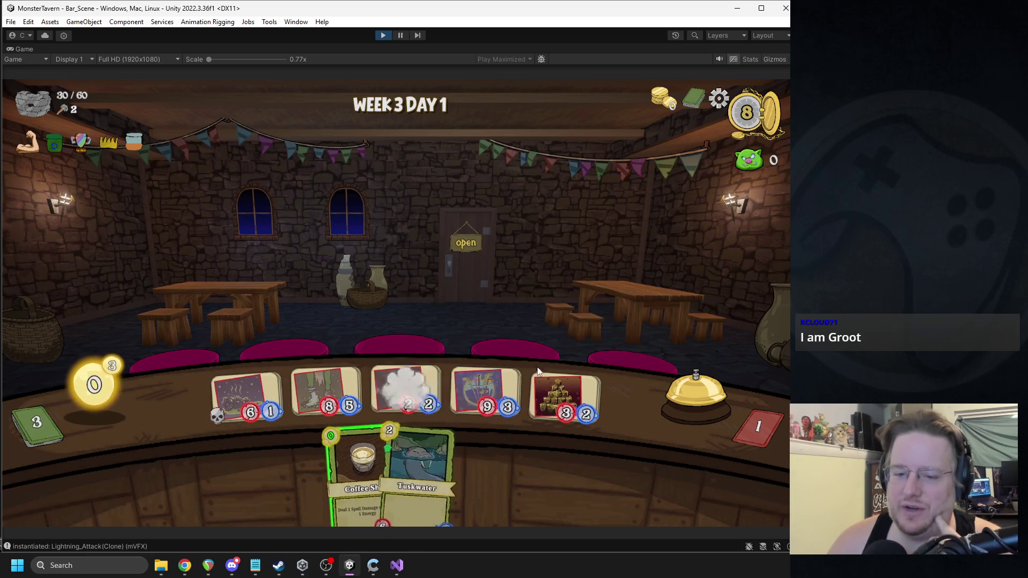
pyautogui.click(696, 400)
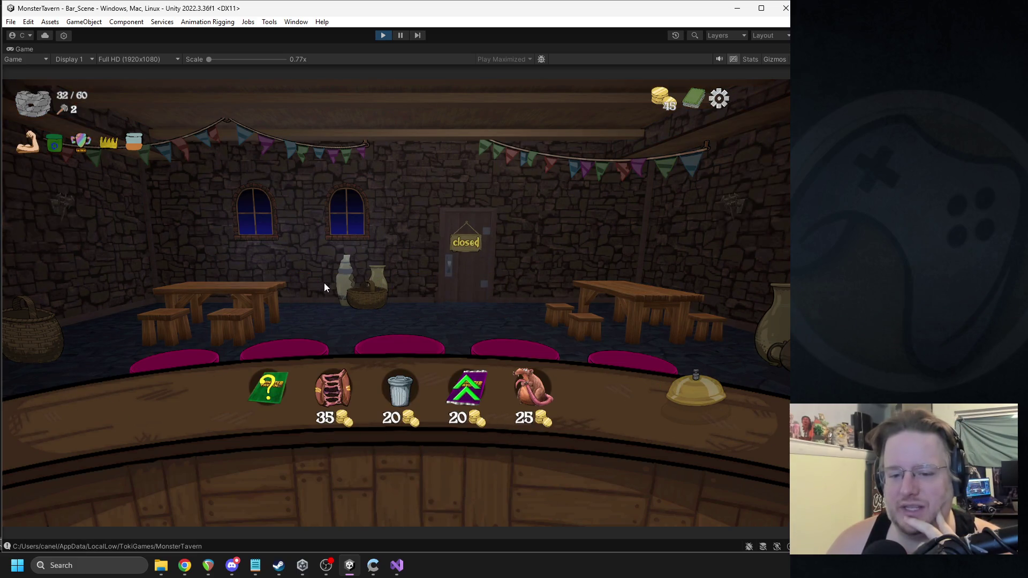
# Step: Browse the deck viewer, then close it back to the shop
pyautogui.click(691, 109)
pyautogui.scroll(-3, 627, 322)
pyautogui.moveTo(609, 266)
pyautogui.mouseDown()
pyautogui.moveTo(575, 190)
pyautogui.moveTo(542, 371)
pyautogui.mouseUp()
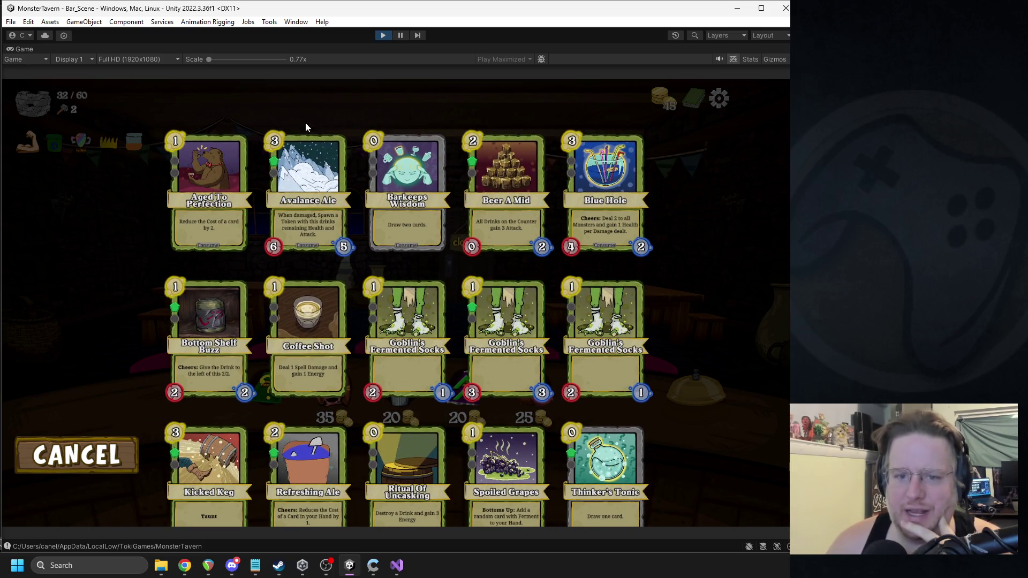
pyautogui.click(78, 455)
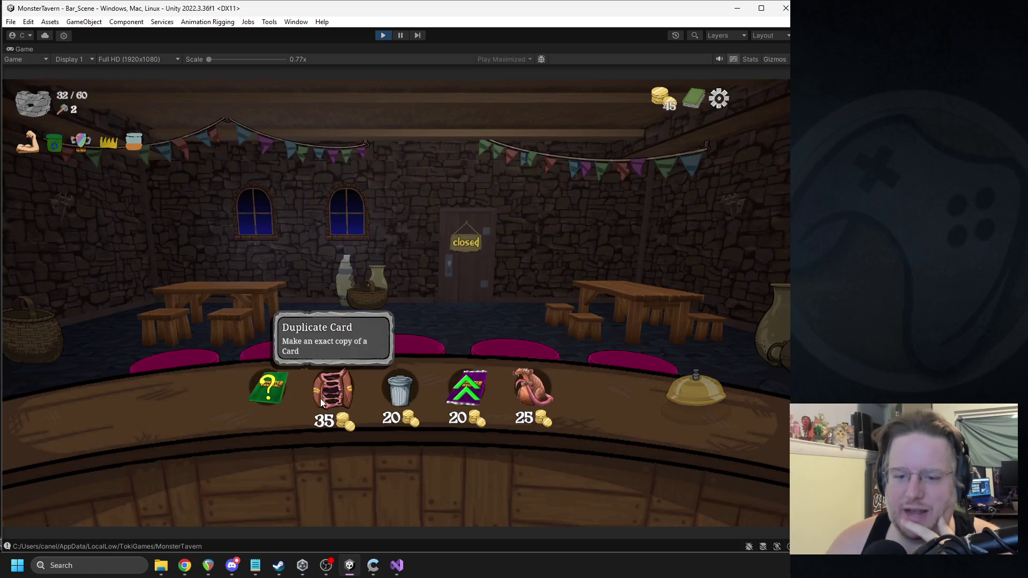
# Step: Duplicate Avalance Ale, remove Blue Hole from the deck, and buy a Color Card
pyautogui.click(317, 400)
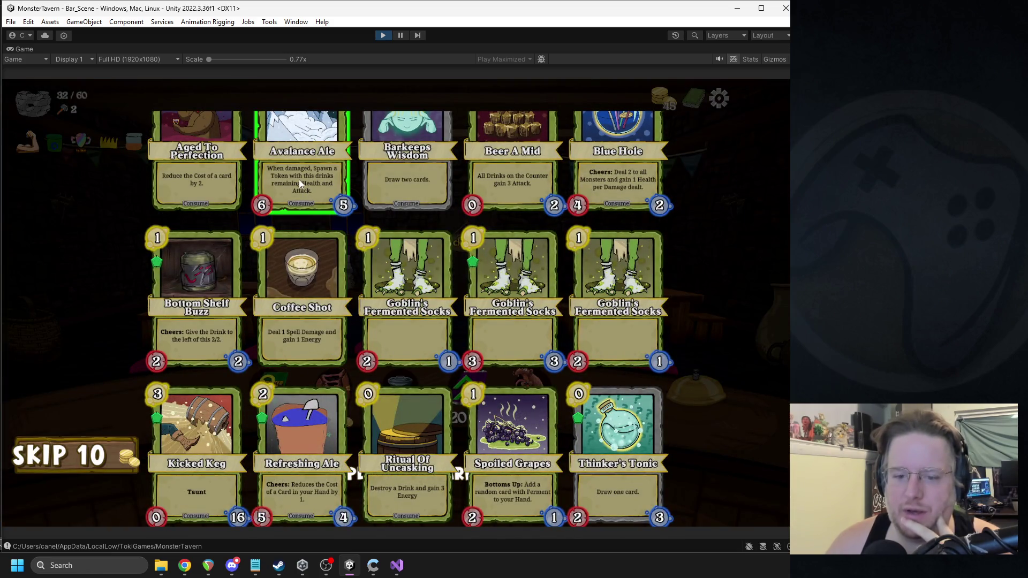
pyautogui.click(299, 179)
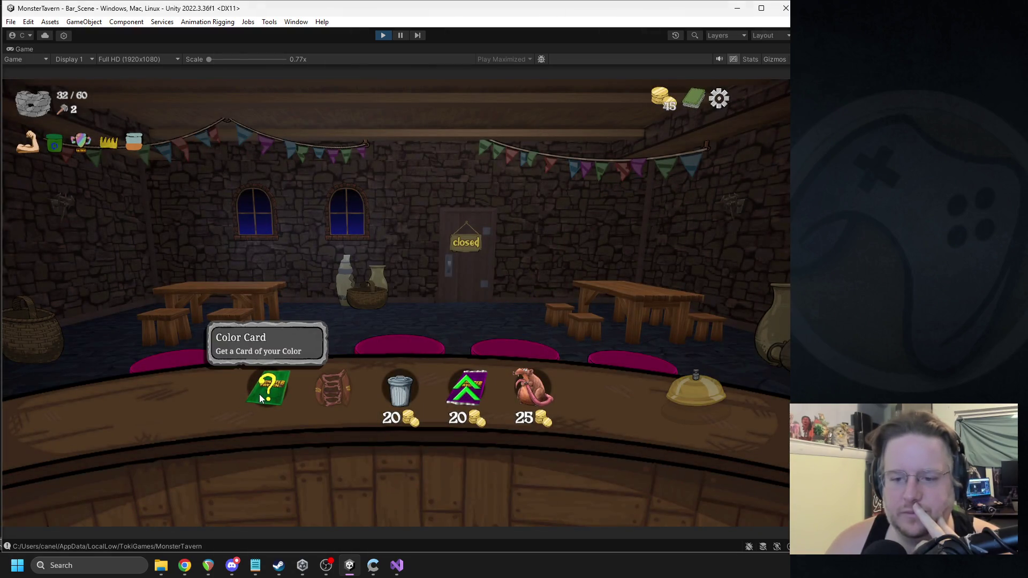
pyautogui.click(399, 390)
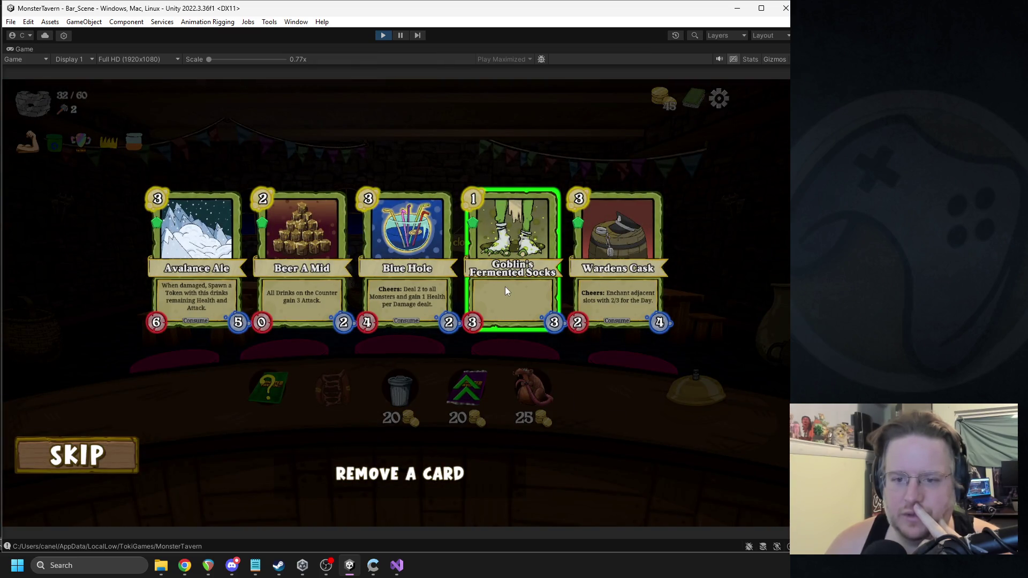
pyautogui.click(406, 274)
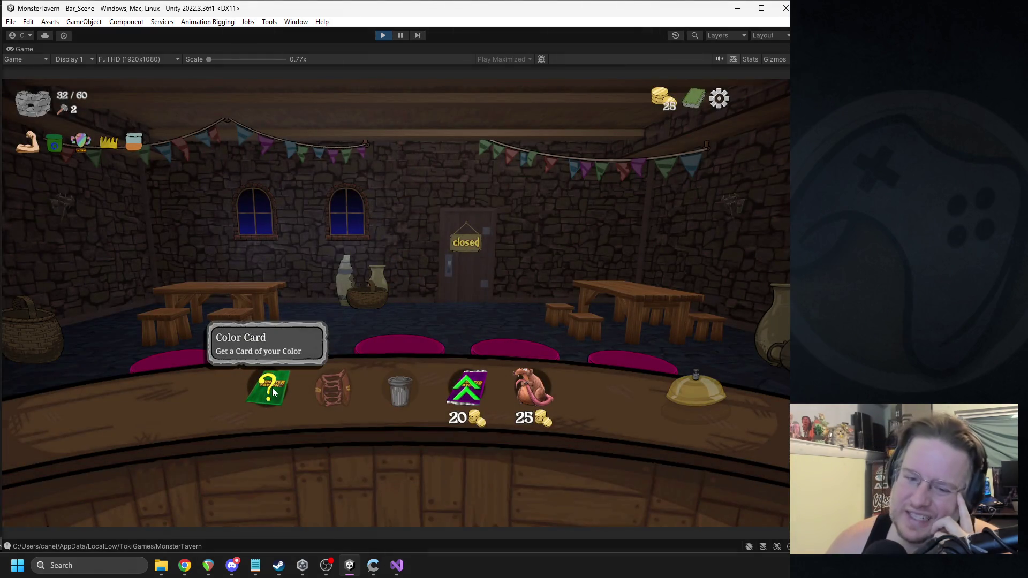
pyautogui.click(272, 388)
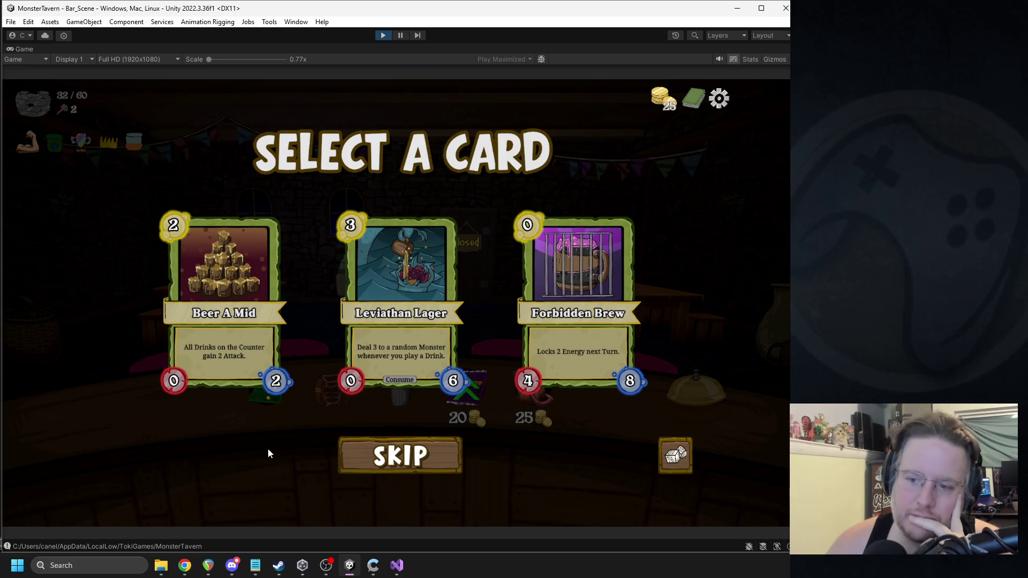
# Step: Look over the offered cards and add Forbidden Brew to the deck
pyautogui.moveTo(569, 252)
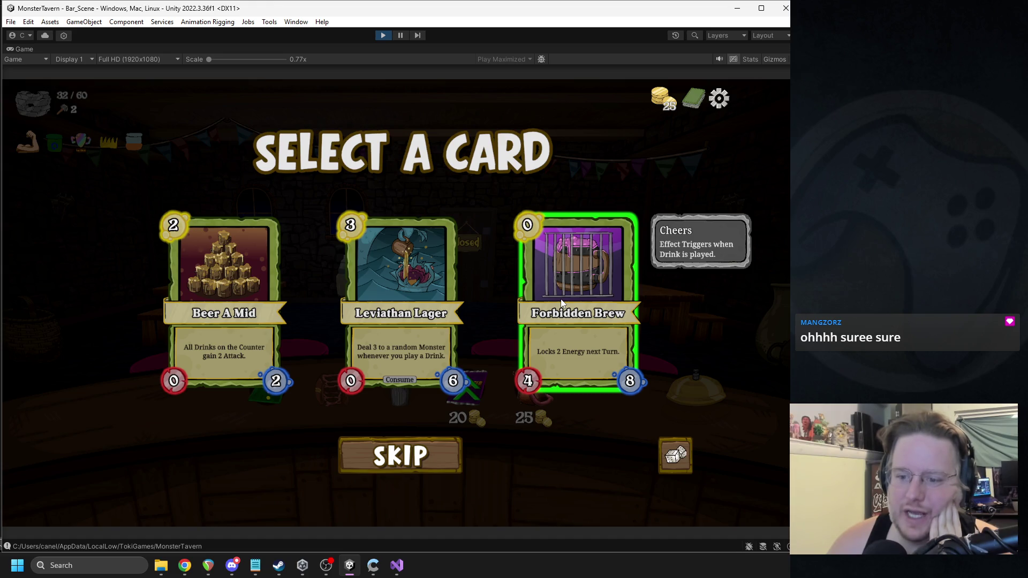
pyautogui.click(561, 299)
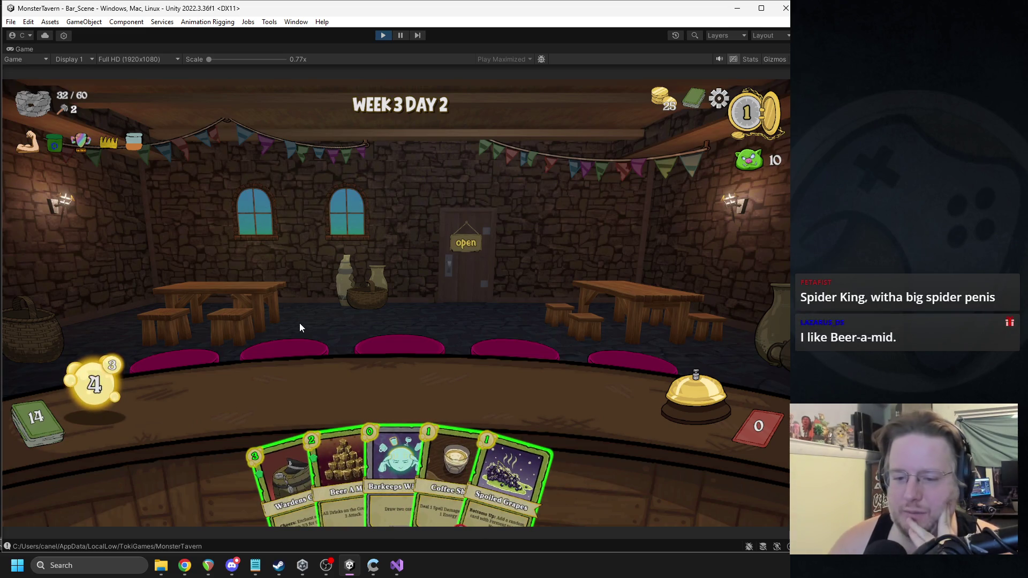
# Step: Play Barkeeps Wisdom to draw, then place Spoiled Grapes and destroy it with Ritual of Uncasking
pyautogui.moveTo(393, 472); pyautogui.dragTo(390, 475)
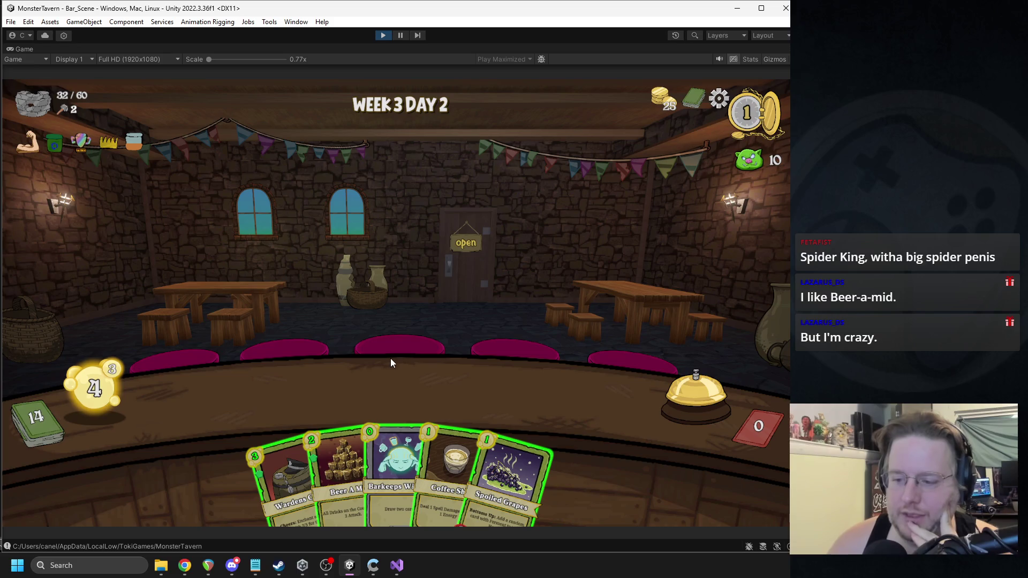
pyautogui.moveTo(331, 468)
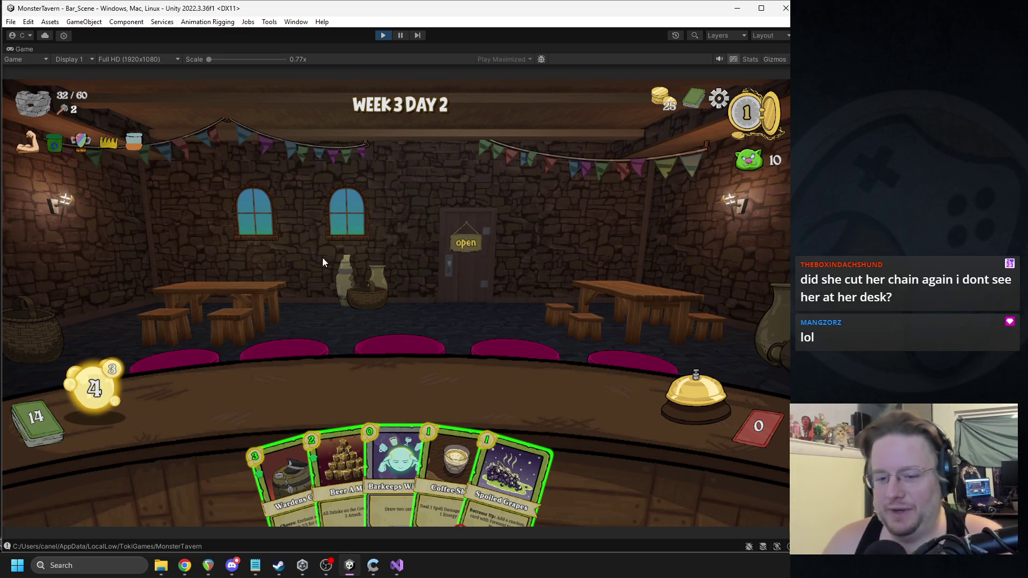
pyautogui.moveTo(374, 442); pyautogui.dragTo(374, 320)
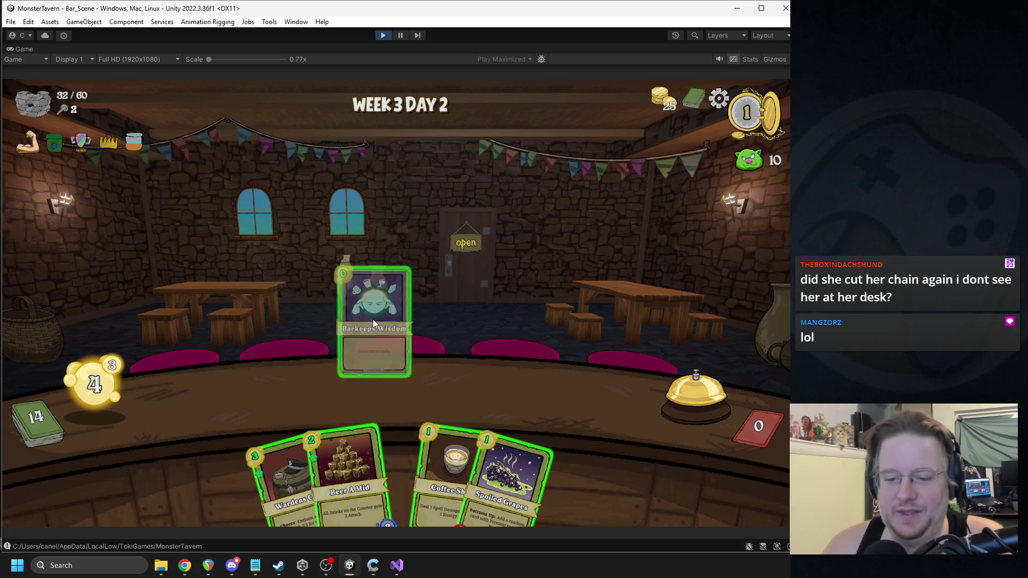
pyautogui.moveTo(423, 466)
pyautogui.mouseDown()
pyautogui.moveTo(263, 378)
pyautogui.moveTo(249, 388)
pyautogui.mouseUp()
pyautogui.moveTo(512, 466); pyautogui.dragTo(234, 390)
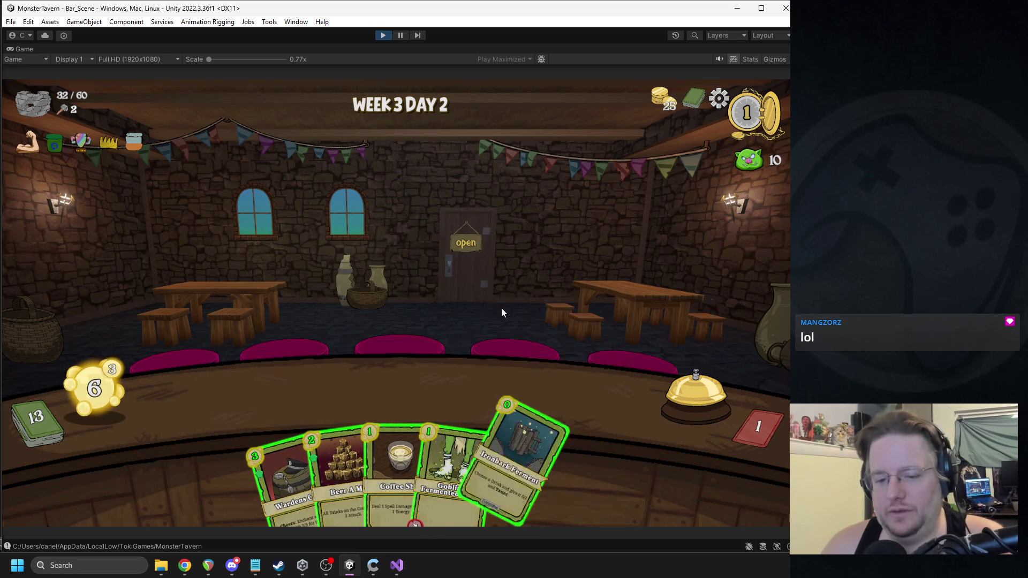
# Step: Place Wardens Cask, Beer A Mid and Goblin's Socks on the counter, spending all energy
pyautogui.moveTo(279, 456)
pyautogui.mouseDown()
pyautogui.moveTo(339, 377)
pyautogui.moveTo(329, 388)
pyautogui.mouseUp()
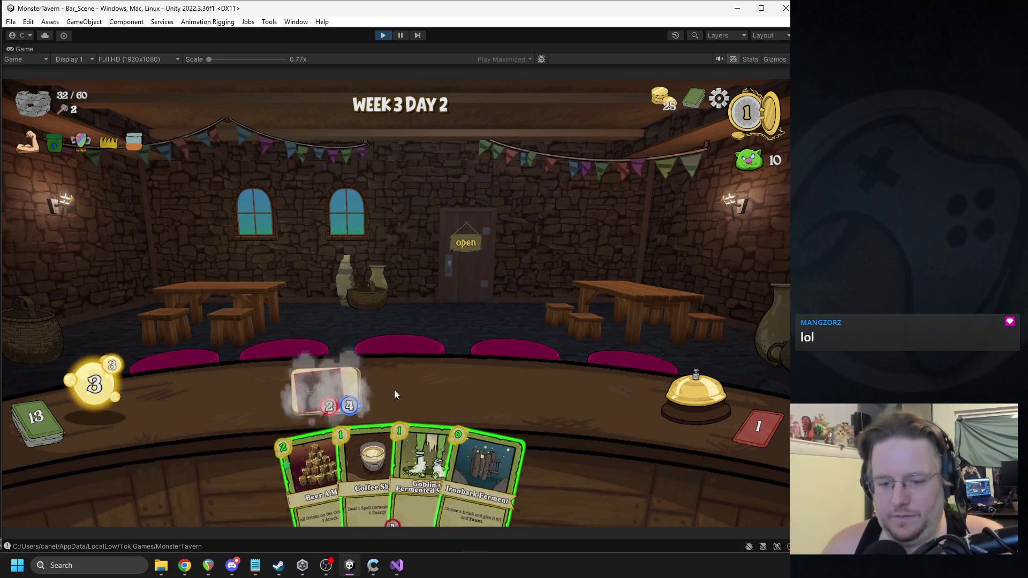
pyautogui.moveTo(325, 461); pyautogui.dragTo(565, 394)
pyautogui.moveTo(397, 446)
pyautogui.mouseDown()
pyautogui.moveTo(289, 427)
pyautogui.moveTo(249, 399)
pyautogui.mouseUp()
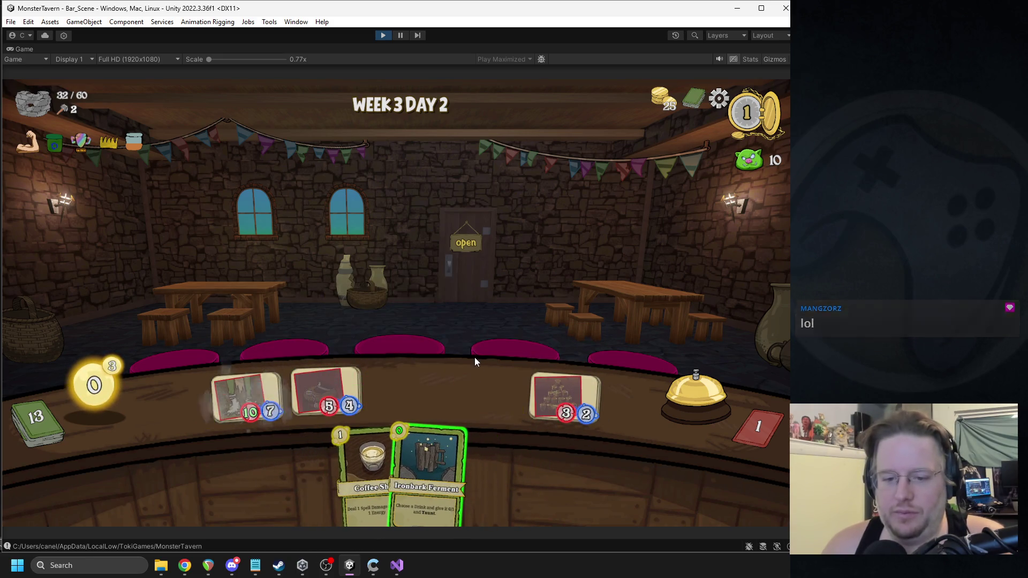
# Step: End the turn and place the Avalanche drink in the middle bar slot
pyautogui.click(676, 403)
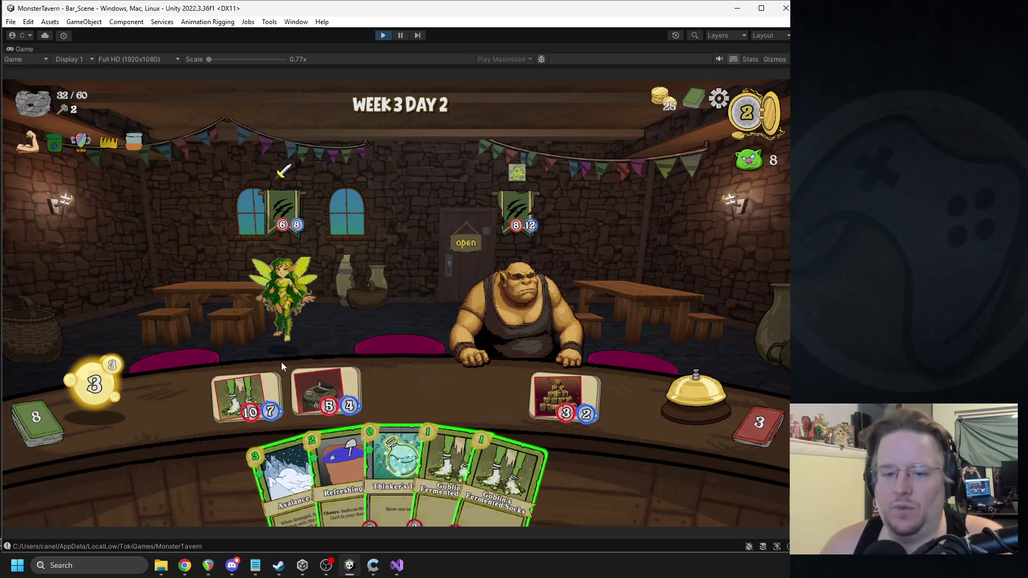
pyautogui.moveTo(248, 395)
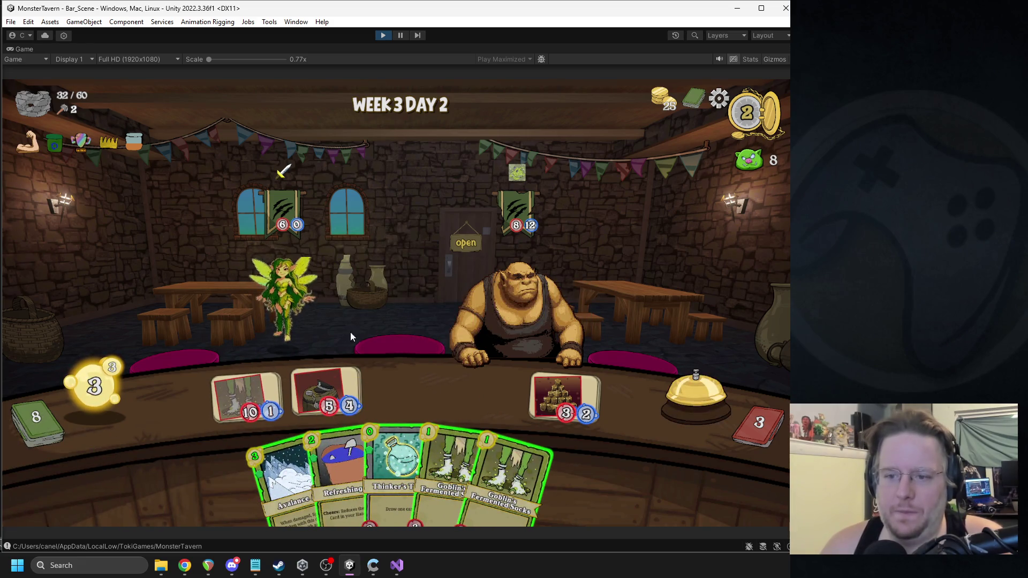
pyautogui.moveTo(289, 477)
pyautogui.mouseDown()
pyautogui.moveTo(340, 375)
pyautogui.moveTo(471, 407)
pyautogui.moveTo(377, 381)
pyautogui.mouseUp()
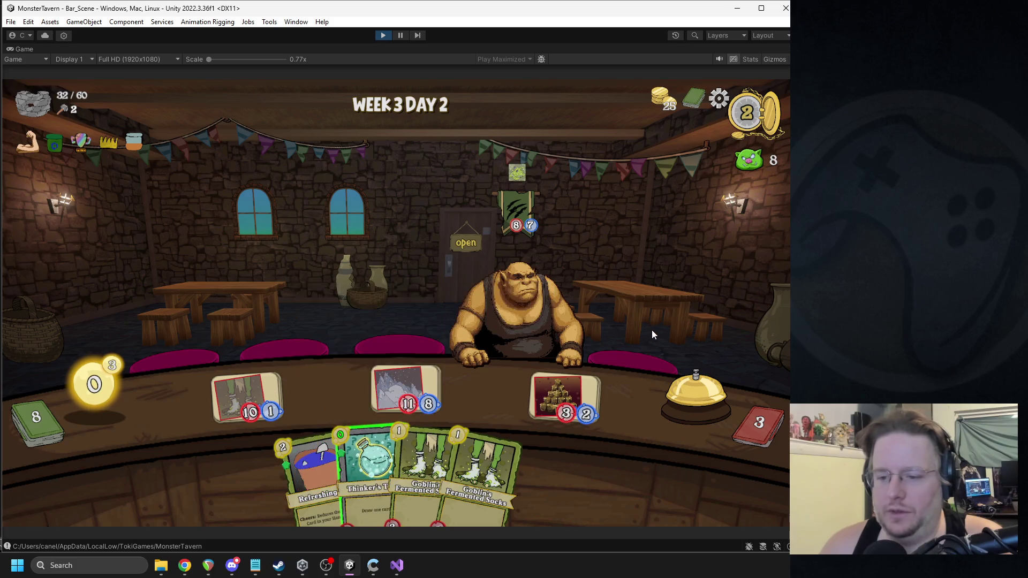
# Step: End the next turn, then serve Bottom Shelf Buzz and Tuskwater onto the bar
pyautogui.click(689, 392)
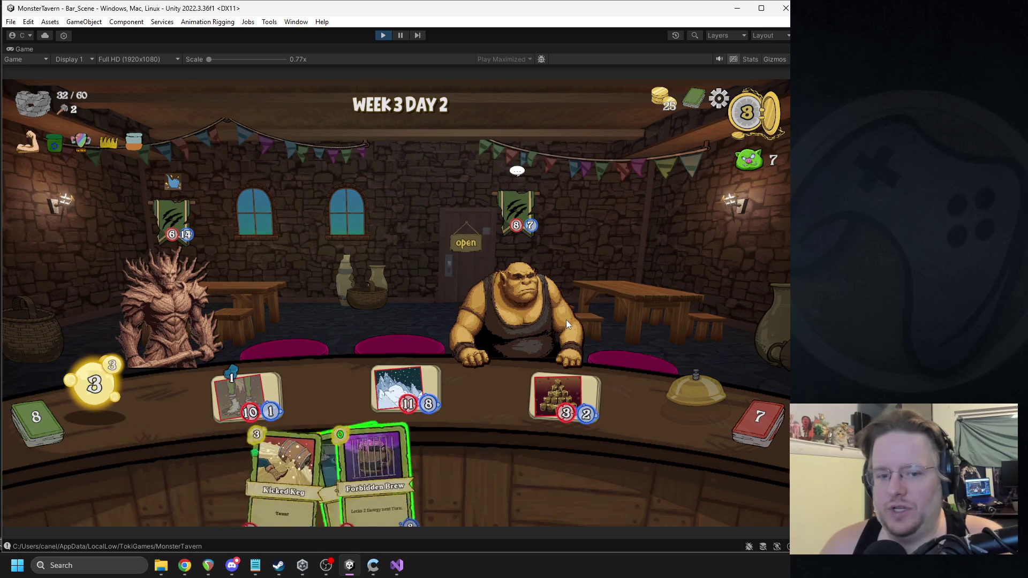
pyautogui.moveTo(490, 455); pyautogui.dragTo(480, 388)
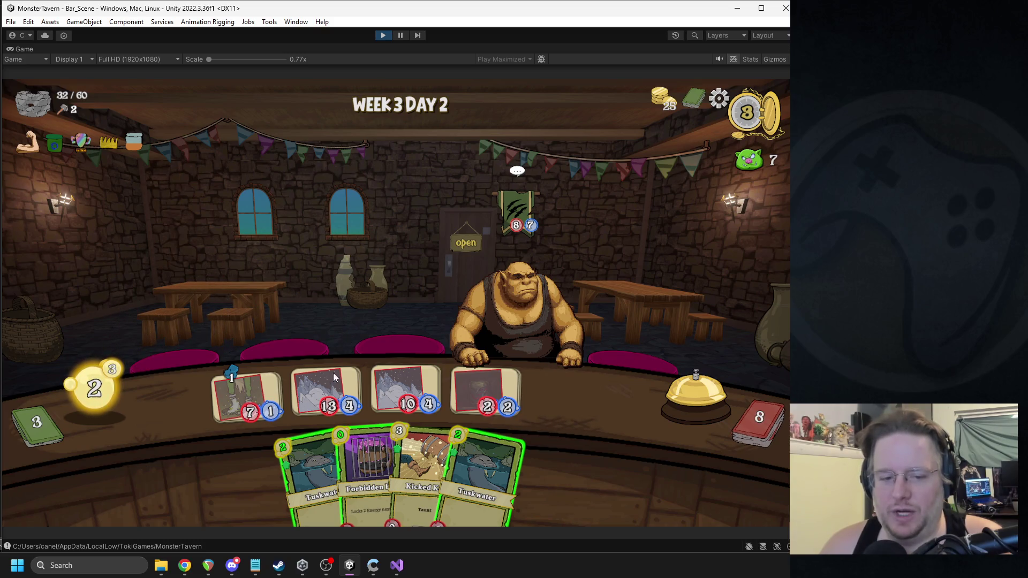
pyautogui.moveTo(326, 455); pyautogui.dragTo(576, 401)
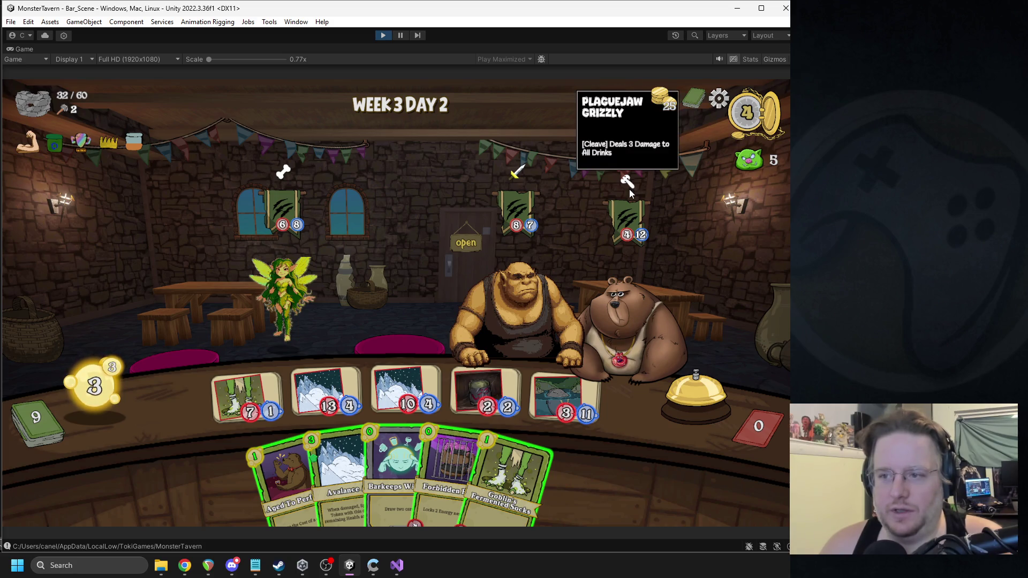
# Step: Send the 7/1 drink at the fairy, serve Avalanche Ale and Forbidden Brew, and end the turn
pyautogui.moveTo(632, 201)
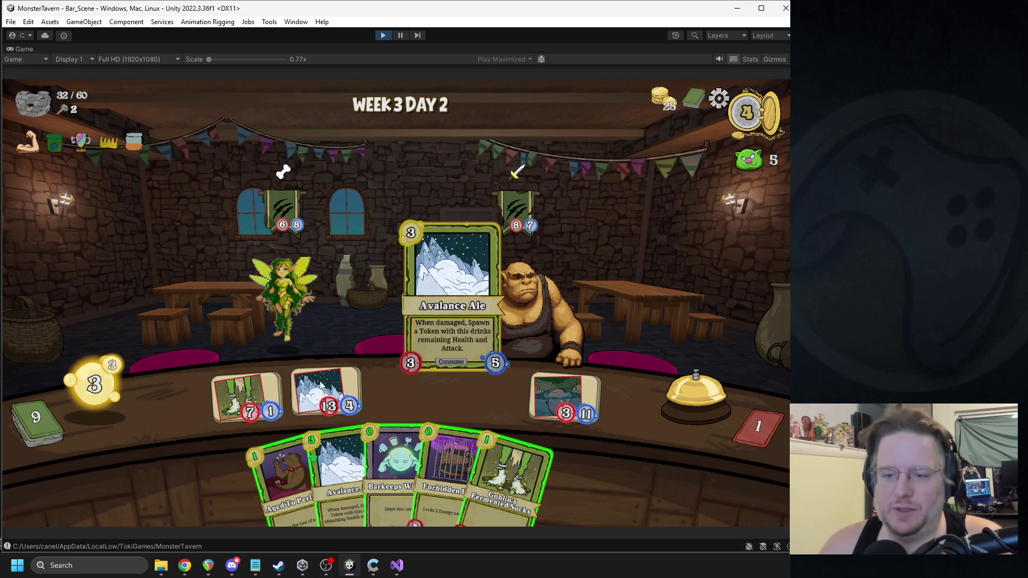
pyautogui.moveTo(247, 396); pyautogui.dragTo(271, 319)
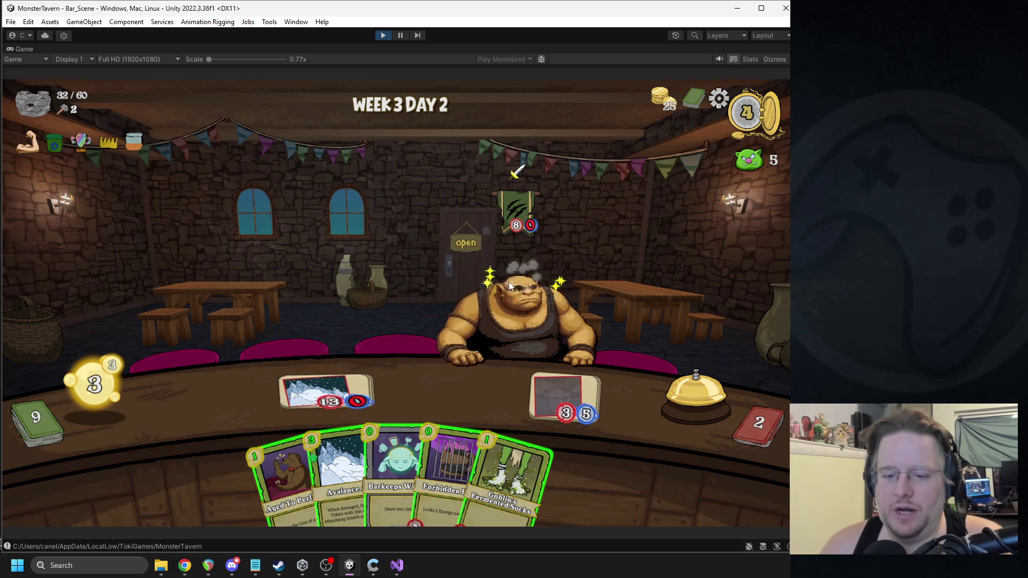
pyautogui.moveTo(337, 459)
pyautogui.moveTo(336, 460); pyautogui.dragTo(253, 396)
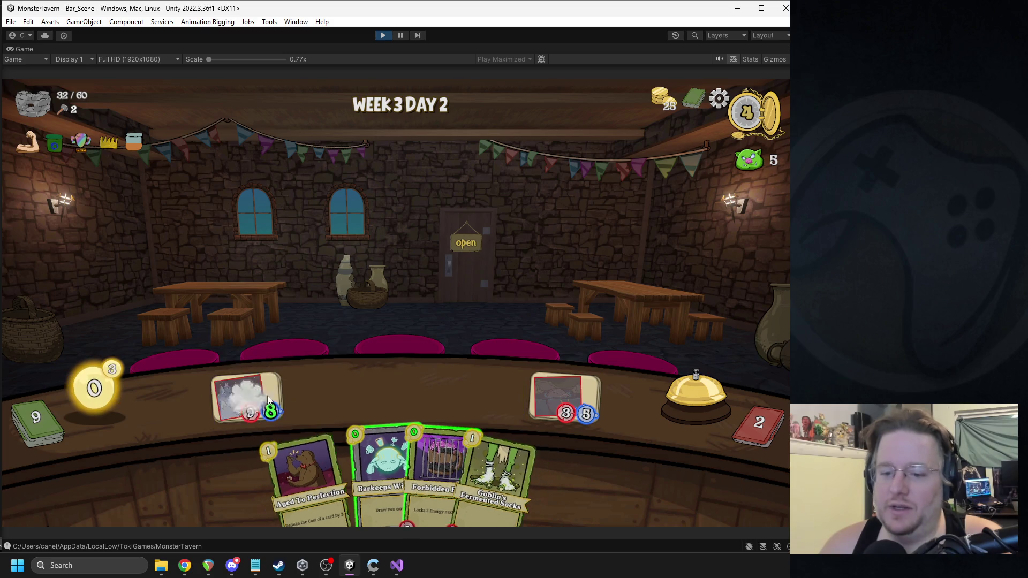
pyautogui.moveTo(407, 431); pyautogui.dragTo(398, 373)
pyautogui.moveTo(393, 428)
pyautogui.click(699, 377)
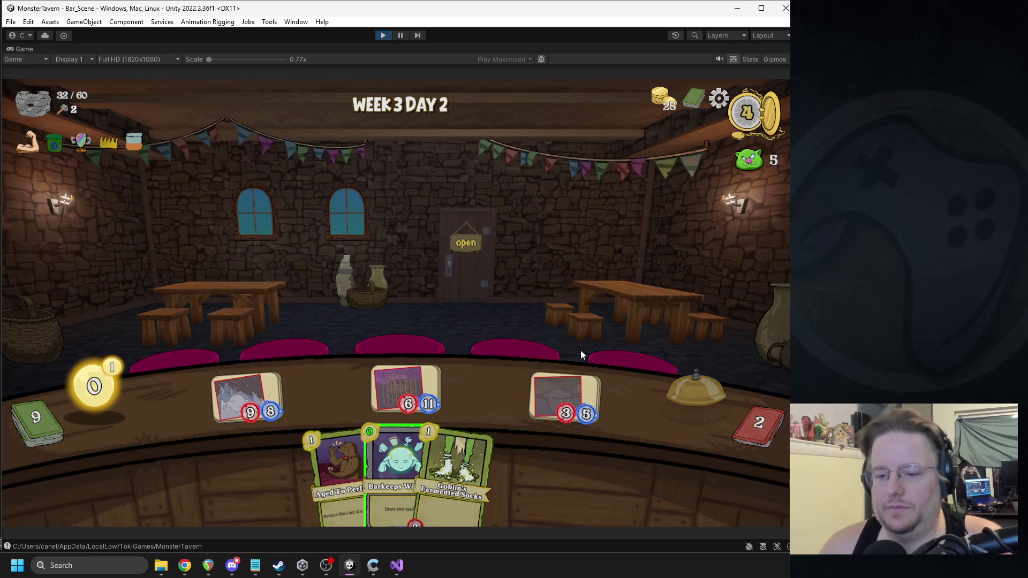
# Step: Boost the middle drink with Ironbark Ferment, serve Goblin's Fermented Socks, and end the turn
pyautogui.moveTo(111, 368)
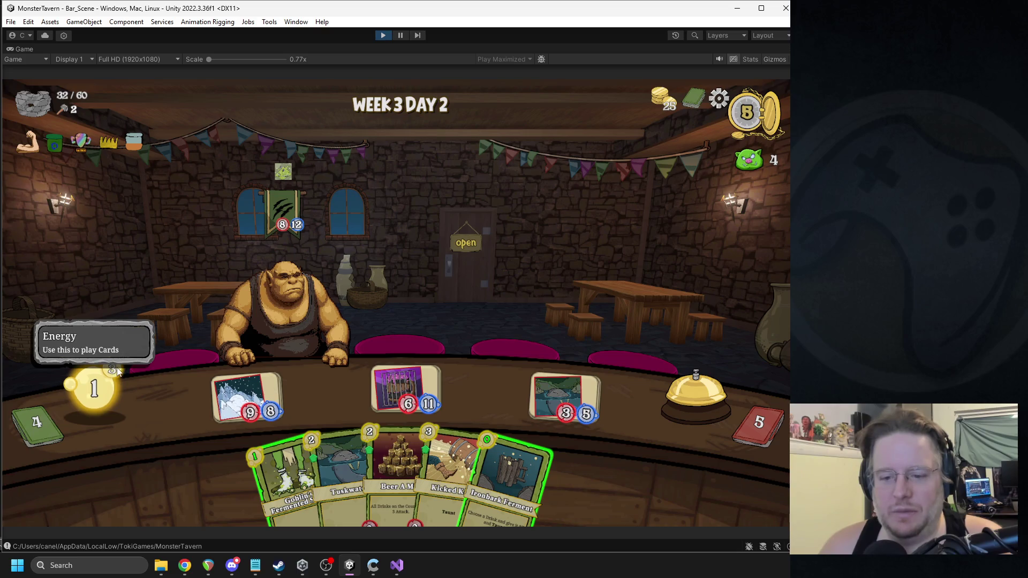
pyautogui.moveTo(511, 472); pyautogui.dragTo(412, 382)
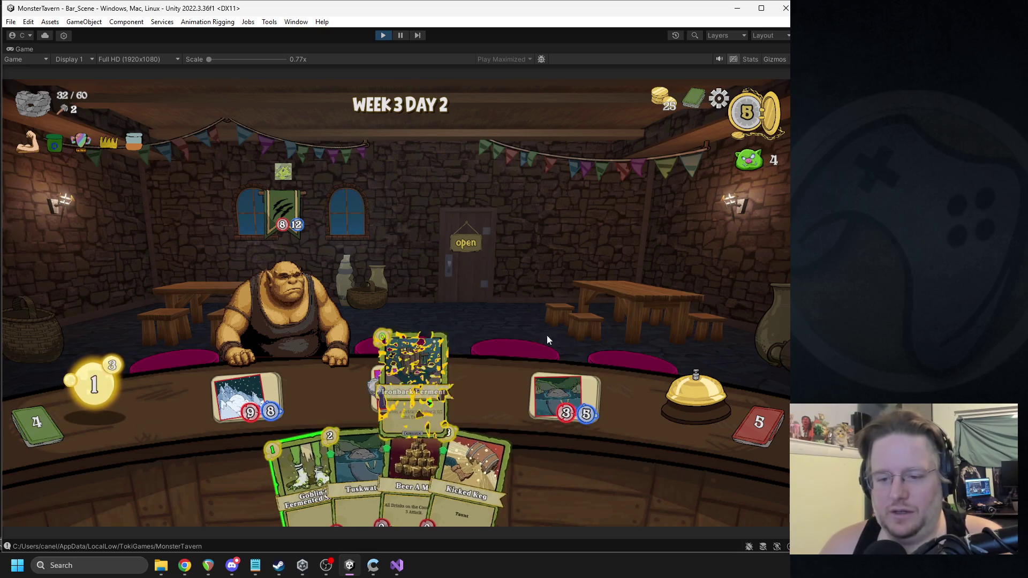
pyautogui.moveTo(316, 471); pyautogui.dragTo(476, 391)
pyautogui.click(669, 399)
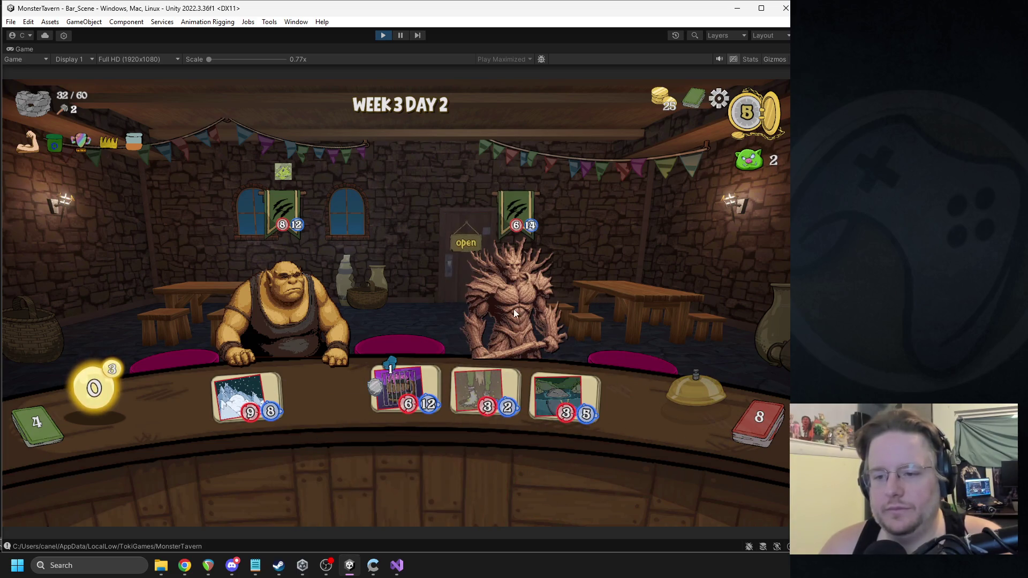
# Step: Send Avalanche Ale and the 3/2 drink at the bear, the 3/5 at the tree, serve Thinker's Tonic and Coffee Shot, end turn
pyautogui.moveTo(247, 403)
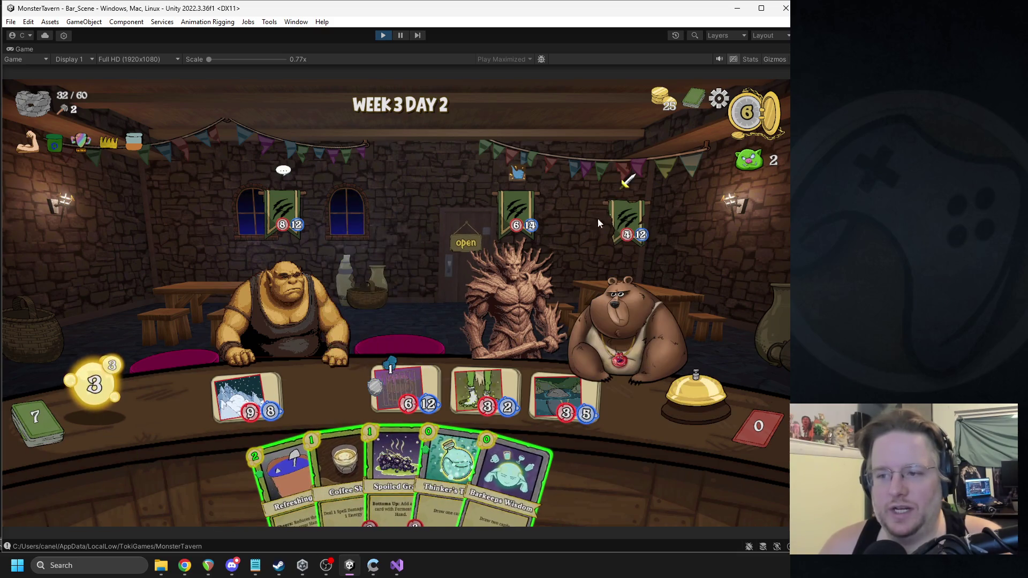
pyautogui.moveTo(247, 399)
pyautogui.mouseDown()
pyautogui.moveTo(627, 292)
pyautogui.moveTo(624, 300)
pyautogui.mouseUp()
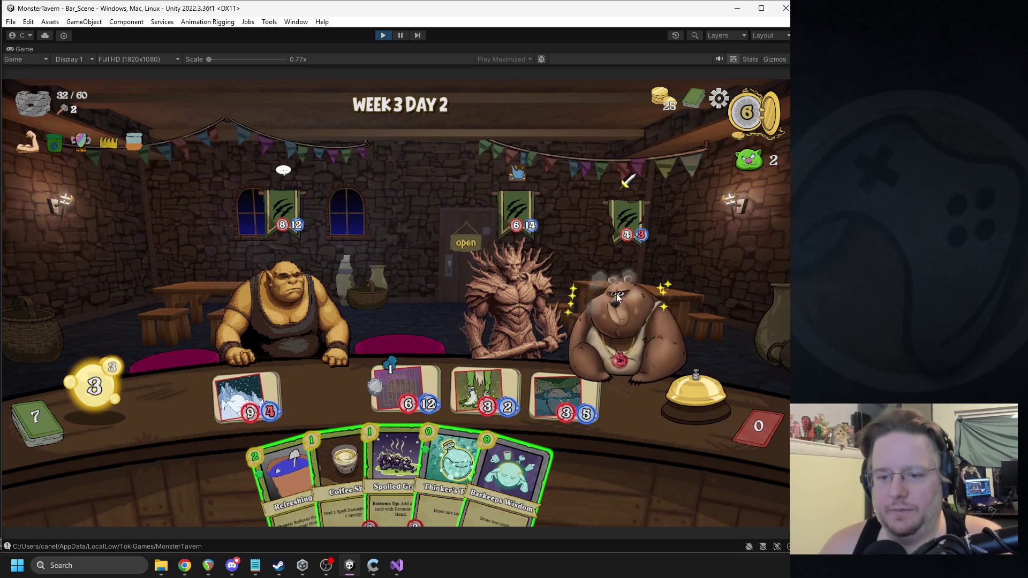
pyautogui.moveTo(494, 373)
pyautogui.mouseDown()
pyautogui.moveTo(544, 299)
pyautogui.moveTo(626, 311)
pyautogui.moveTo(577, 293)
pyautogui.moveTo(517, 300)
pyautogui.mouseUp()
pyautogui.moveTo(565, 399); pyautogui.dragTo(505, 300)
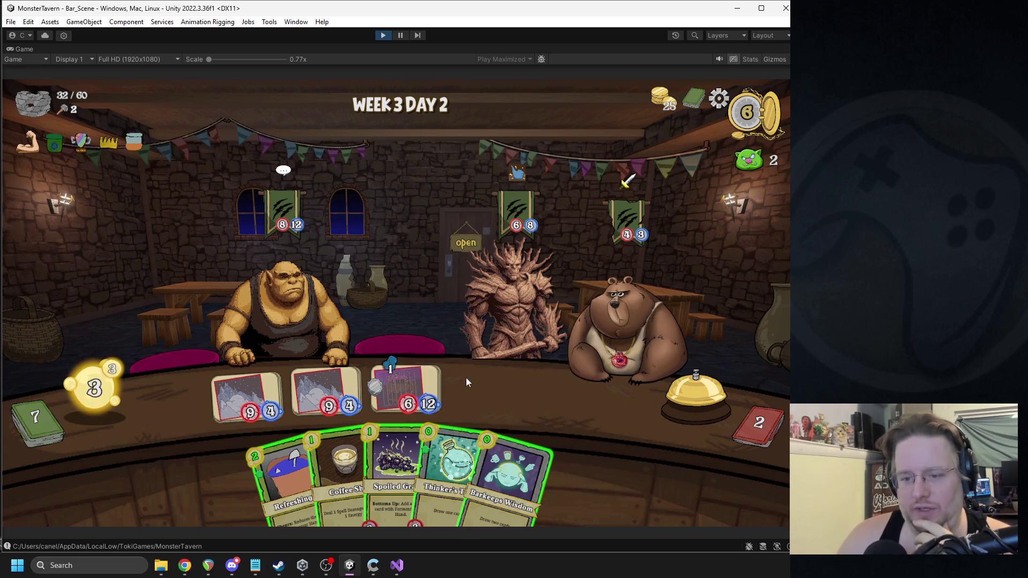
pyautogui.moveTo(445, 429)
pyautogui.mouseDown()
pyautogui.moveTo(471, 384)
pyautogui.moveTo(460, 450)
pyautogui.mouseUp()
pyautogui.moveTo(240, 409)
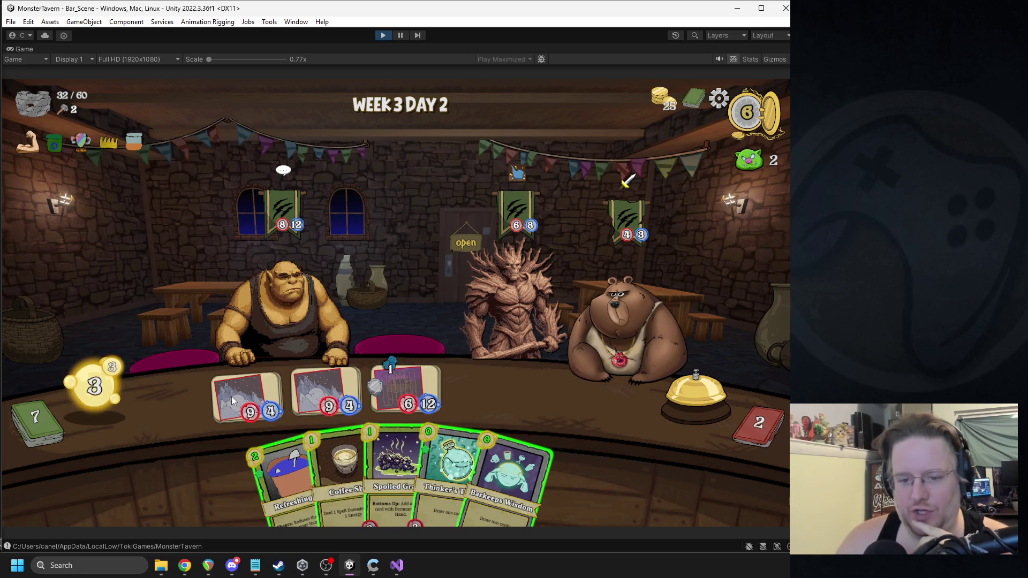
pyautogui.moveTo(453, 449)
pyautogui.mouseDown()
pyautogui.moveTo(485, 403)
pyautogui.moveTo(483, 388)
pyautogui.mouseUp()
pyautogui.moveTo(484, 390); pyautogui.dragTo(481, 391)
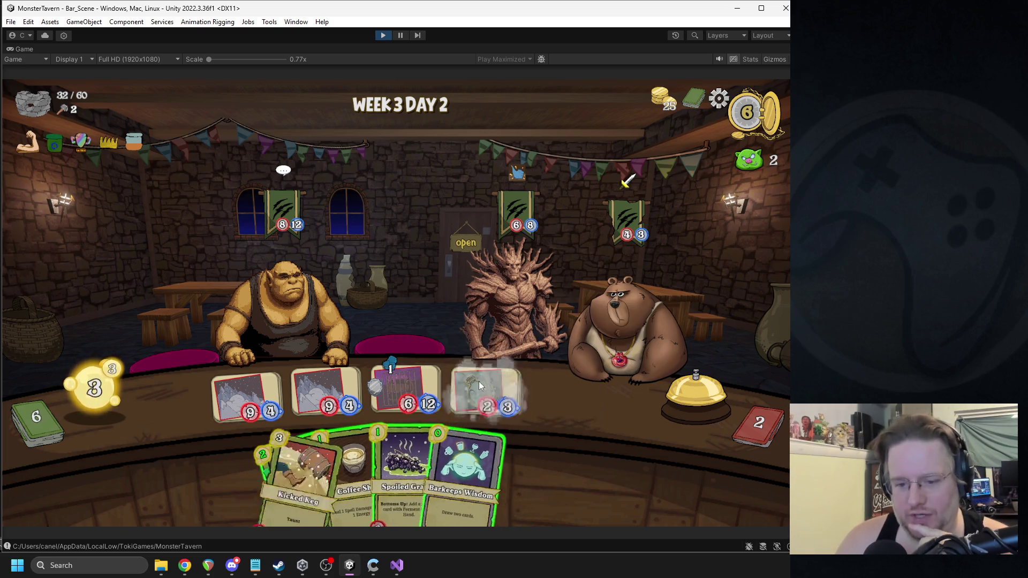
pyautogui.moveTo(337, 466); pyautogui.dragTo(260, 397)
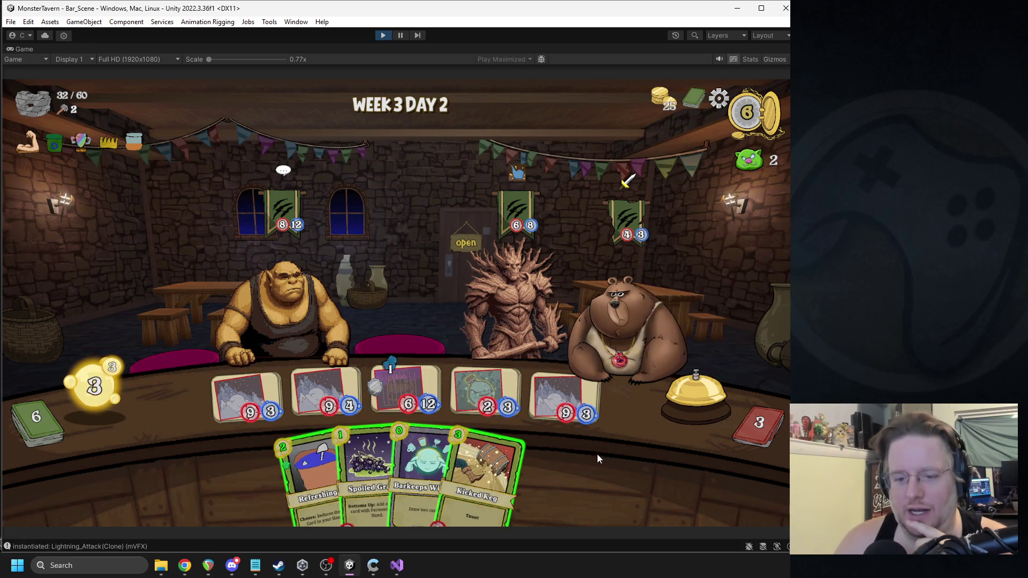
pyautogui.click(691, 400)
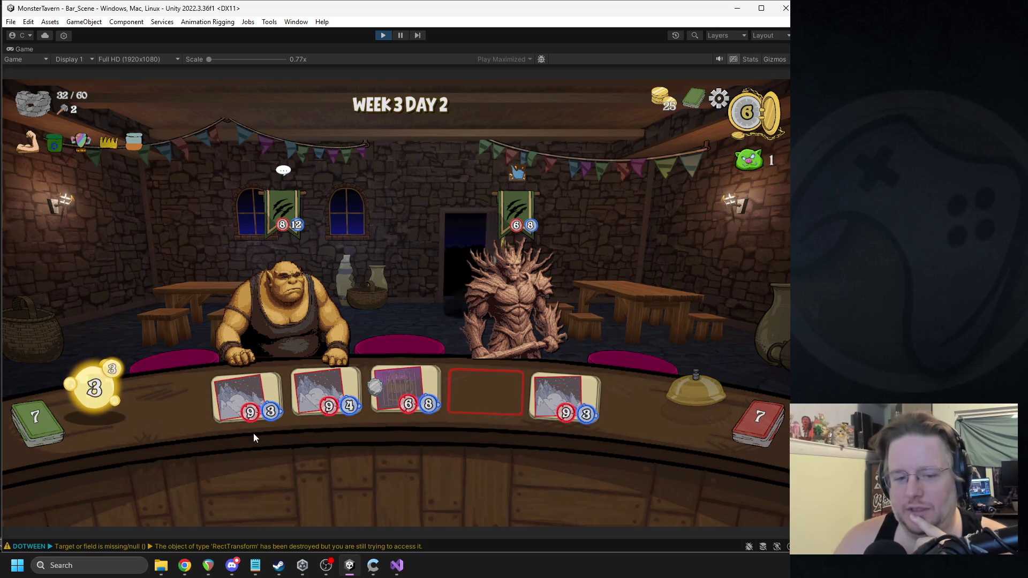
# Step: Send the 9/3 drink at the treant and the 9/4 at the left orc, then serve Bottom Shelf Buzz
pyautogui.moveTo(575, 423)
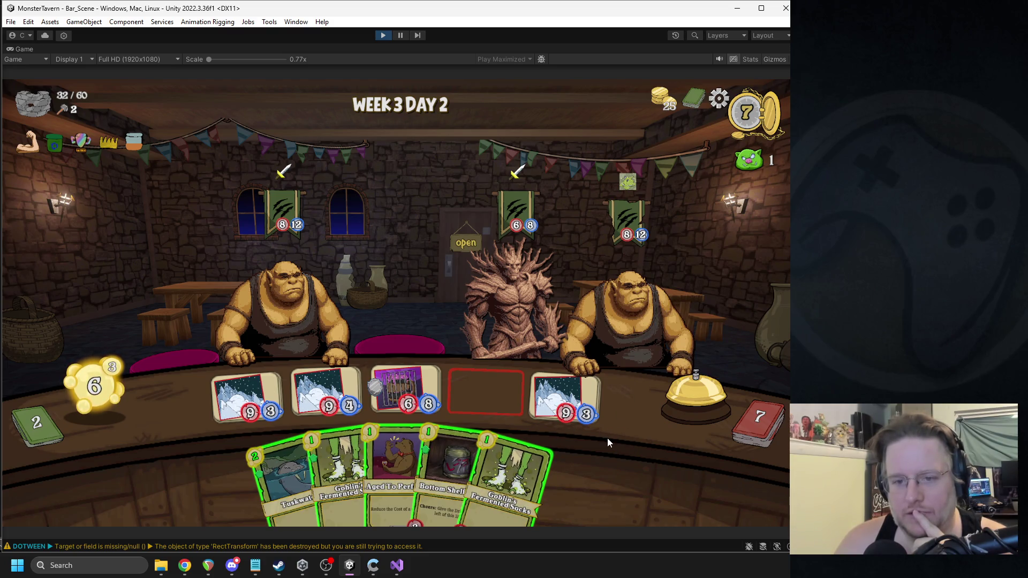
pyautogui.moveTo(568, 402)
pyautogui.mouseDown()
pyautogui.moveTo(530, 316)
pyautogui.moveTo(495, 296)
pyautogui.mouseUp()
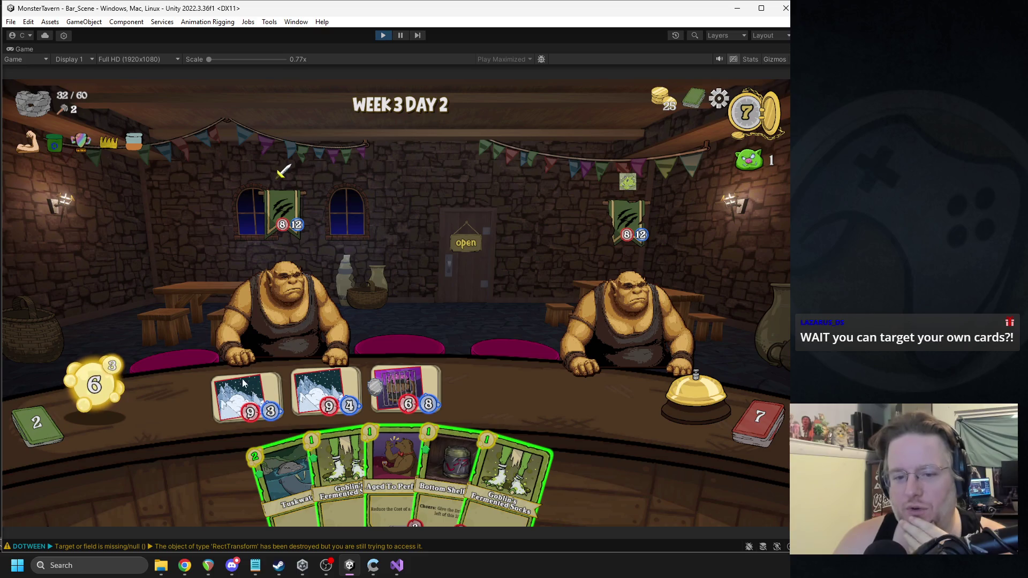
pyautogui.moveTo(323, 393); pyautogui.dragTo(292, 300)
pyautogui.moveTo(437, 443); pyautogui.dragTo(327, 394)
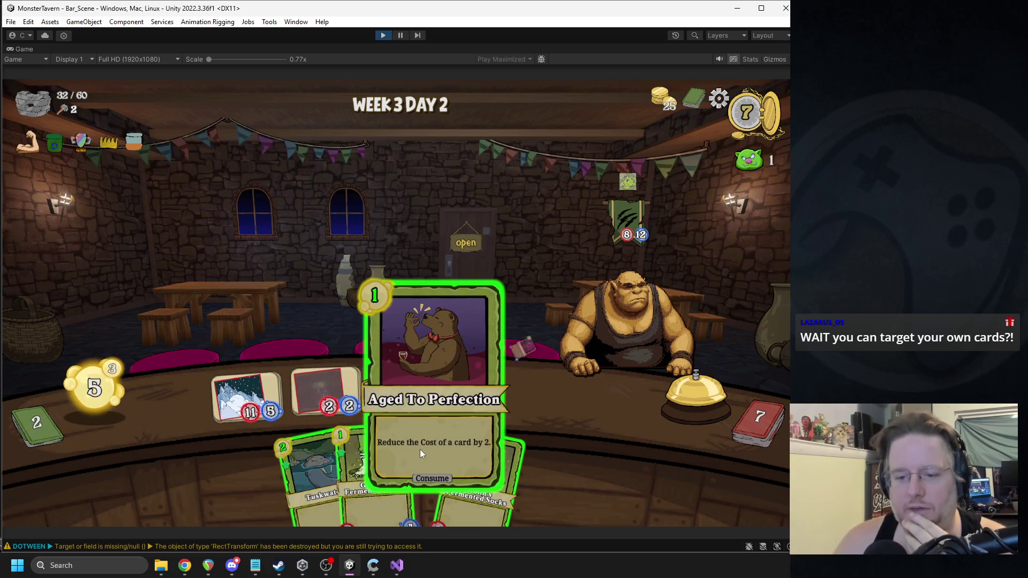
# Step: Drop Tuskwater's cost to 0 with Aged To Perfection, then serve Tuskwater and two Goblin's Fermented Socks
pyautogui.moveTo(420, 448); pyautogui.dragTo(407, 299)
pyautogui.click(319, 440)
pyautogui.moveTo(319, 443)
pyautogui.mouseDown()
pyautogui.moveTo(489, 400)
pyautogui.moveTo(422, 390)
pyautogui.moveTo(439, 384)
pyautogui.mouseUp()
pyautogui.moveTo(369, 445); pyautogui.dragTo(484, 394)
pyautogui.moveTo(425, 460)
pyautogui.mouseDown()
pyautogui.moveTo(516, 395)
pyautogui.moveTo(568, 397)
pyautogui.mouseUp()
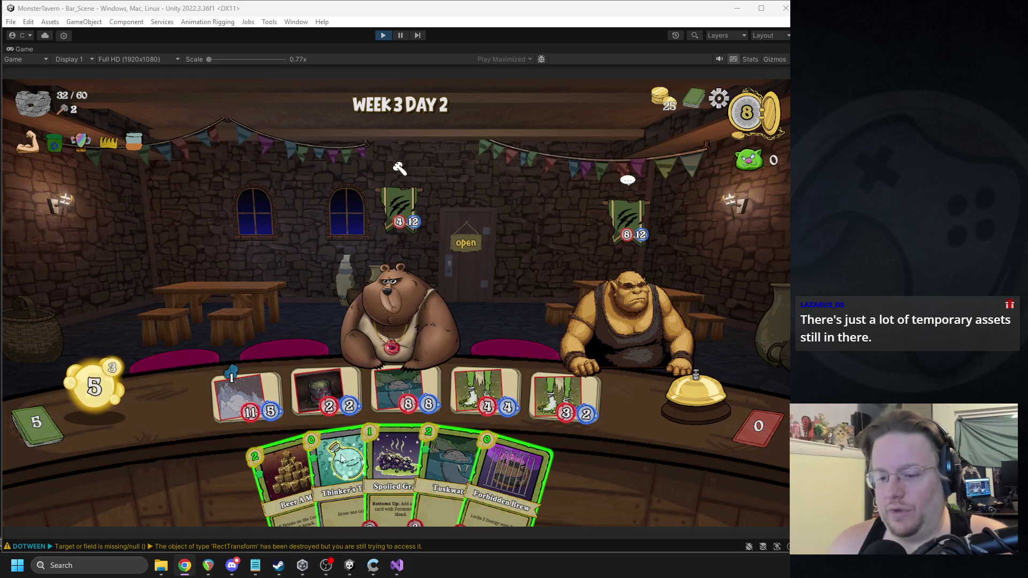
# Step: Refocus the Game view to continue into the round with the bear and ogre seated
pyautogui.click(512, 478)
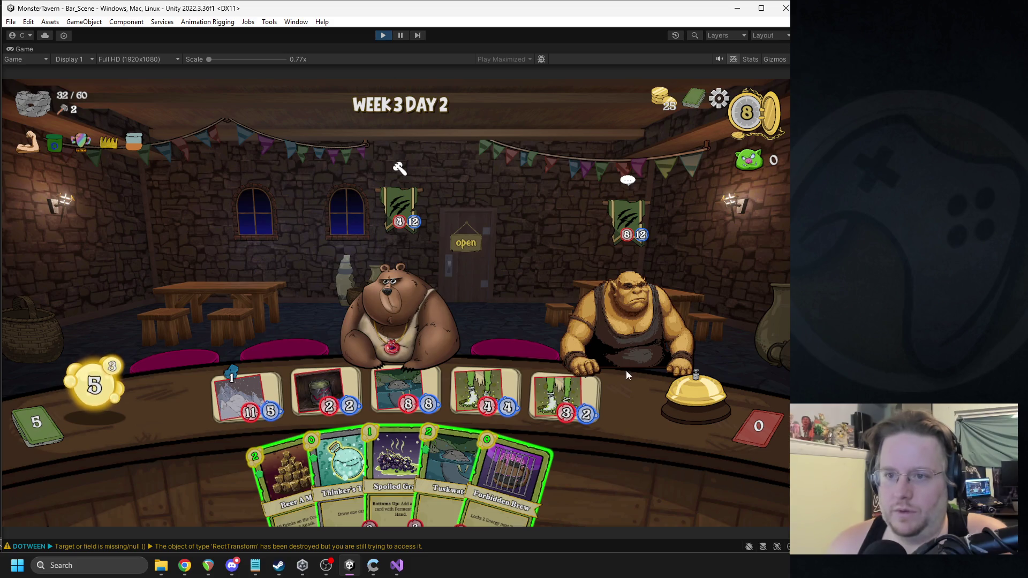
# Step: Send the 3/2 drink at the bear, serve Beer into the fifth slot, and send the second drink at the bear
pyautogui.moveTo(569, 395); pyautogui.dragTo(393, 280)
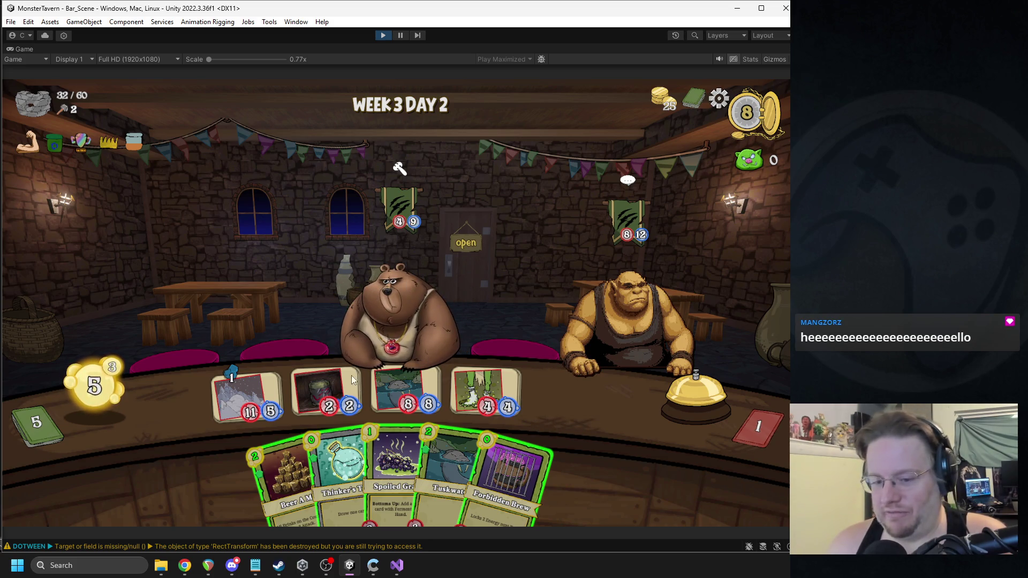
pyautogui.moveTo(286, 483); pyautogui.dragTo(562, 396)
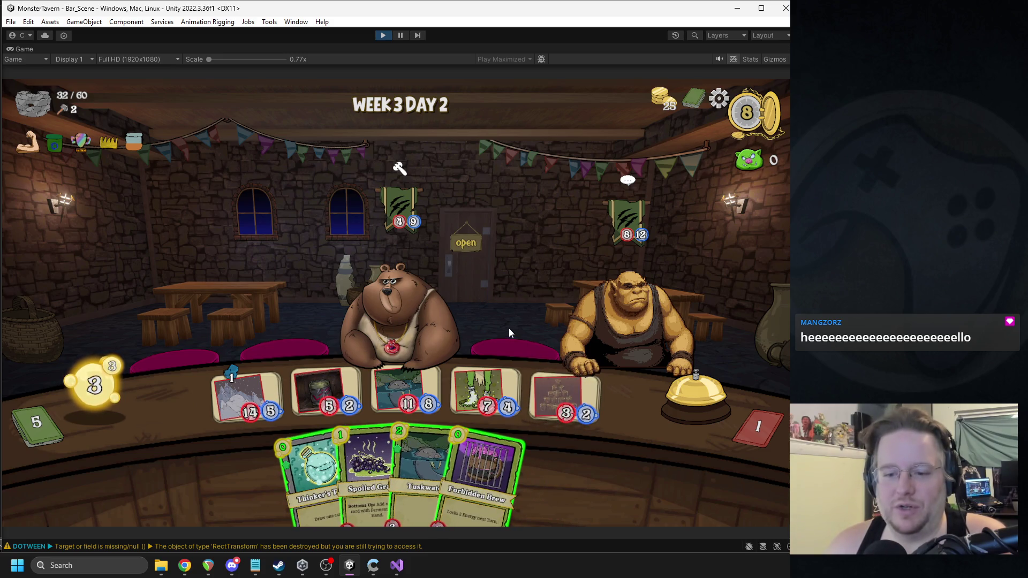
pyautogui.moveTo(324, 391)
pyautogui.mouseDown()
pyautogui.moveTo(445, 316)
pyautogui.moveTo(413, 252)
pyautogui.moveTo(413, 219)
pyautogui.moveTo(407, 278)
pyautogui.mouseUp()
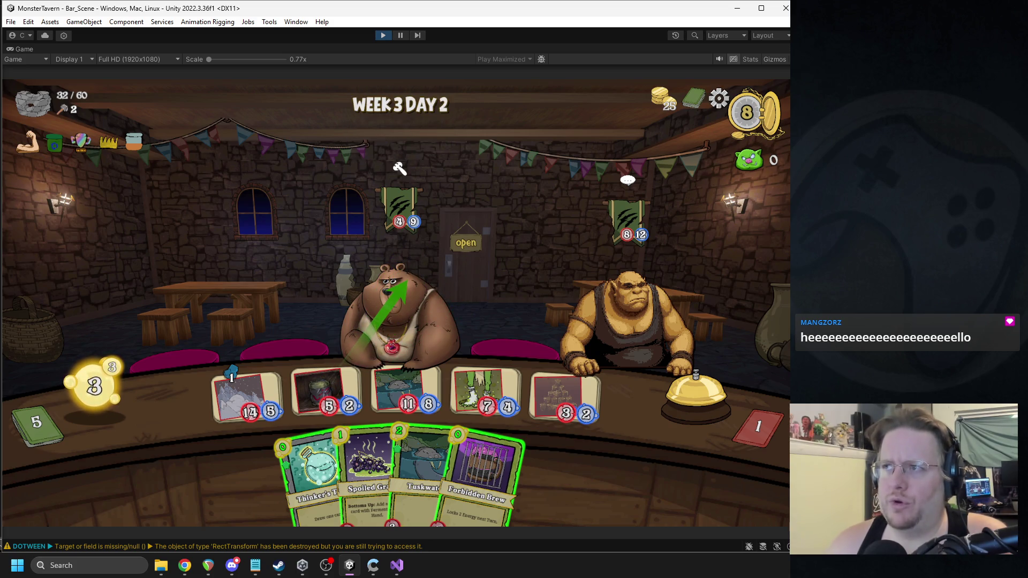
pyautogui.moveTo(406, 282); pyautogui.dragTo(403, 279)
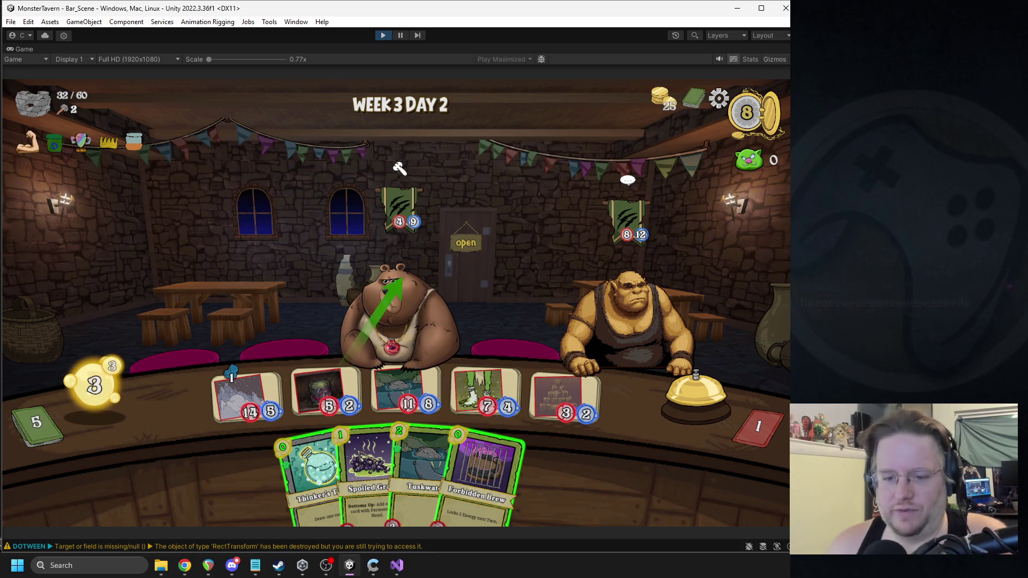
pyautogui.moveTo(403, 279); pyautogui.dragTo(403, 278)
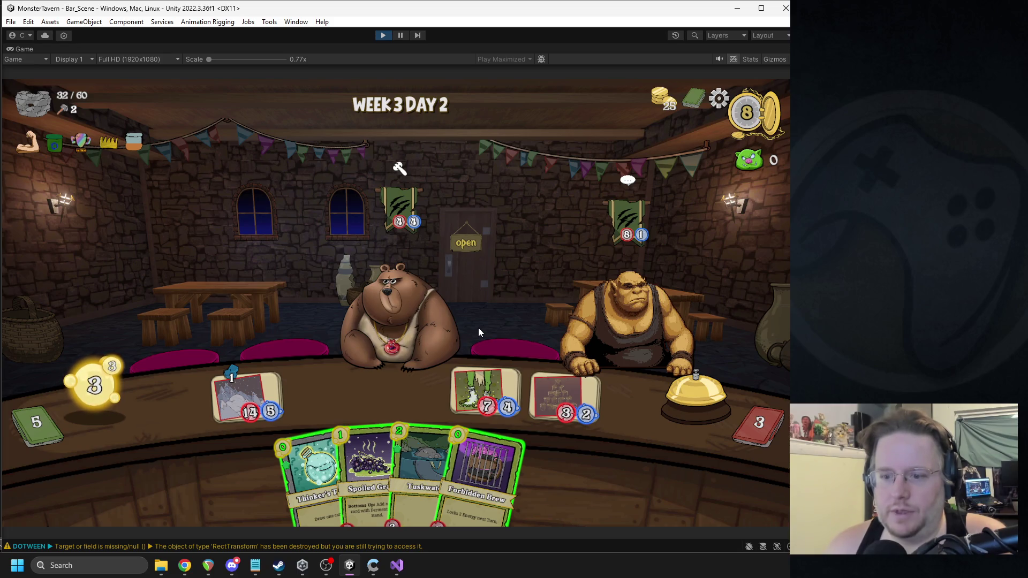
# Step: Serve the 7/4 drink to the ogre, end the turn, and serve the 11/2 drink to the bear
pyautogui.click(487, 386)
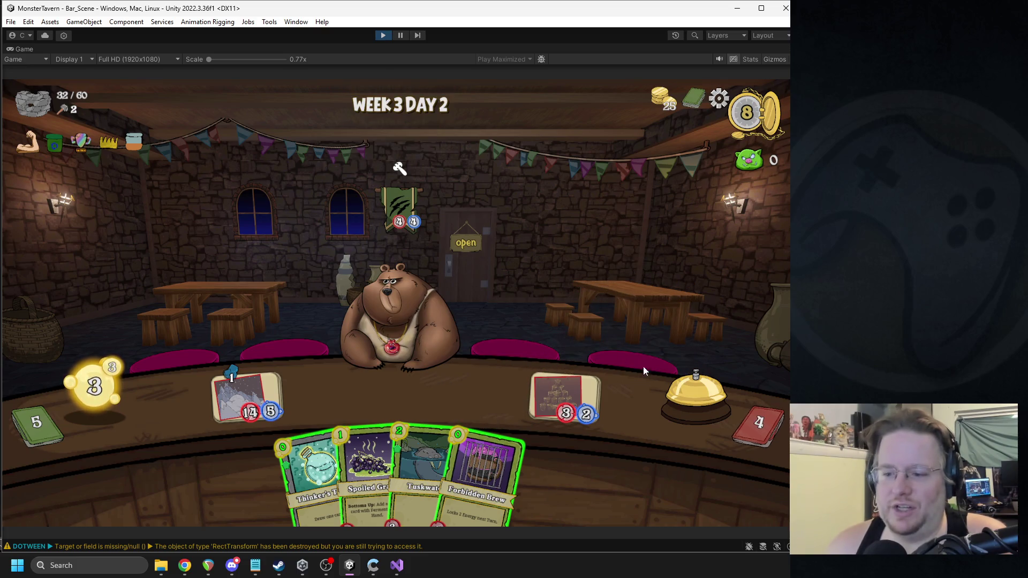
pyautogui.click(667, 386)
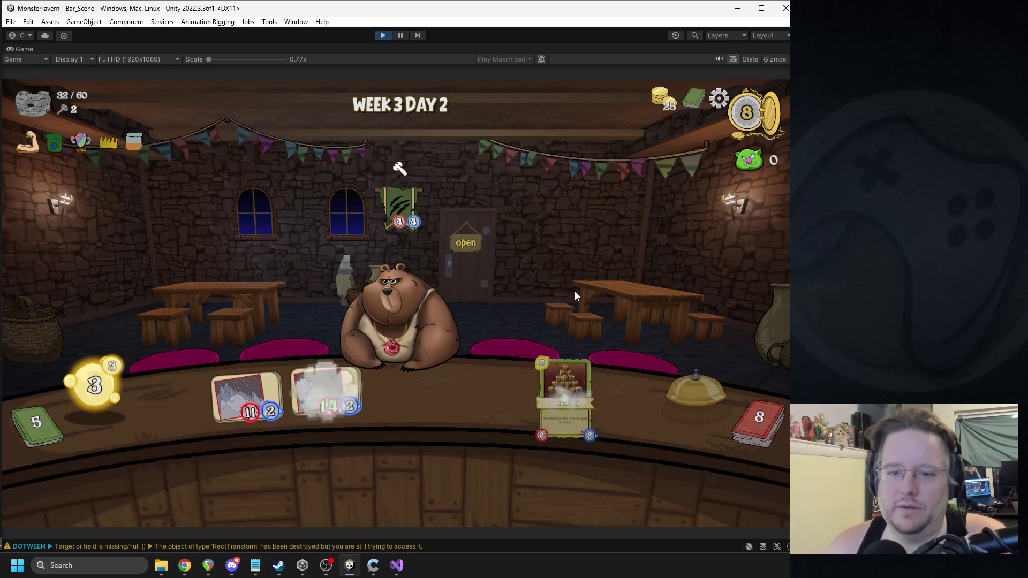
pyautogui.click(242, 388)
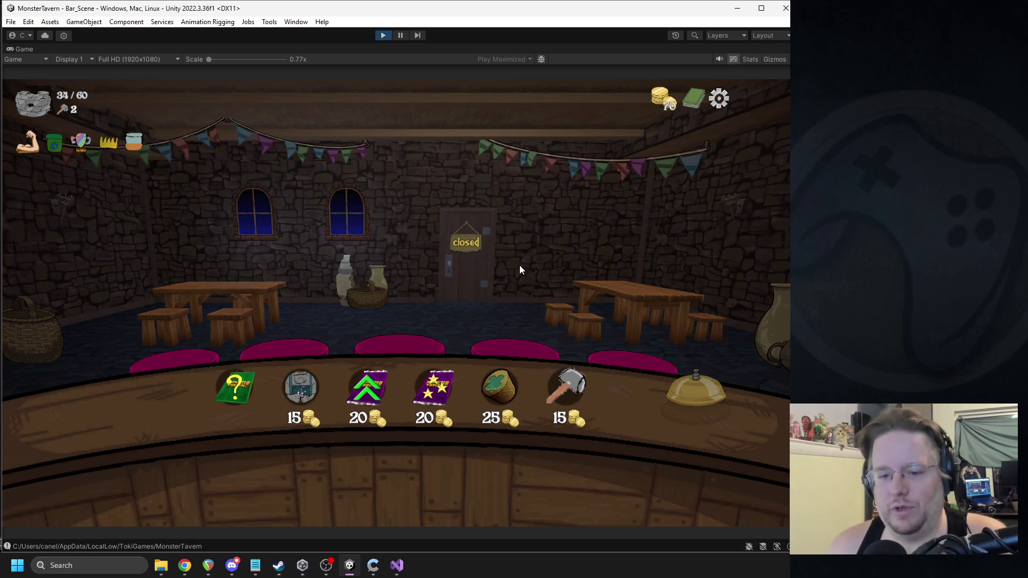
# Step: Buy Repair Bar to raise the bar to 49/60, then buy a Color Card
pyautogui.click(568, 391)
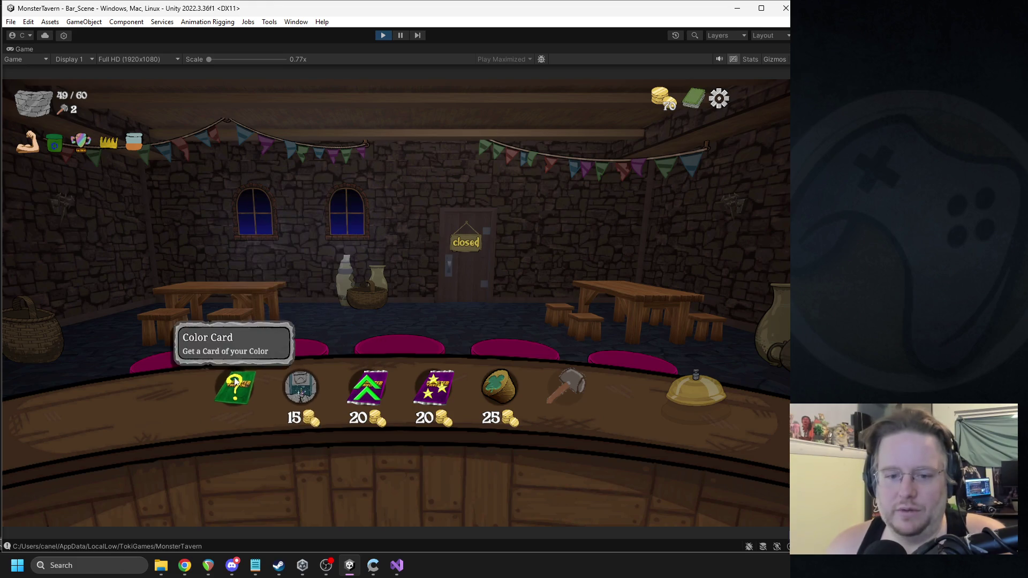
pyautogui.click(236, 387)
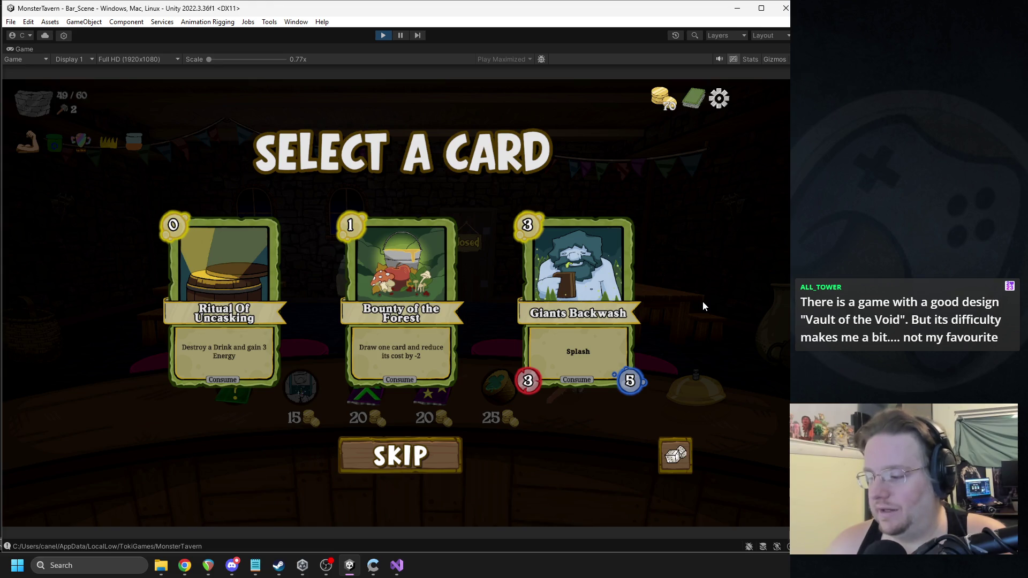
# Step: Alt-Tab from the game to the Chrome window showing the Supabase decks table
pyautogui.hotkey('alt', 'Tab')
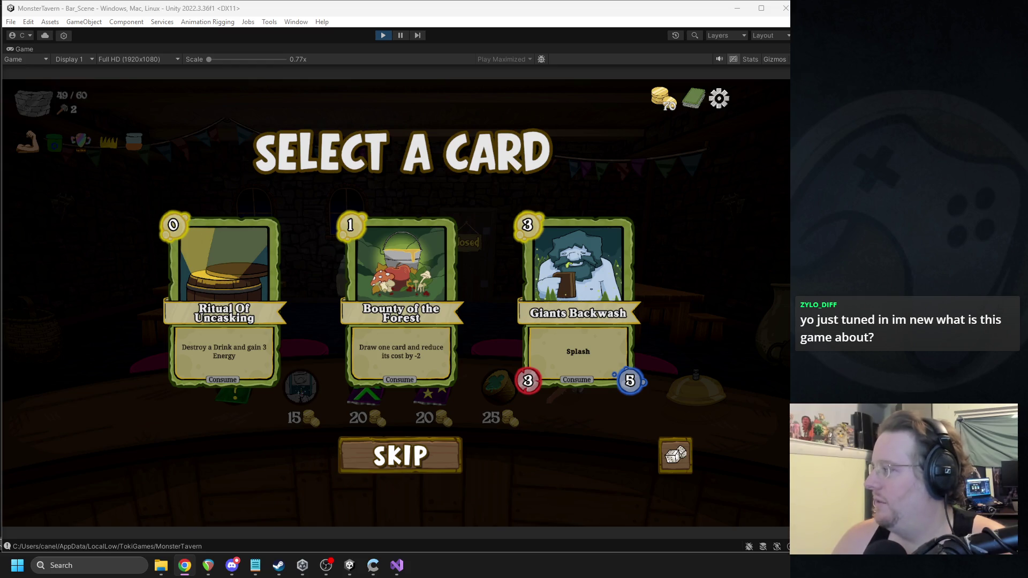
pyautogui.hotkey('alt', 'Tab')
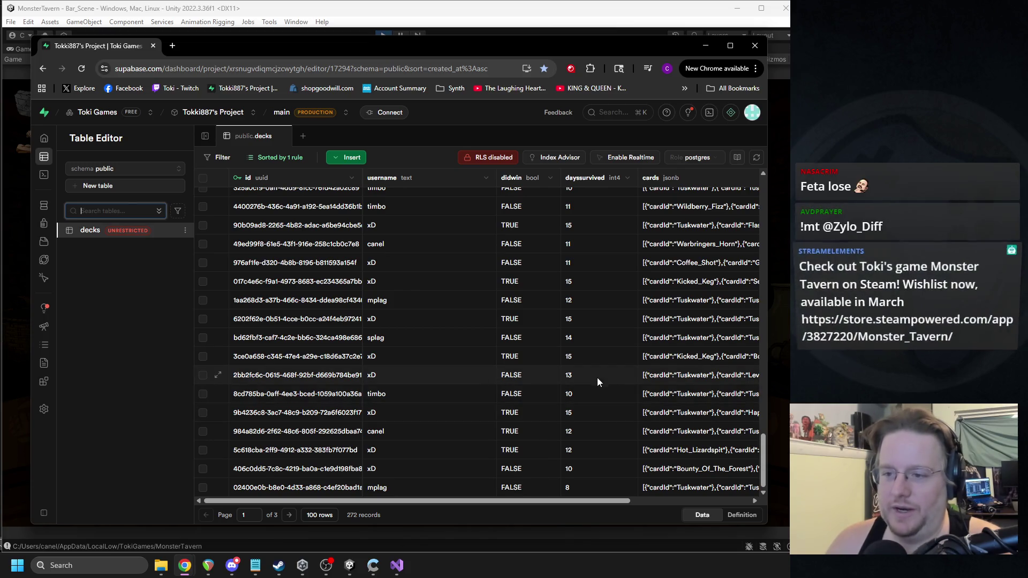
# Step: Scroll up through the Supabase decks rows, then close Chrome to return to the game
pyautogui.scroll(1, 589, 298)
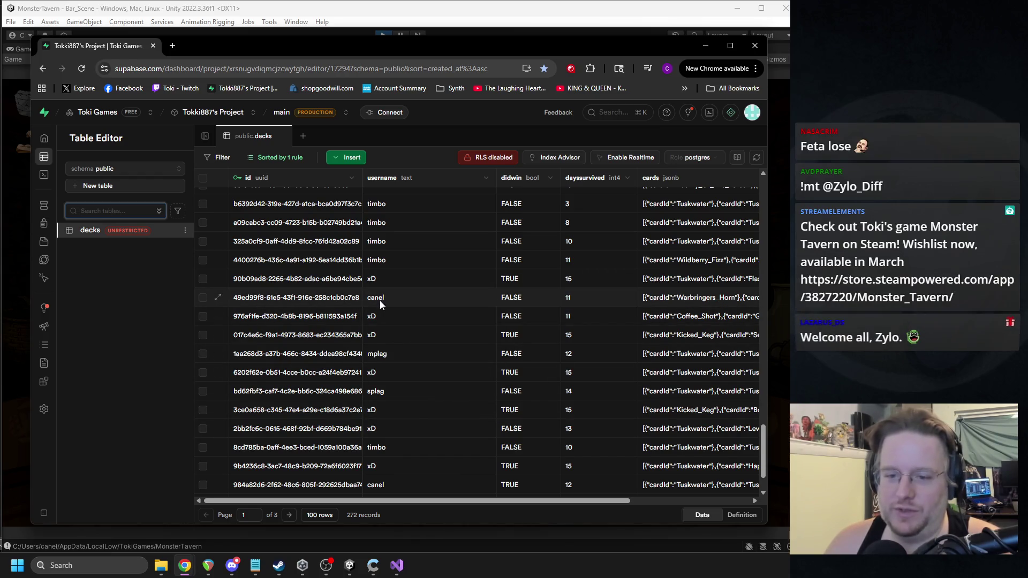
pyautogui.scroll(2, 402, 355)
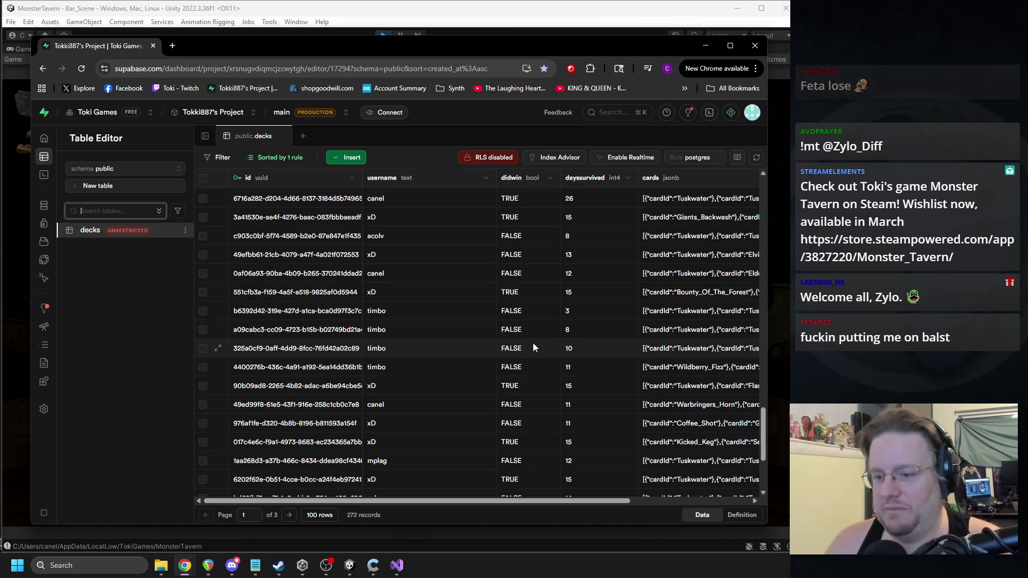
pyautogui.scroll(1, 471, 355)
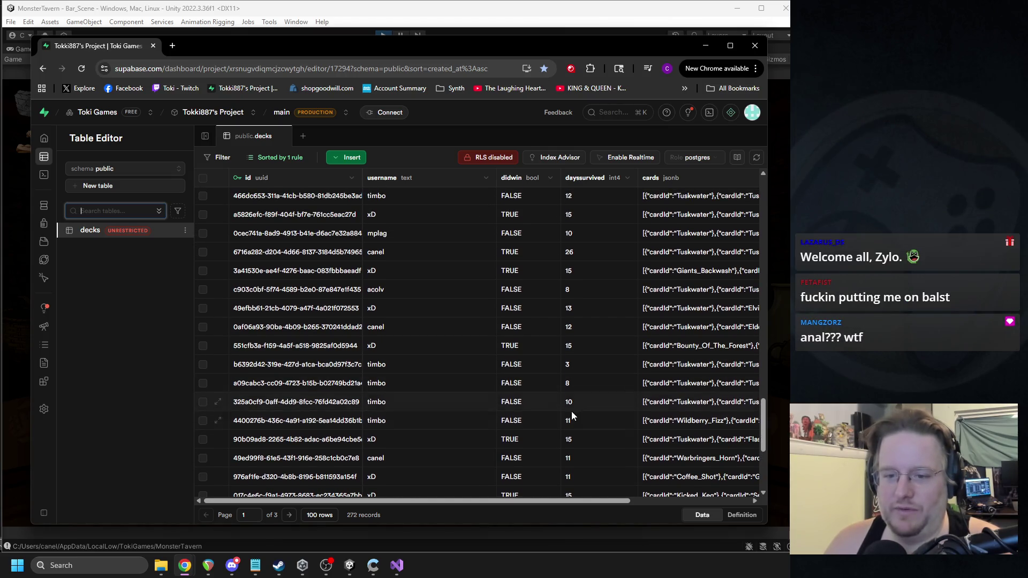
pyautogui.scroll(1, 589, 407)
pyautogui.scroll(2, 631, 390)
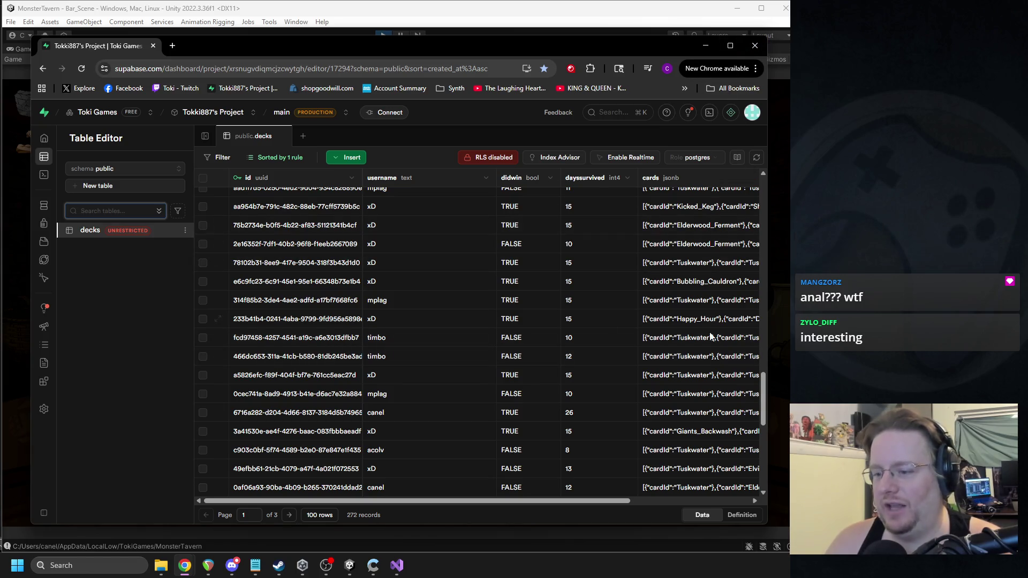
pyautogui.click(763, 45)
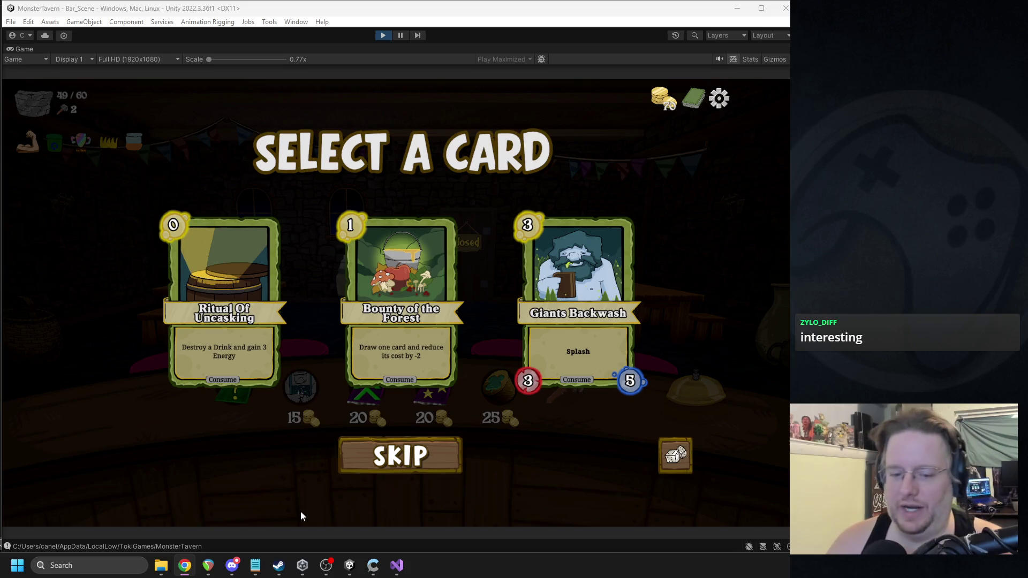
# Step: Refocus the game window and take Bounty of the Forest as the new card
pyautogui.click(326, 566)
pyautogui.click(564, 502)
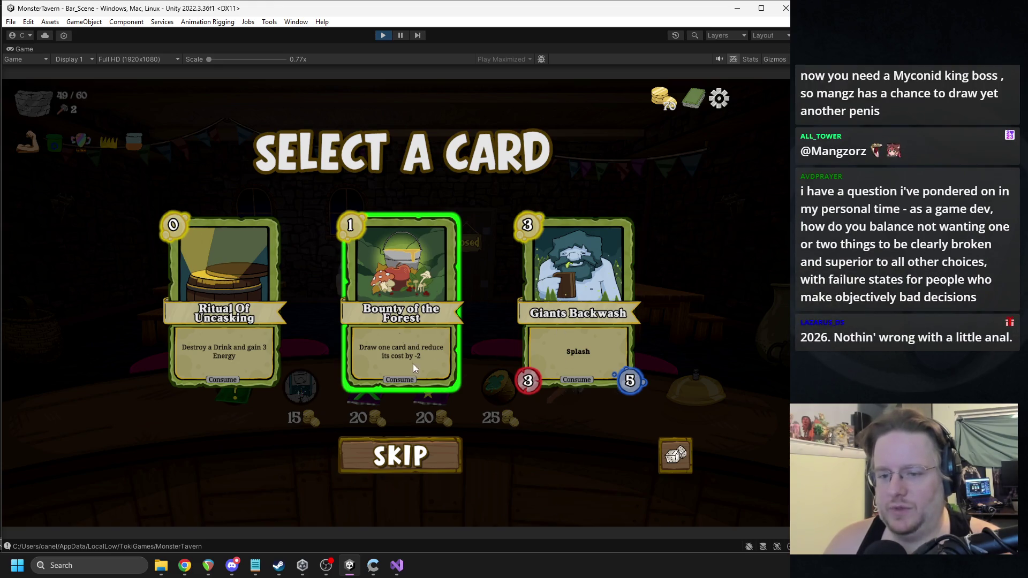
pyautogui.click(452, 375)
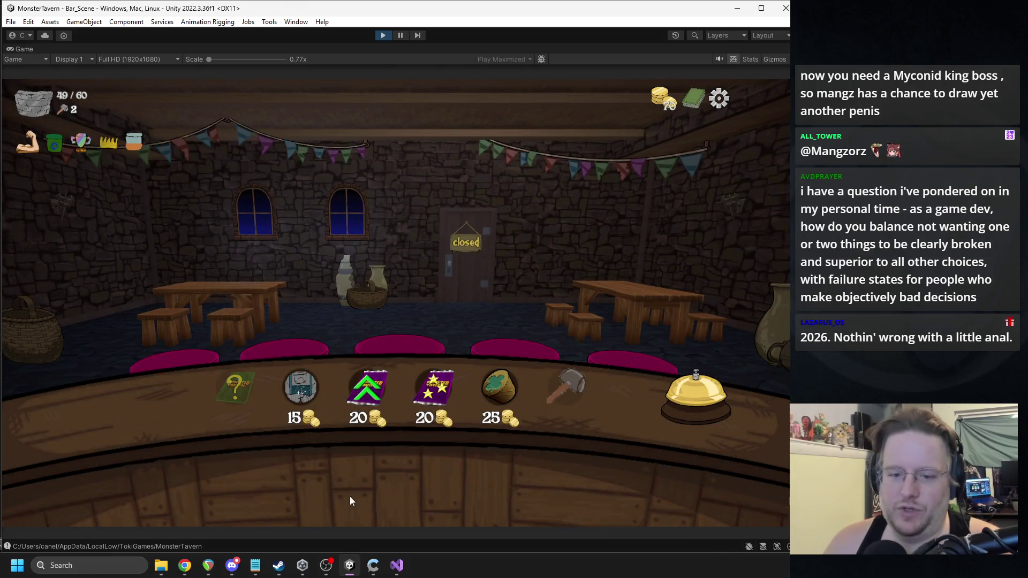
# Step: Browse the deck grid, close it, and buy the Add Stats to a Card pack
pyautogui.moveTo(302, 403)
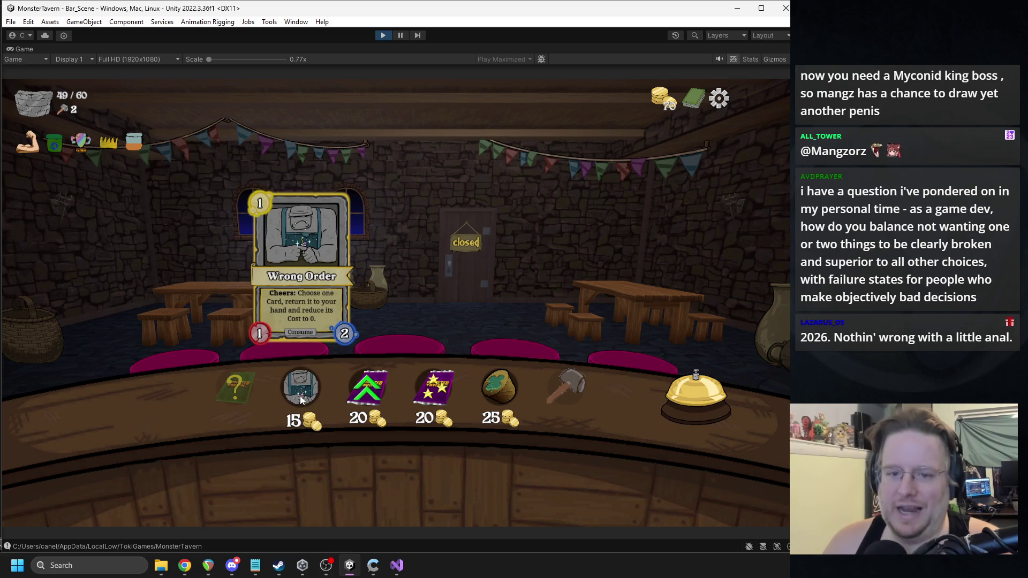
pyautogui.click(685, 105)
pyautogui.scroll(-3, 549, 312)
pyautogui.scroll(3, 549, 312)
pyautogui.scroll(-2, 549, 312)
pyautogui.scroll(3, 531, 321)
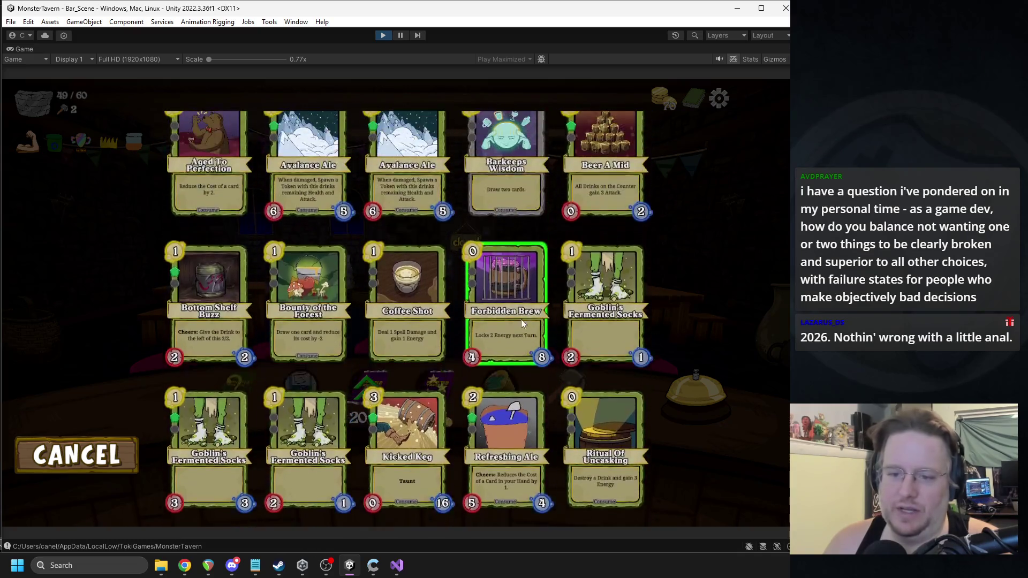
pyautogui.scroll(-4, 517, 201)
pyautogui.scroll(-2, 516, 200)
pyautogui.press('Escape')
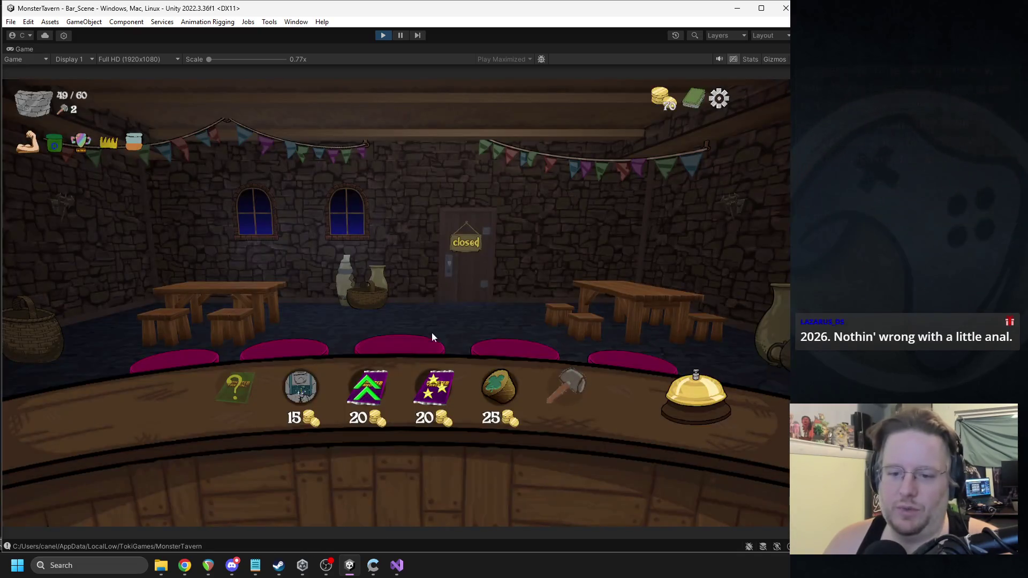
pyautogui.click(363, 386)
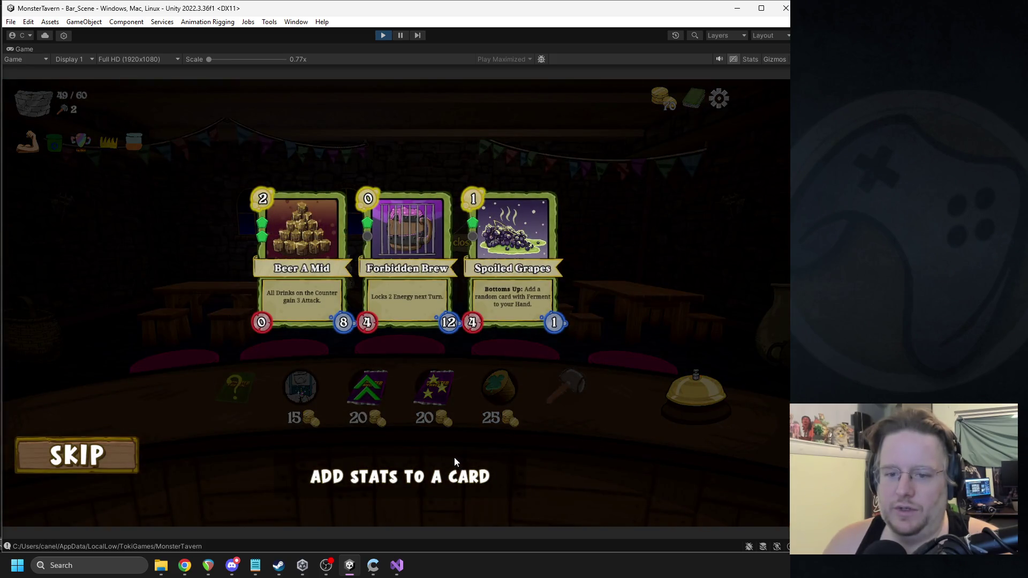
# Step: Apply the shop's stat upgrade to Spoiled Grapes, raising its attack to 4 for 20 coins
pyautogui.moveTo(407, 301)
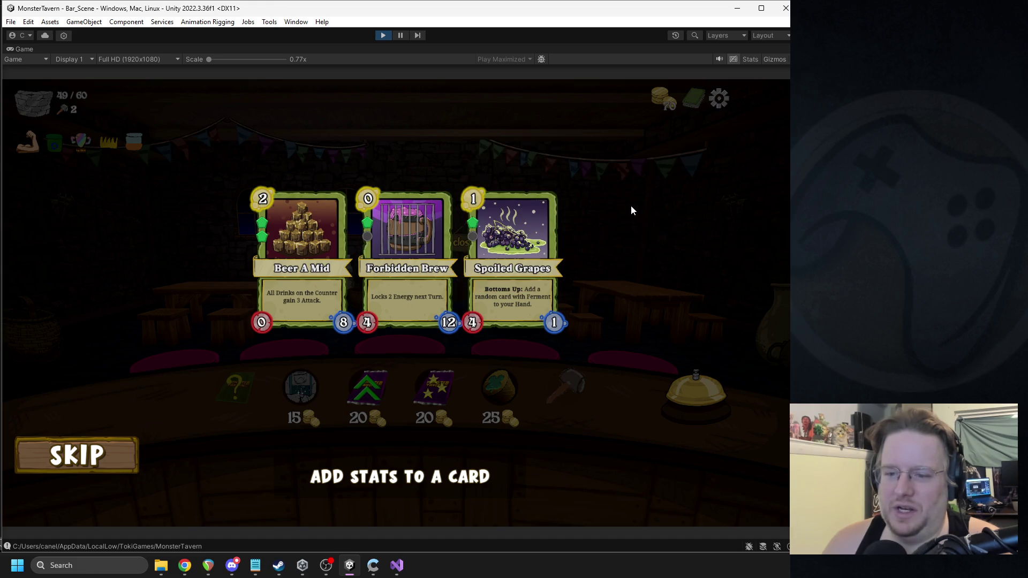
pyautogui.moveTo(535, 270)
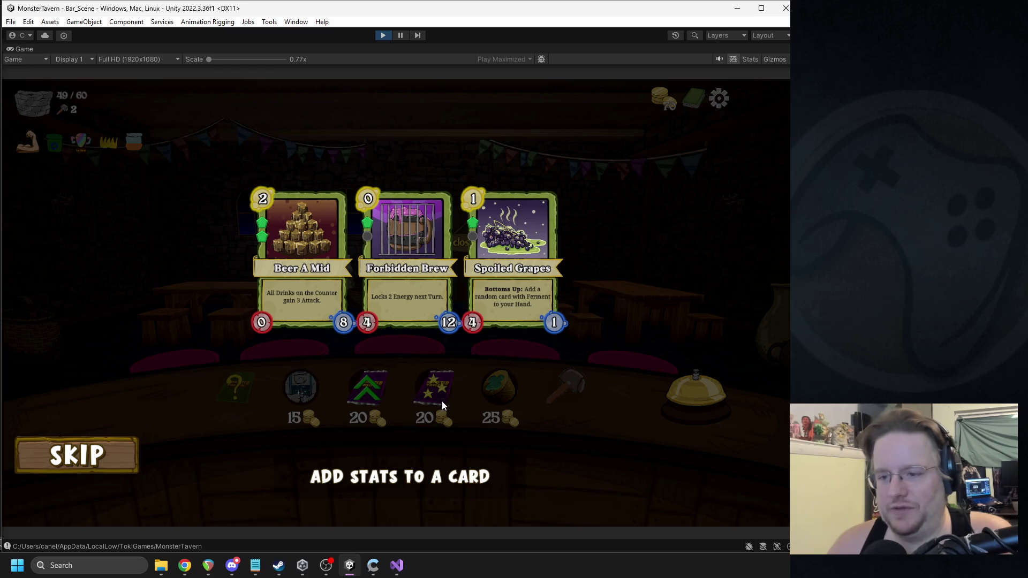
pyautogui.moveTo(519, 296)
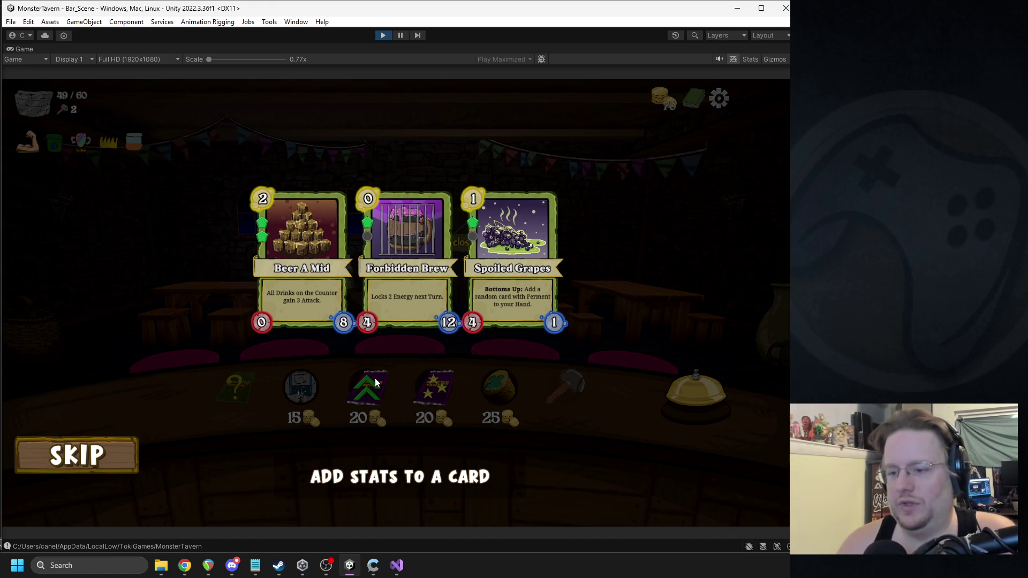
pyautogui.moveTo(477, 200)
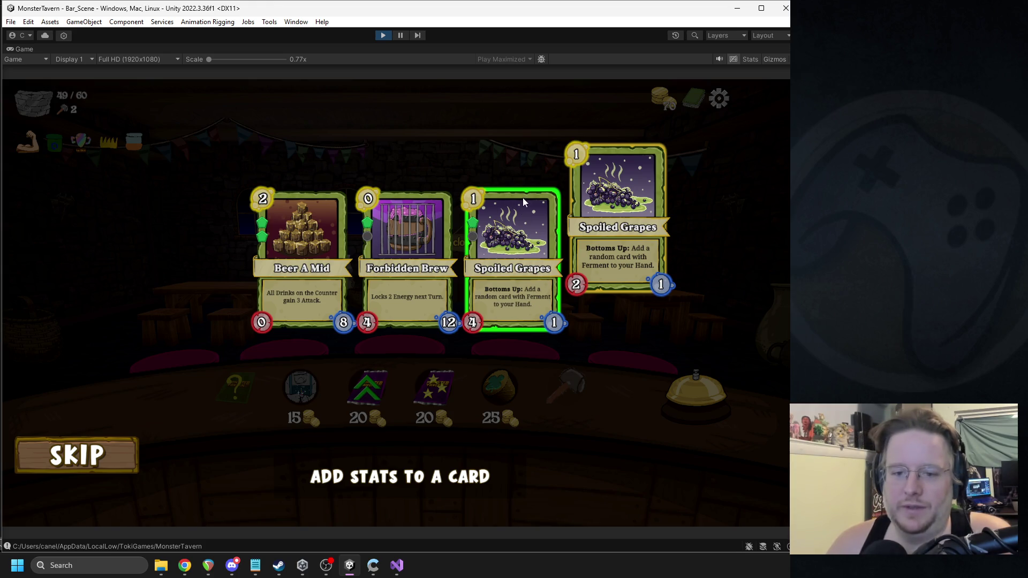
pyautogui.click(522, 255)
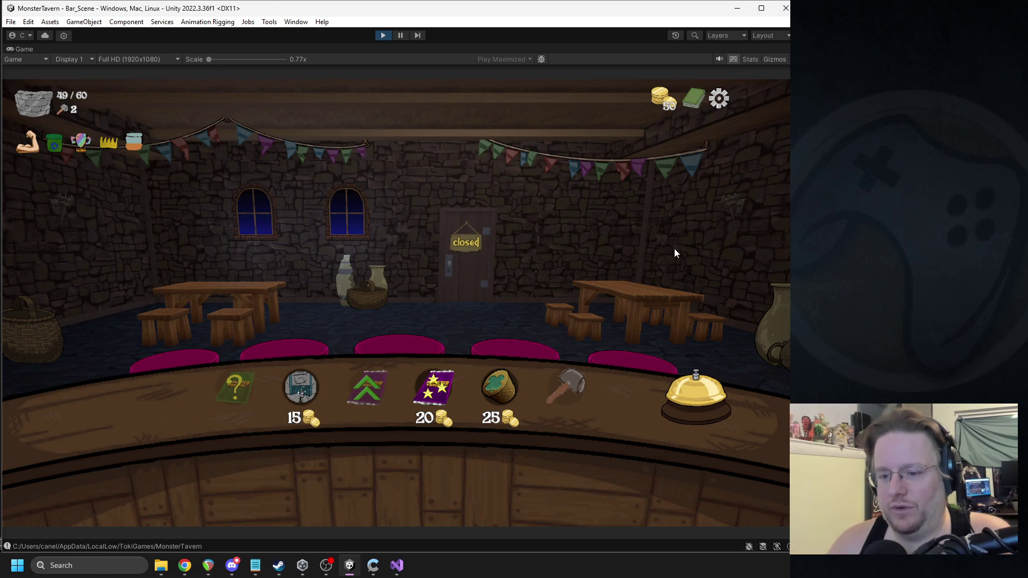
# Step: Open the deck viewer from the green deck book icon at the top right
pyautogui.moveTo(428, 384)
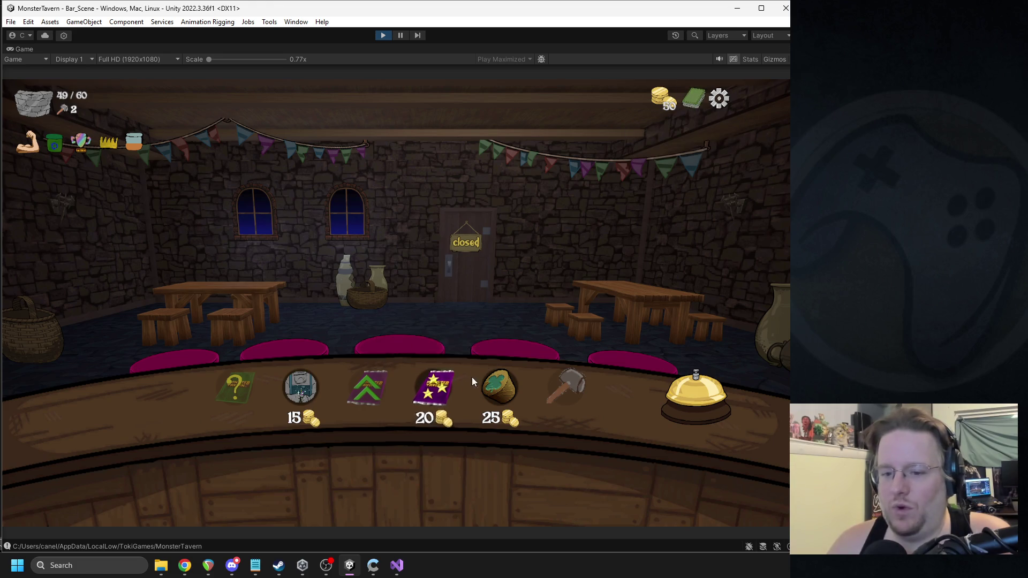
pyautogui.click(690, 106)
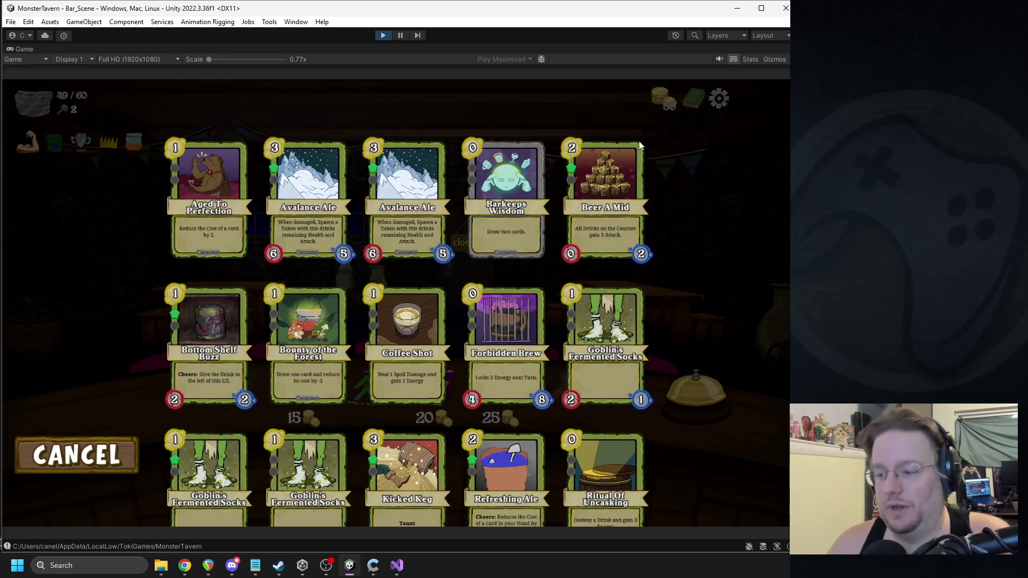
# Step: Browse the deck card grid up and down, then cancel back to the tavern
pyautogui.scroll(-4, 521, 357)
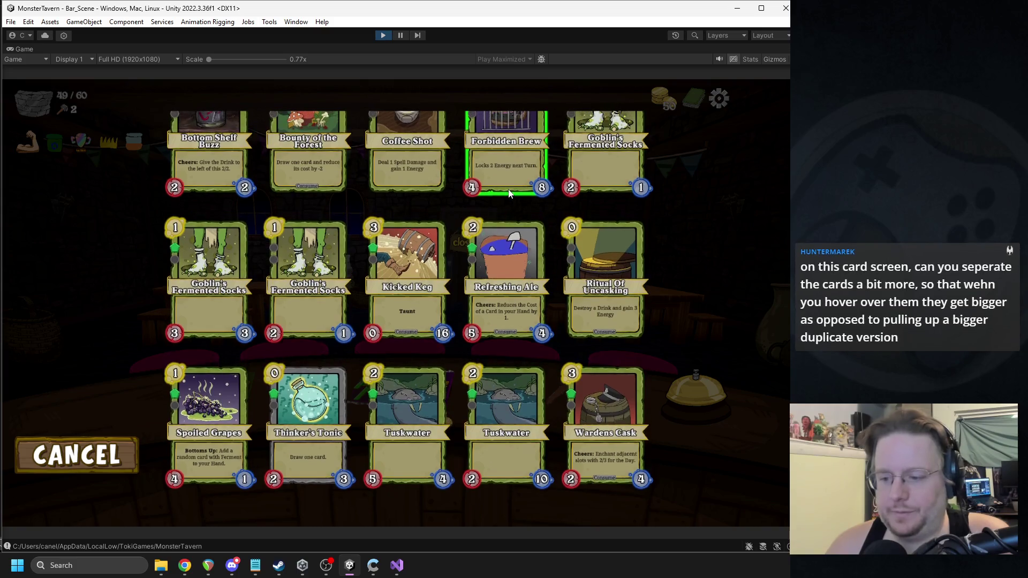
pyautogui.scroll(1, 507, 200)
pyautogui.scroll(-1, 505, 278)
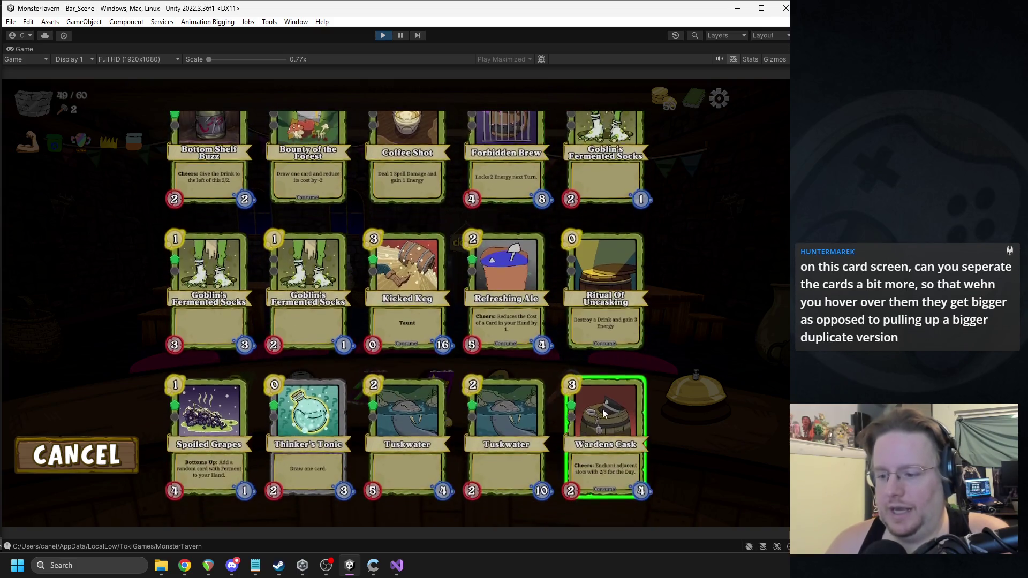
pyautogui.scroll(2, 472, 227)
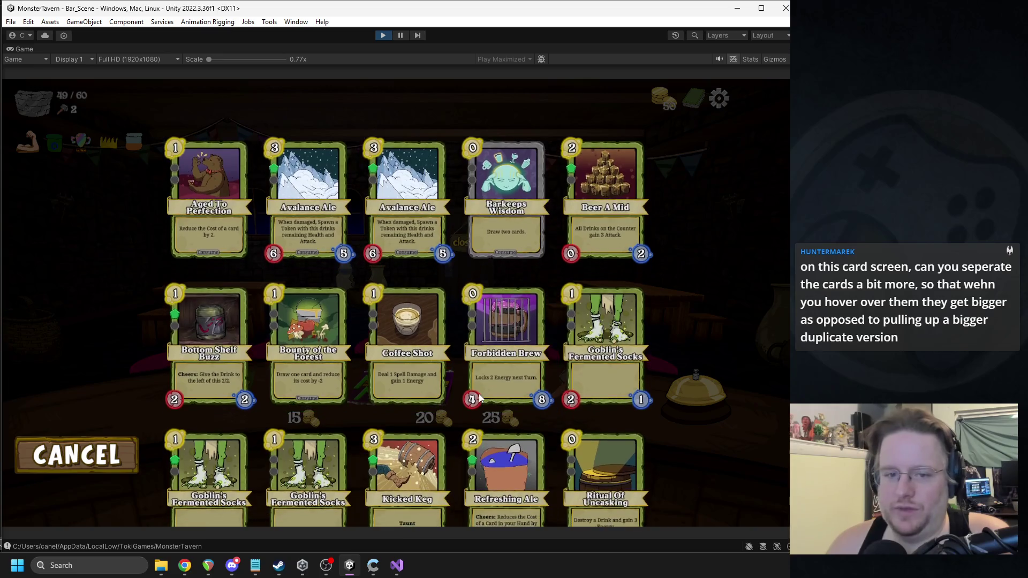
pyautogui.scroll(-1, 480, 321)
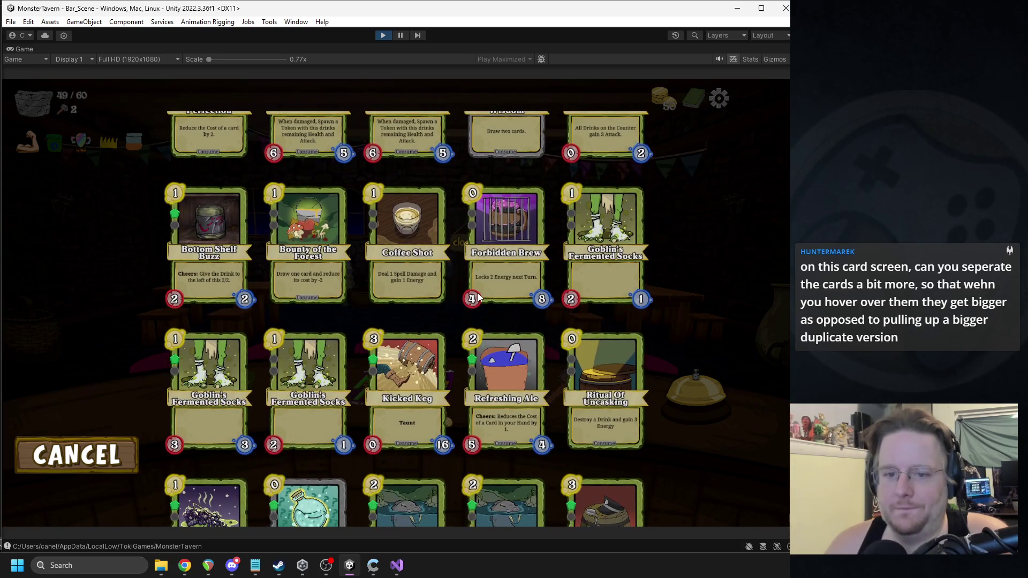
pyautogui.scroll(1, 482, 312)
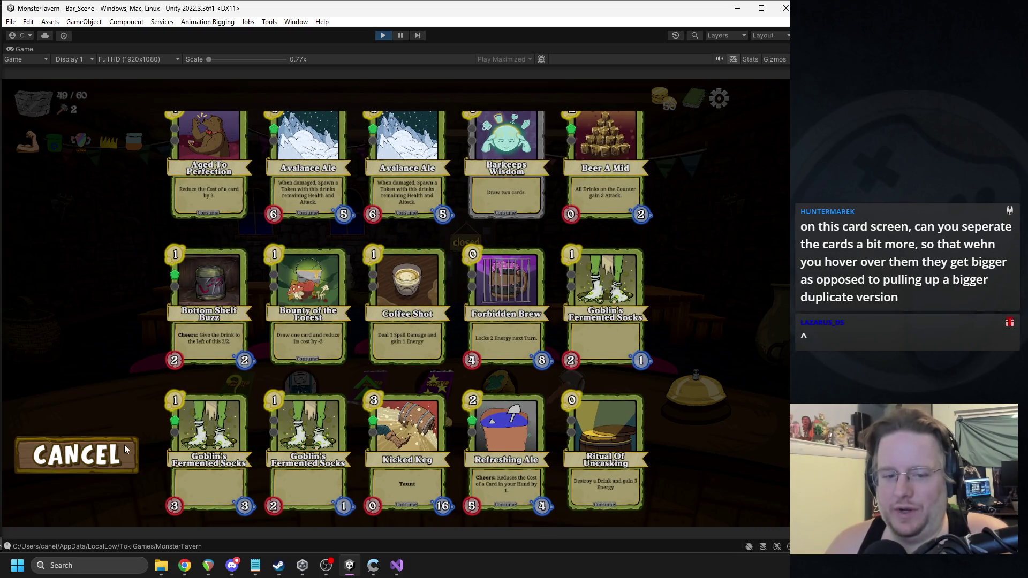
pyautogui.click(442, 300)
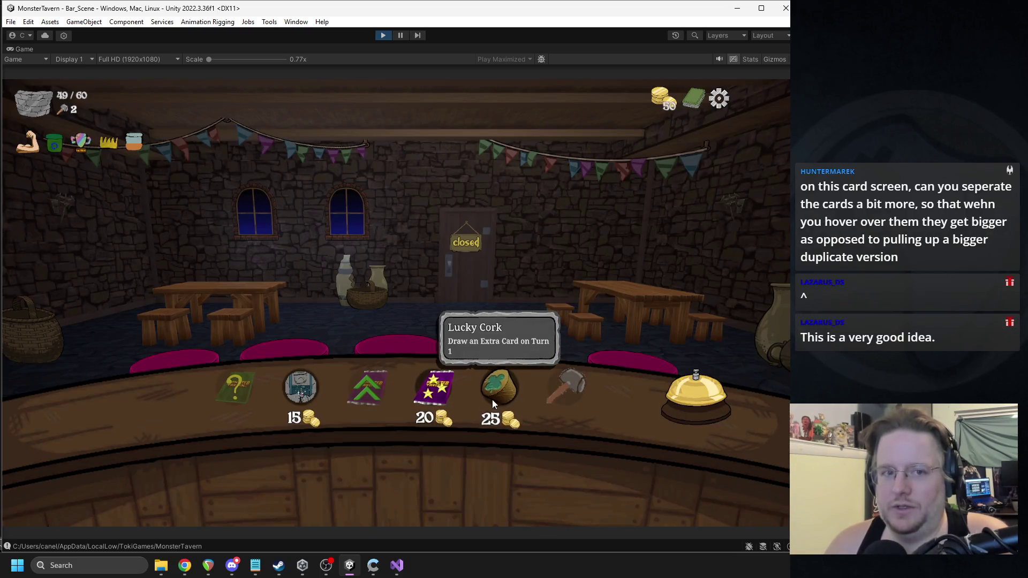
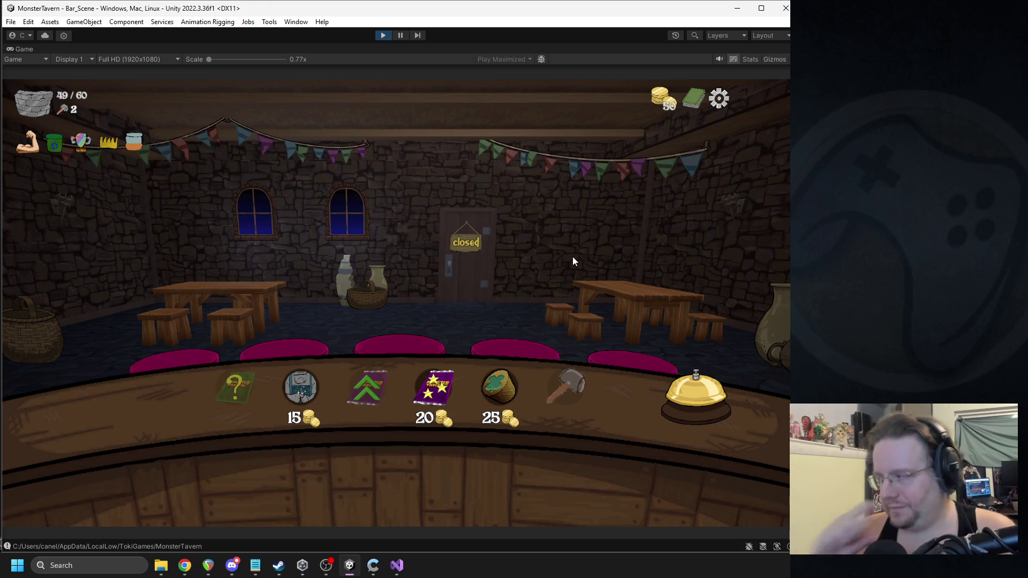
# Step: Switch from Unity's Game view to the Monster Tavern spreadsheet in Chrome
pyautogui.hotkey('alt', 'Tab')
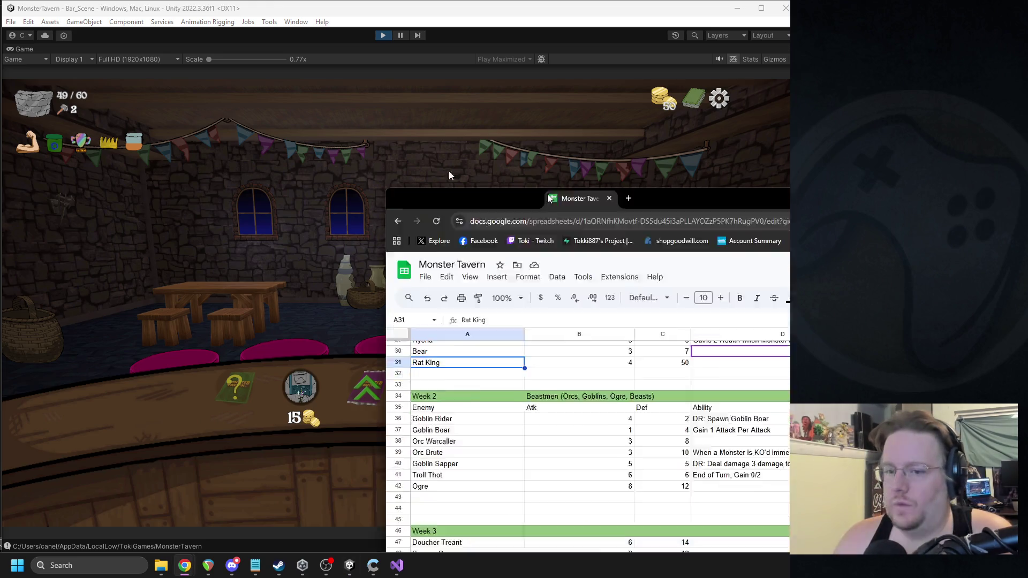
# Step: Jump to the 'dumpster' match on Backwoods, select the Common card names A11–A32, and move the window up-left
pyautogui.press('Return')
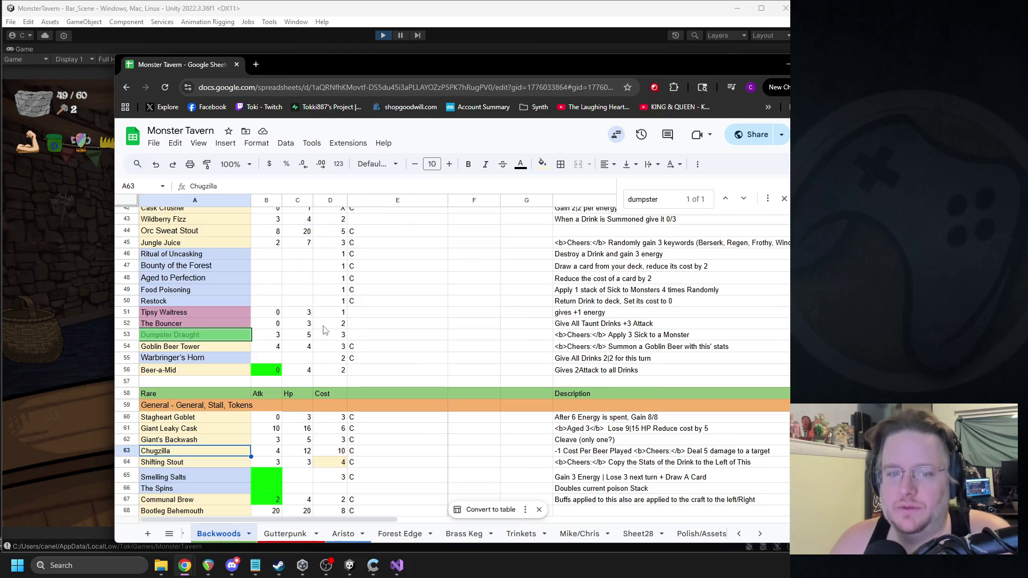
pyautogui.scroll(8, 444, 325)
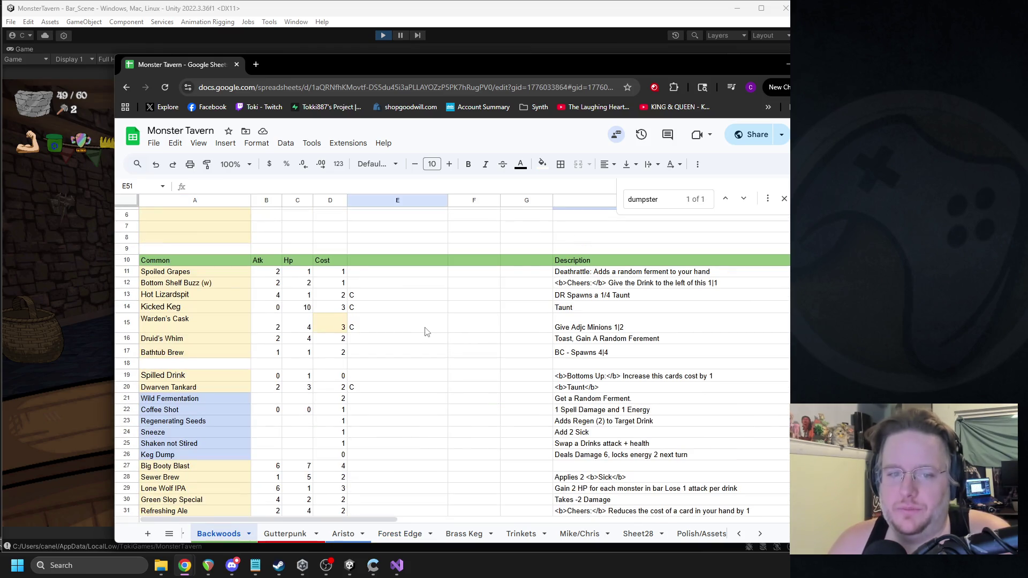
pyautogui.click(187, 261)
pyautogui.scroll(-2, 203, 332)
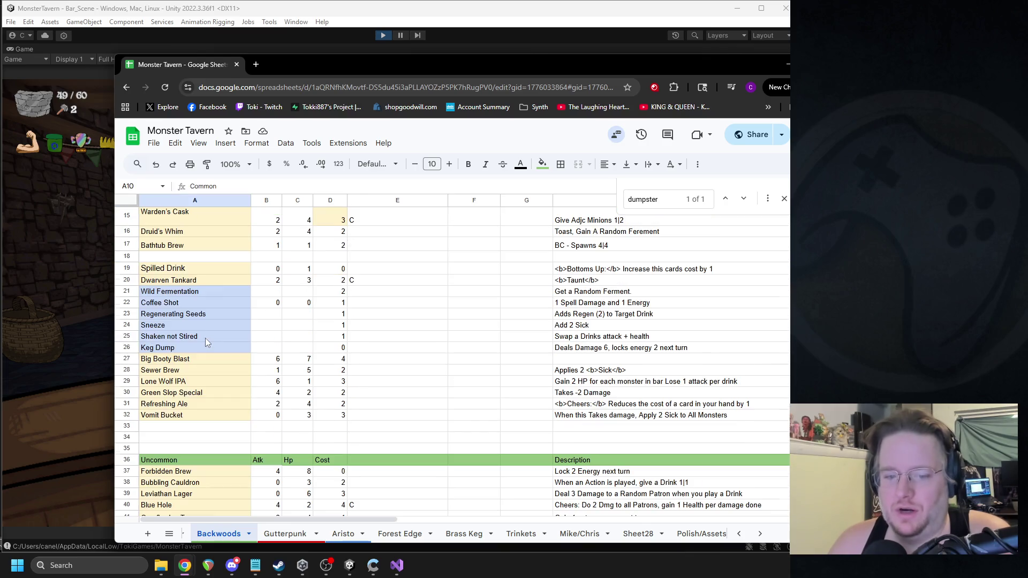
pyautogui.click(179, 416)
pyautogui.scroll(2, 188, 304)
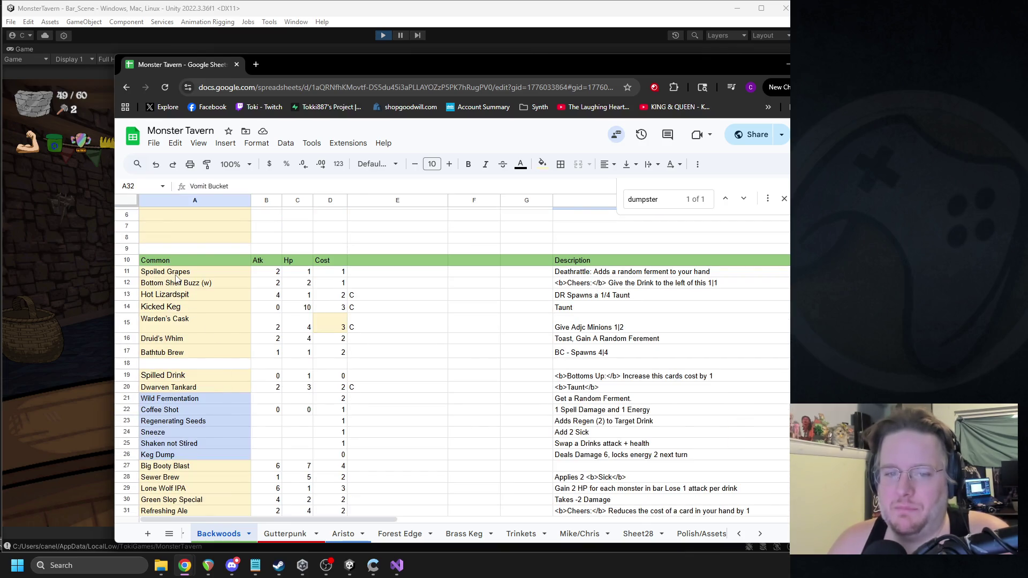
pyautogui.keyDown('shift'); pyautogui.click(177, 275); pyautogui.keyUp('shift')
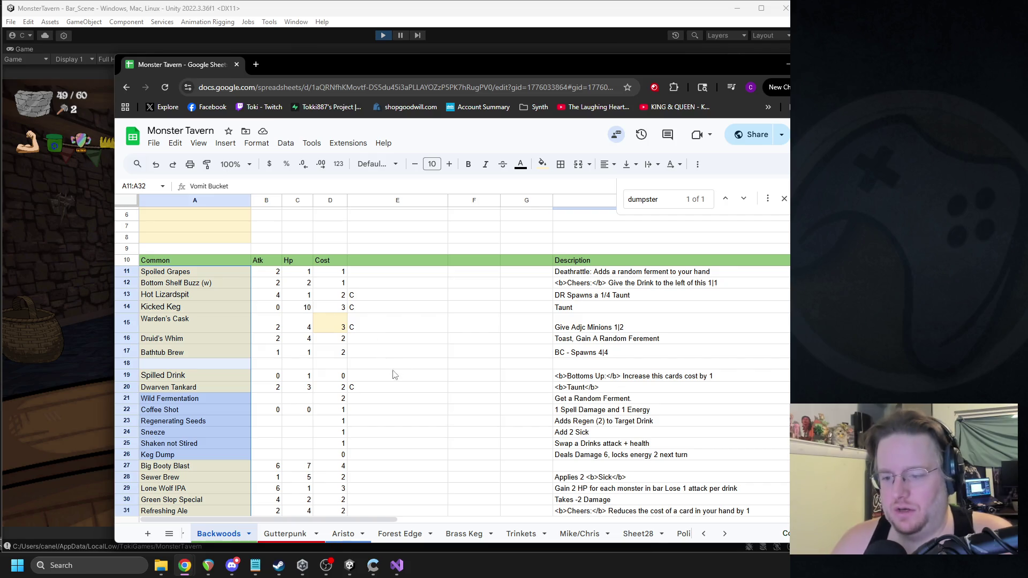
pyautogui.moveTo(606, 72)
pyautogui.mouseDown()
pyautogui.moveTo(557, 52)
pyautogui.moveTo(553, 67)
pyautogui.mouseUp()
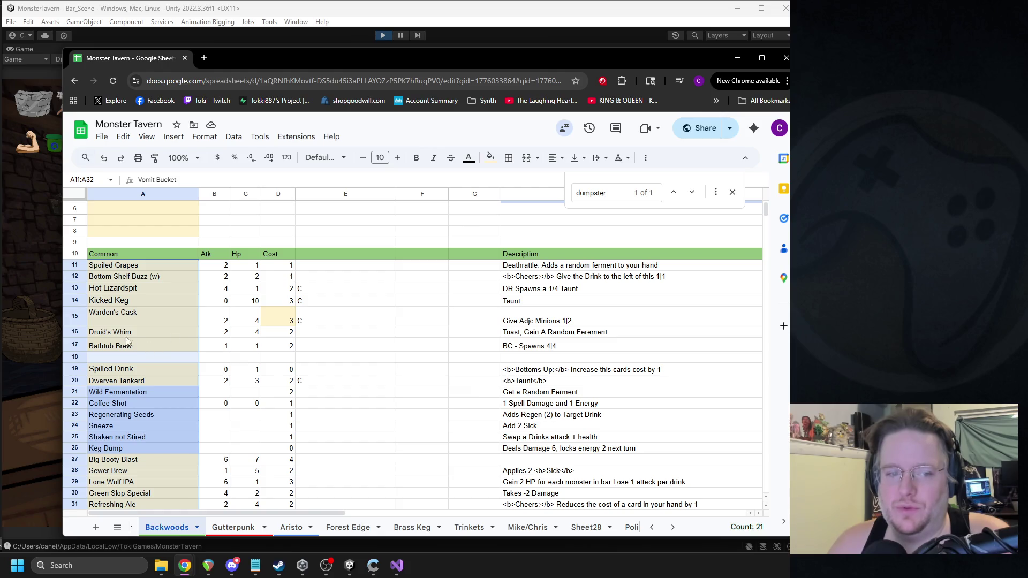
# Step: Review the Common list again and select the Uncommon card names down to row 56
pyautogui.scroll(-2, 175, 413)
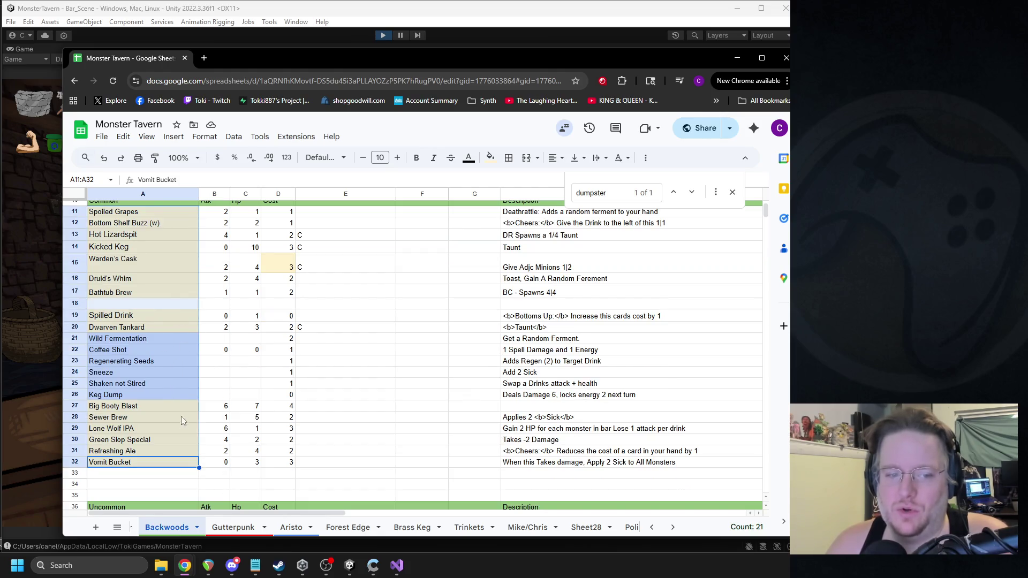
pyautogui.click(124, 429)
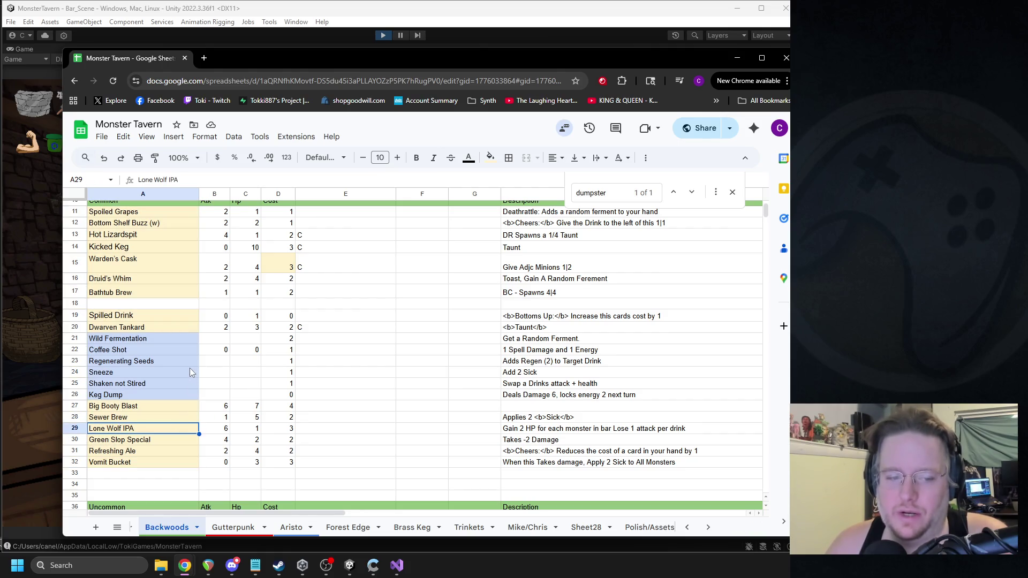
pyautogui.scroll(2, 203, 356)
pyautogui.click(122, 257)
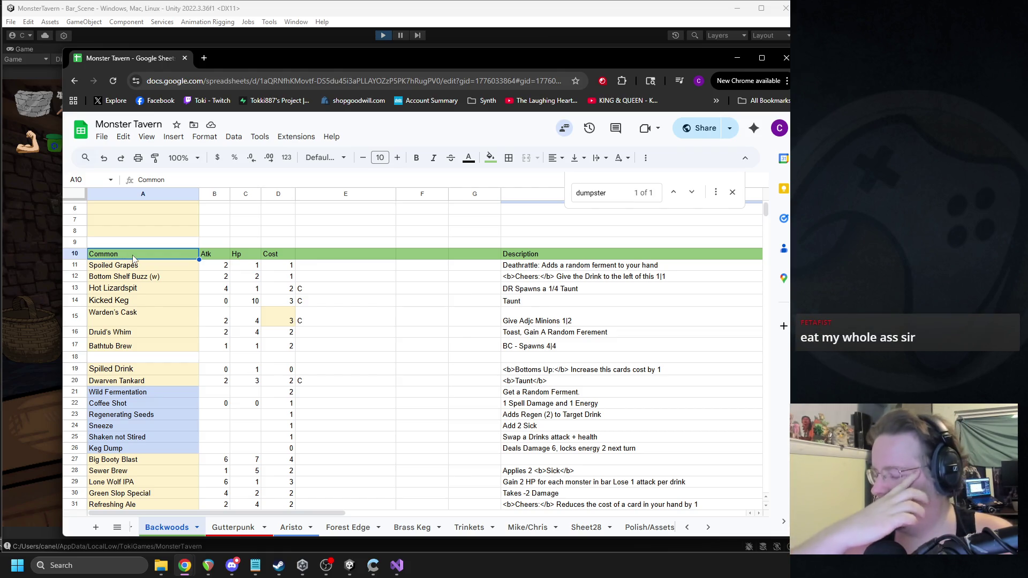
pyautogui.scroll(-5, 161, 270)
pyautogui.click(133, 239)
pyautogui.keyDown('shift'); pyautogui.click(133, 471); pyautogui.keyUp('shift')
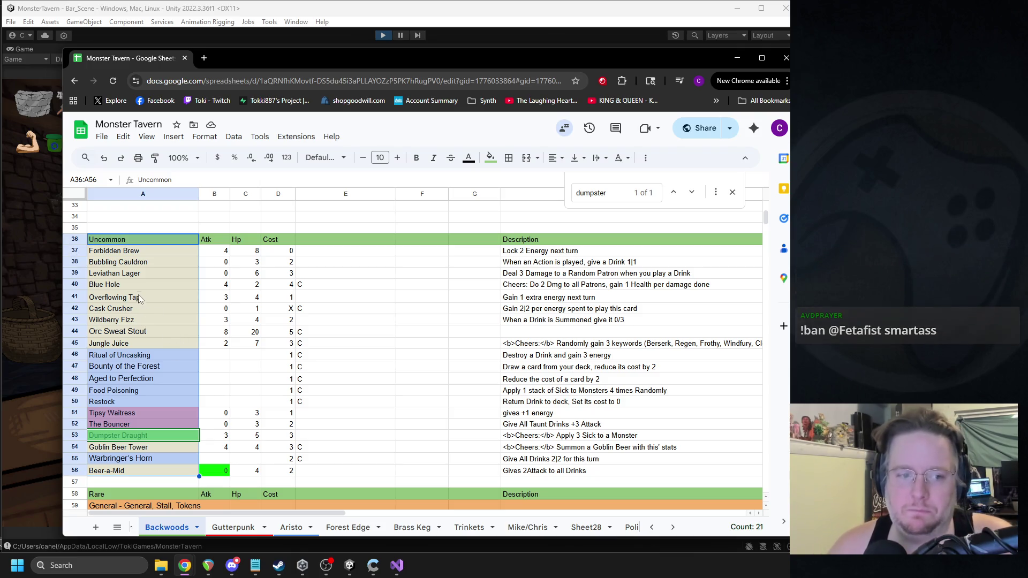
pyautogui.scroll(4, 212, 324)
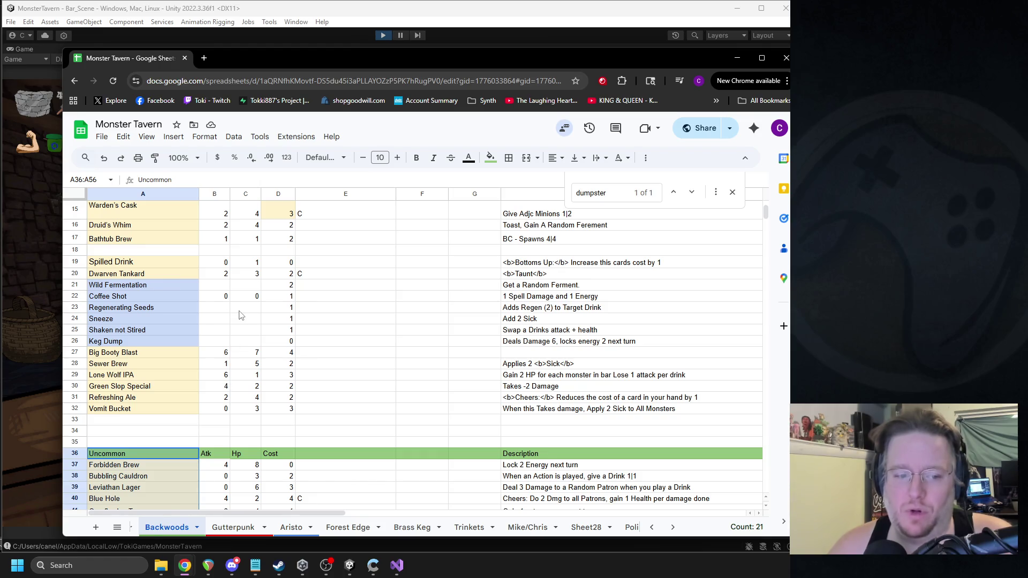
pyautogui.scroll(-1, 185, 427)
pyautogui.click(141, 438)
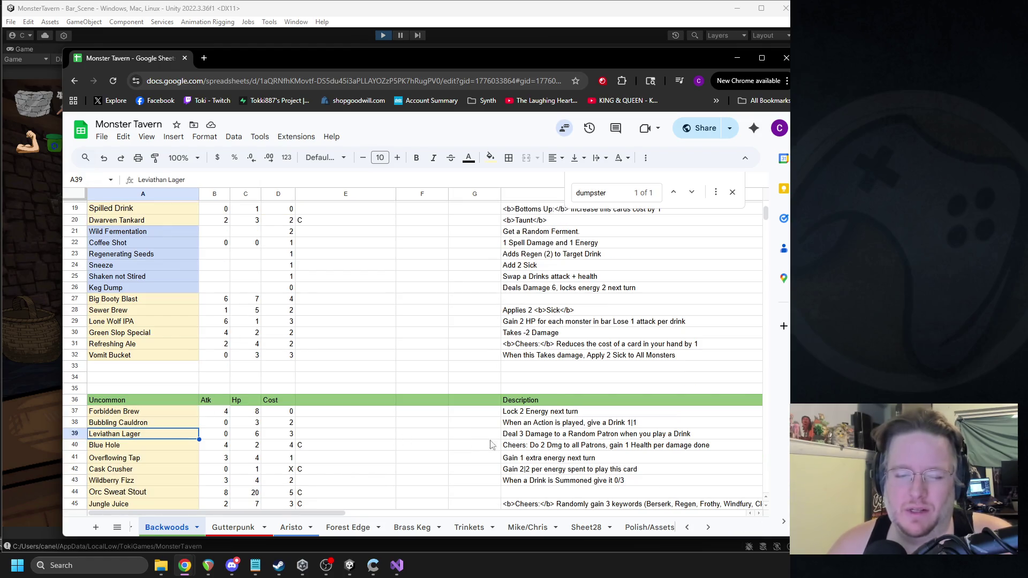
pyautogui.keyDown('shift'); pyautogui.click(541, 438); pyautogui.keyUp('shift')
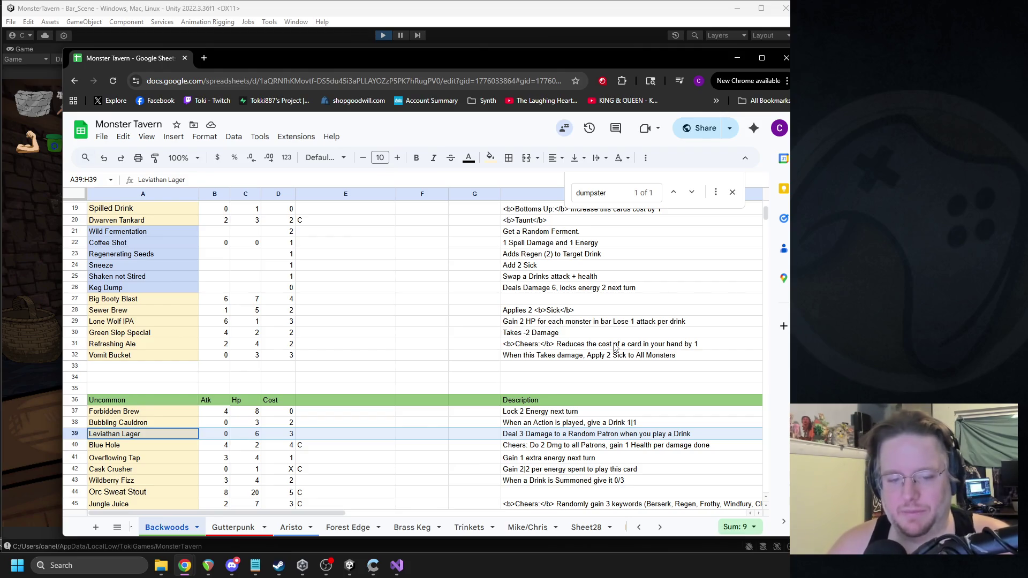
pyautogui.scroll(-1, 146, 466)
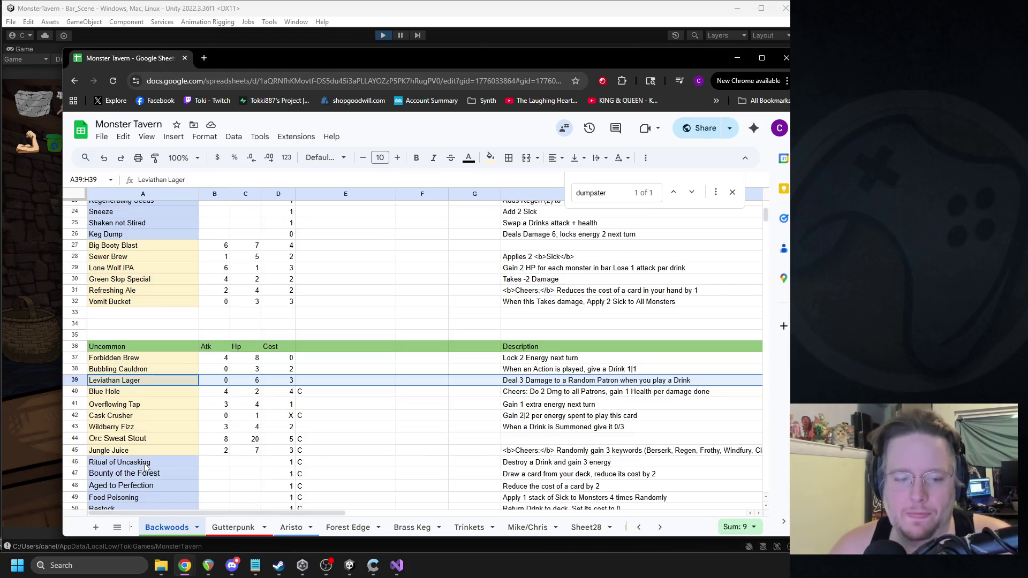
pyautogui.scroll(-1, 152, 464)
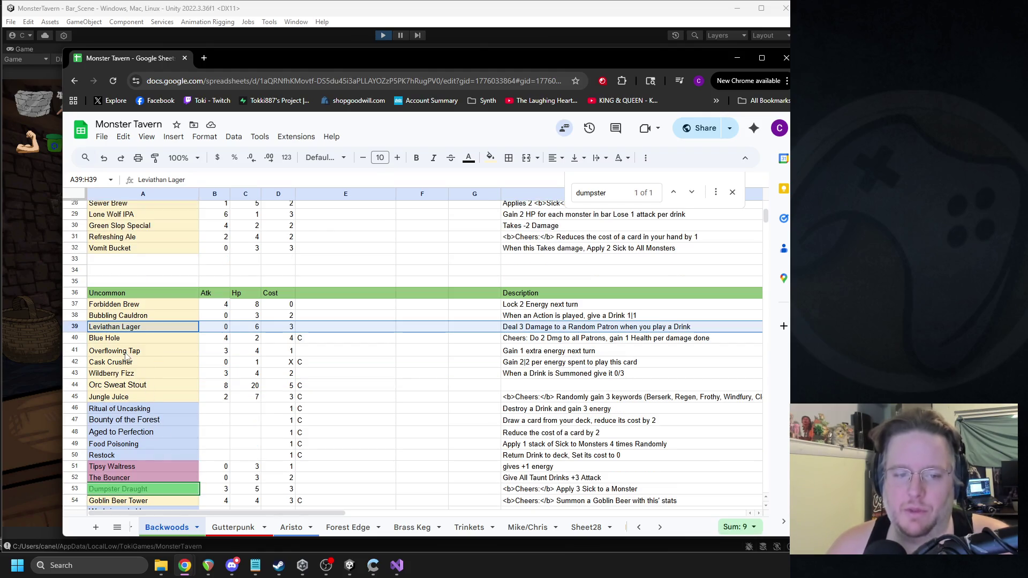
pyautogui.scroll(3, 151, 397)
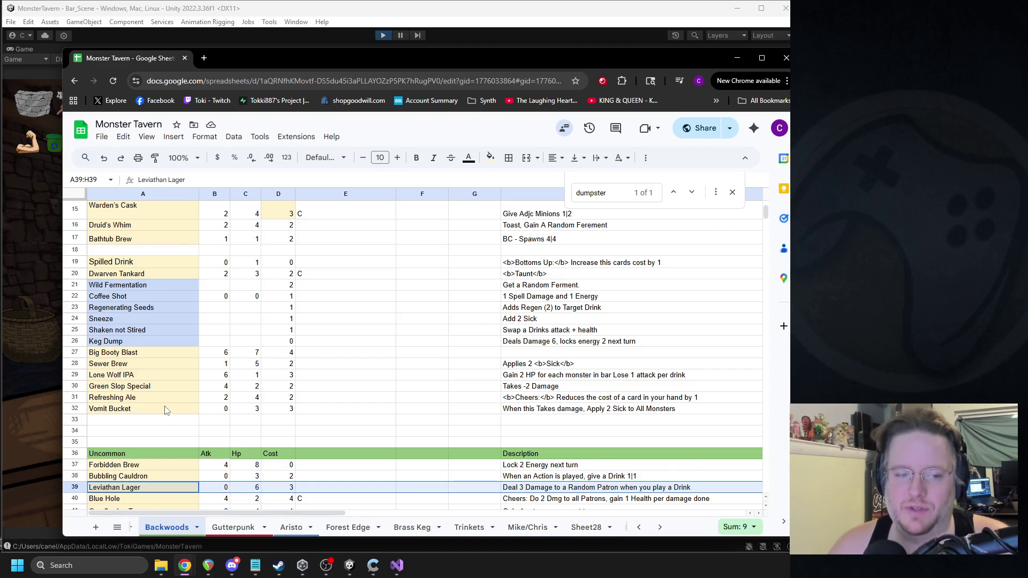
pyautogui.scroll(-2, 166, 411)
pyautogui.scroll(-2, 166, 410)
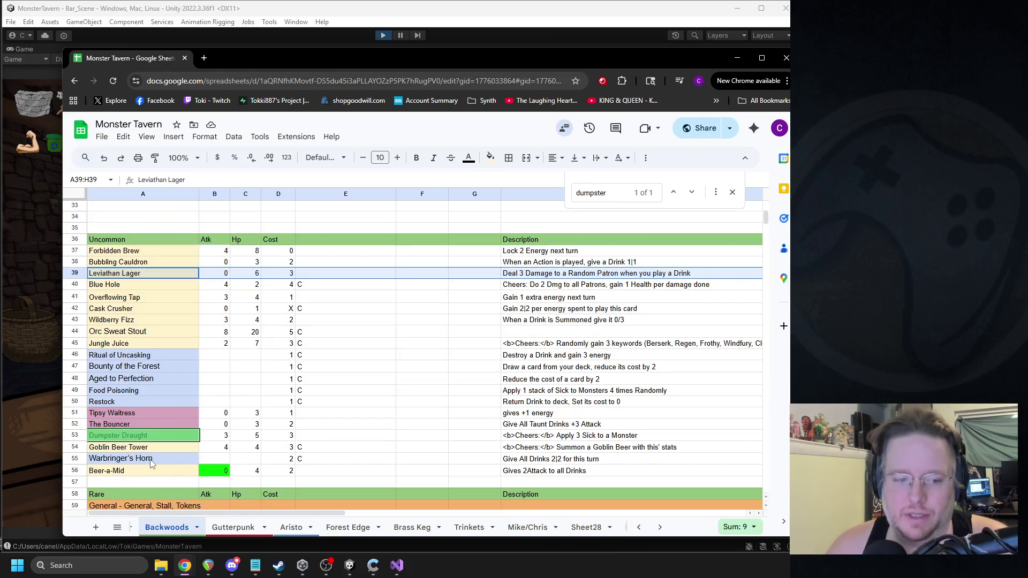
pyautogui.click(121, 402)
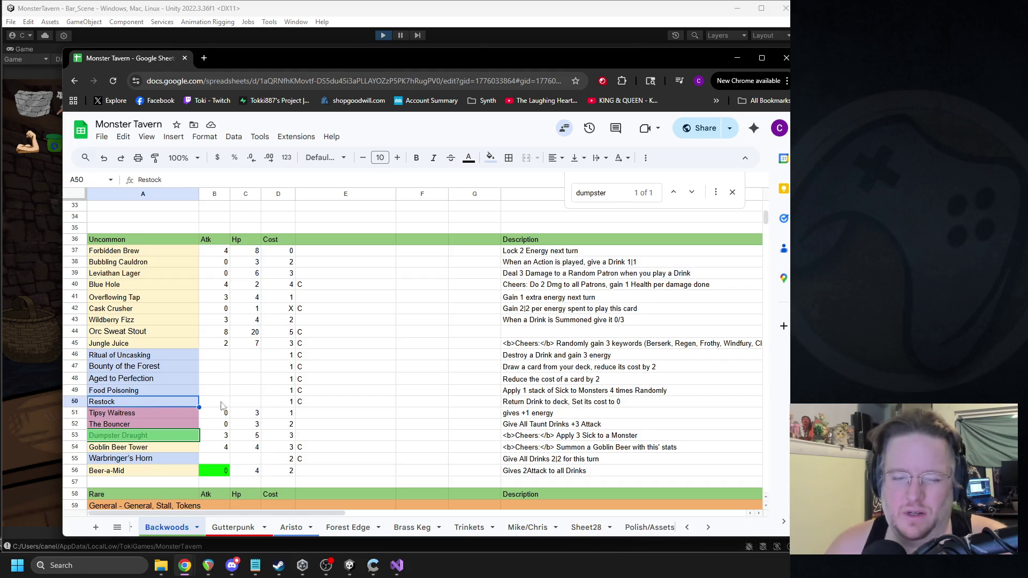
pyautogui.hotkey('shift', 'space')
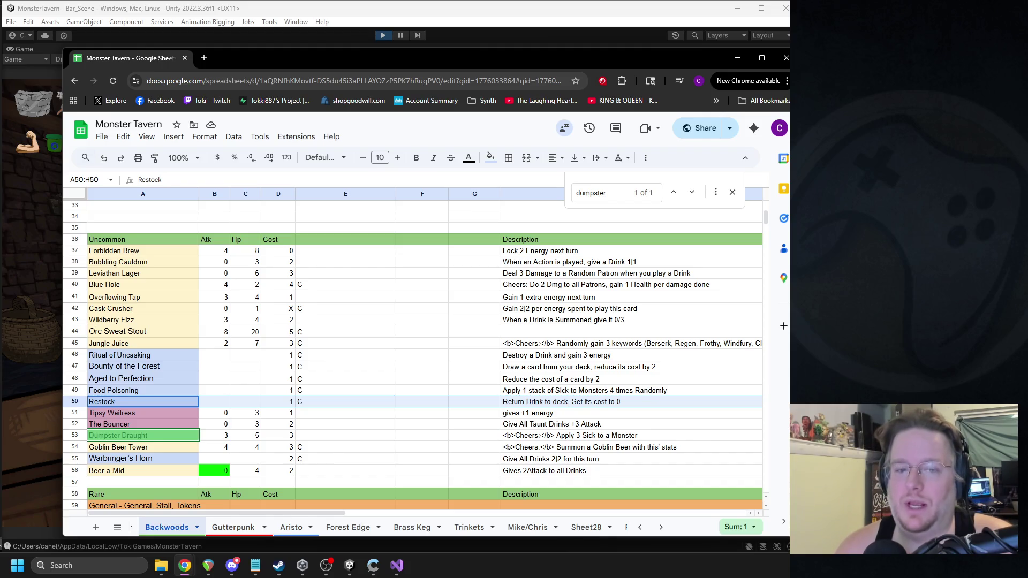
pyautogui.scroll(5, 429, 408)
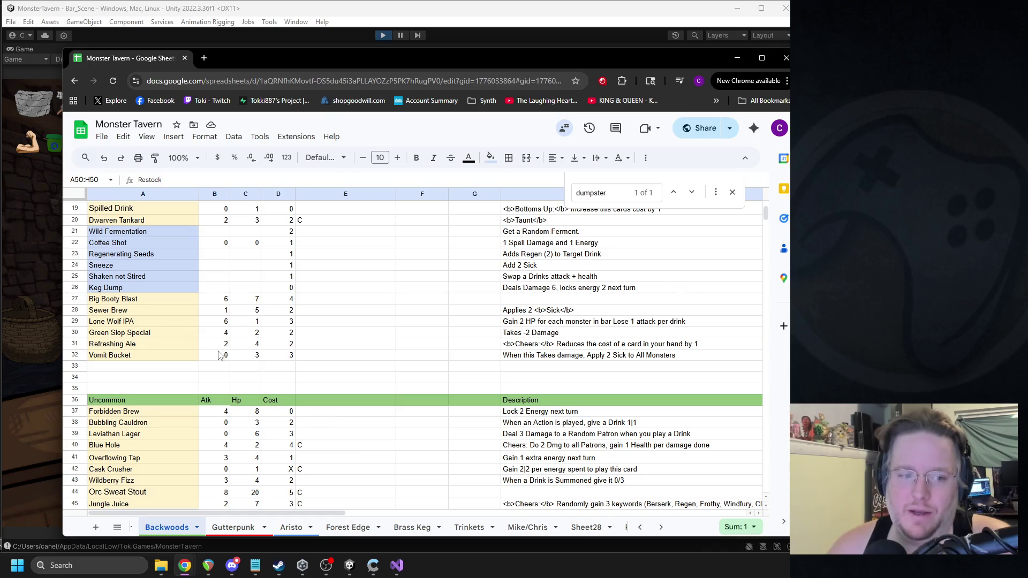
pyautogui.click(113, 303)
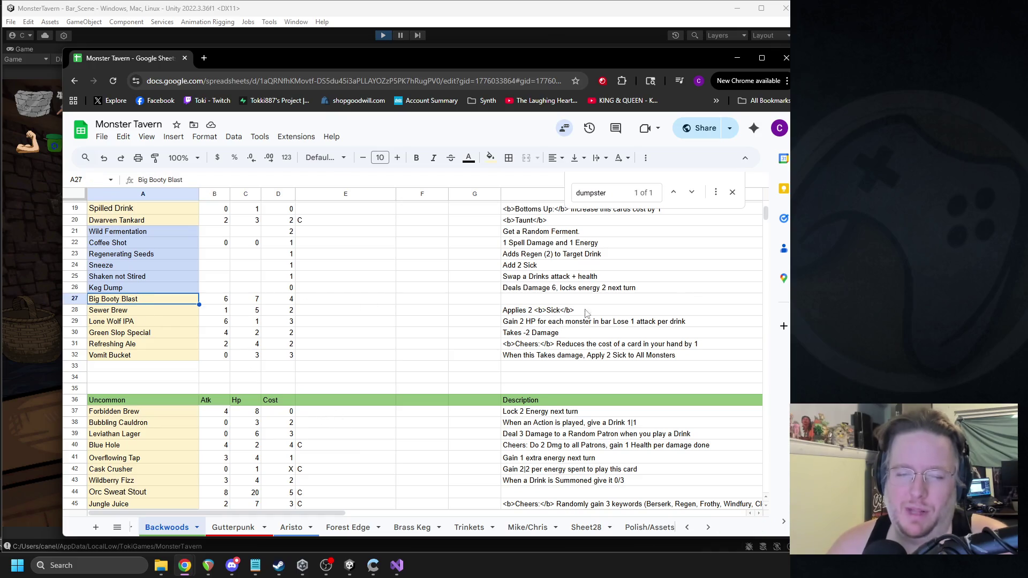
pyautogui.keyDown('shift'); pyautogui.click(290, 301); pyautogui.keyUp('shift')
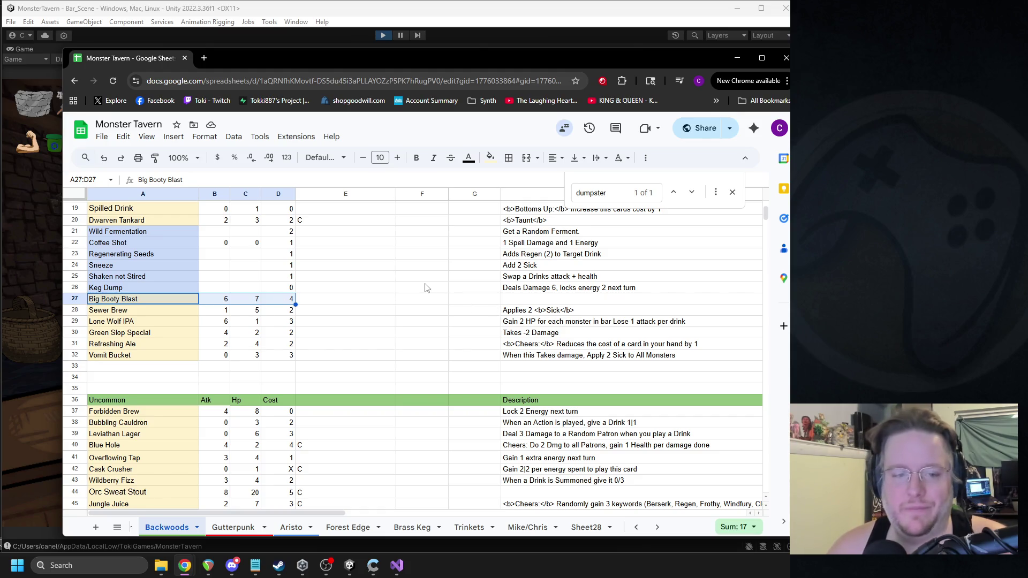
pyautogui.scroll(-3, 397, 287)
pyautogui.scroll(-3, 397, 287)
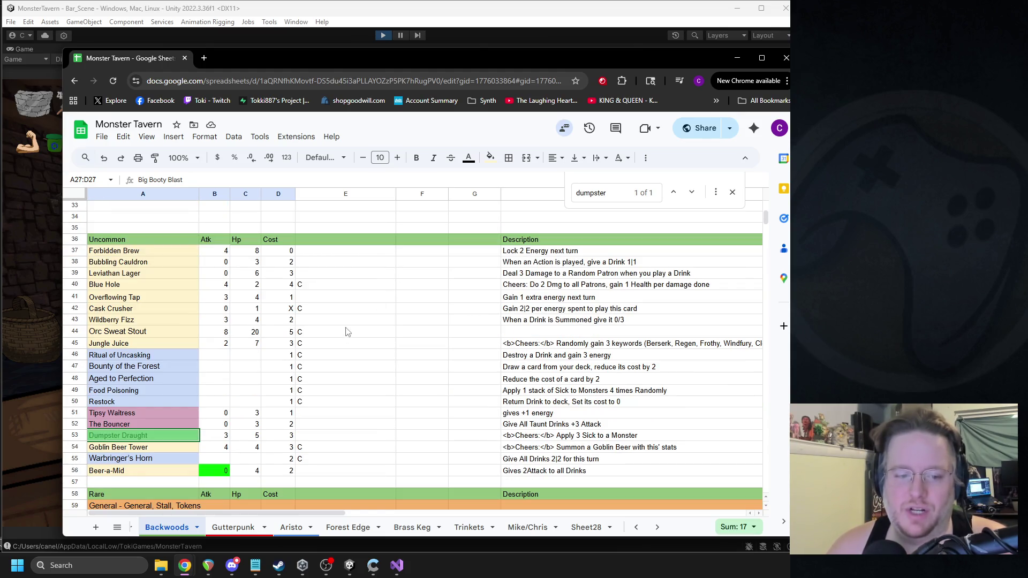
pyautogui.scroll(-3, 345, 329)
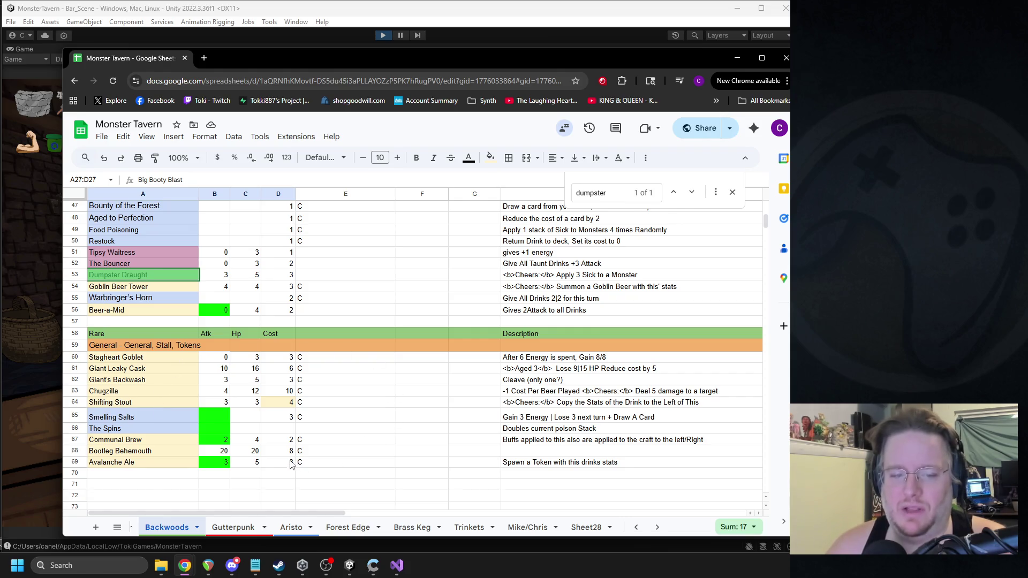
# Step: Cut the Avalanche Ale row from the Rare list and paste it into empty row 57
pyautogui.click(107, 466)
pyautogui.keyDown('shift'); pyautogui.click(548, 466); pyautogui.keyUp('shift')
pyautogui.hotkey('ctrl', 'x')
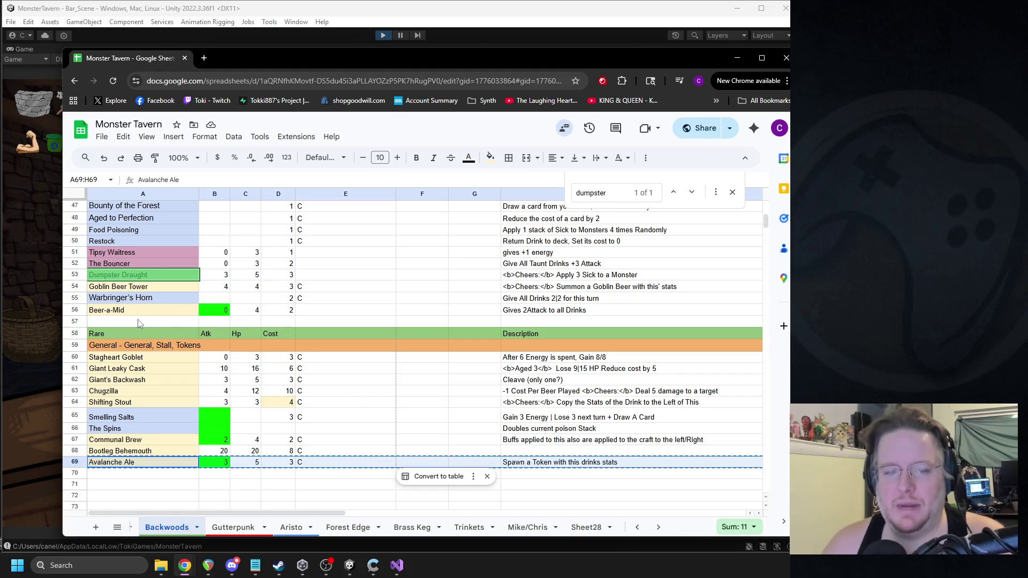
pyautogui.click(137, 323)
pyautogui.hotkey('ctrl', 'v')
# Step: Insert a row above Beer-a-Mid, paste Avalanche Ale there, then select The Spins row
pyautogui.rightClick(140, 313)
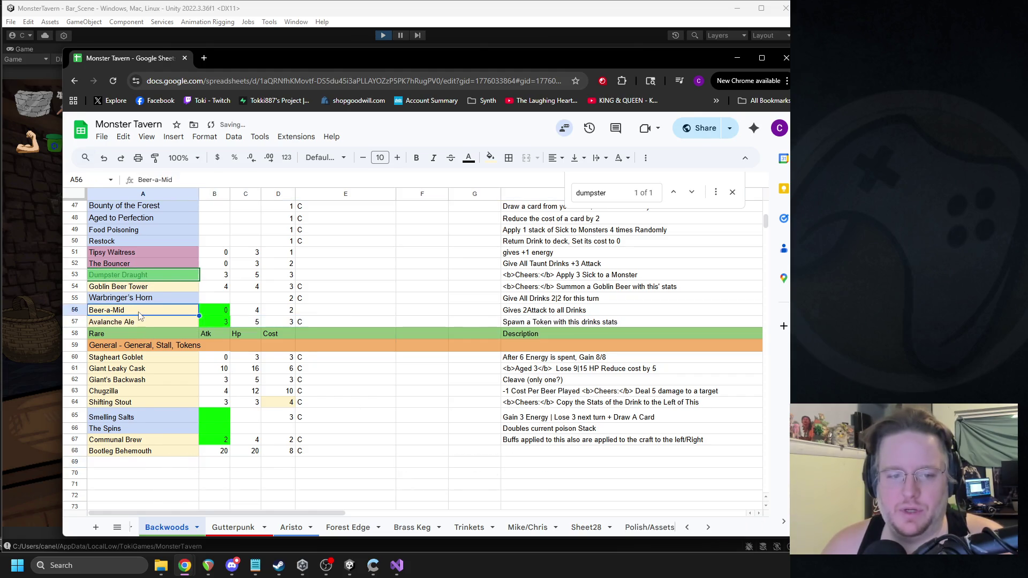
pyautogui.click(202, 248)
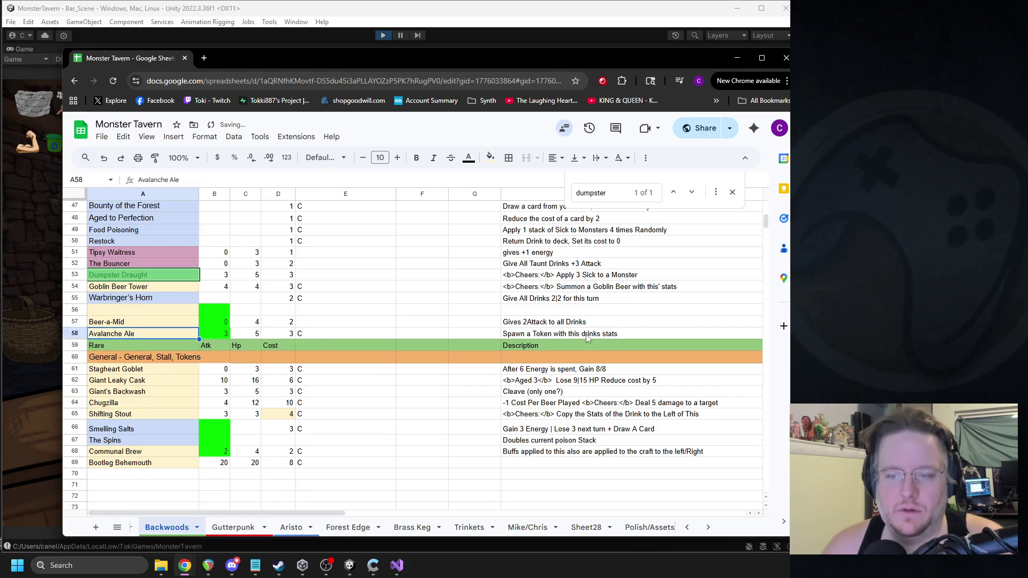
pyautogui.click(115, 314)
pyautogui.hotkey('ctrl', 'v')
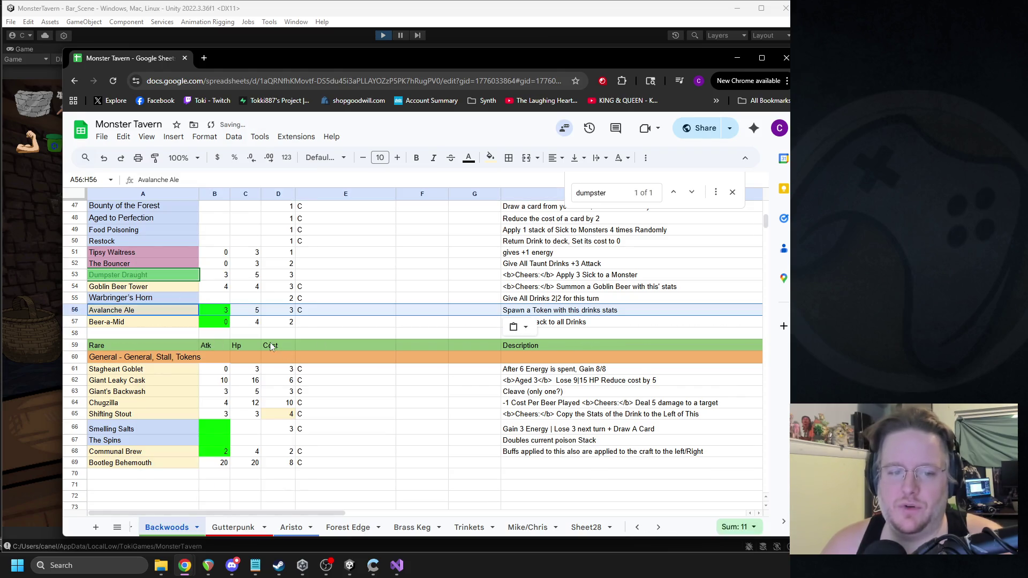
pyautogui.click(319, 324)
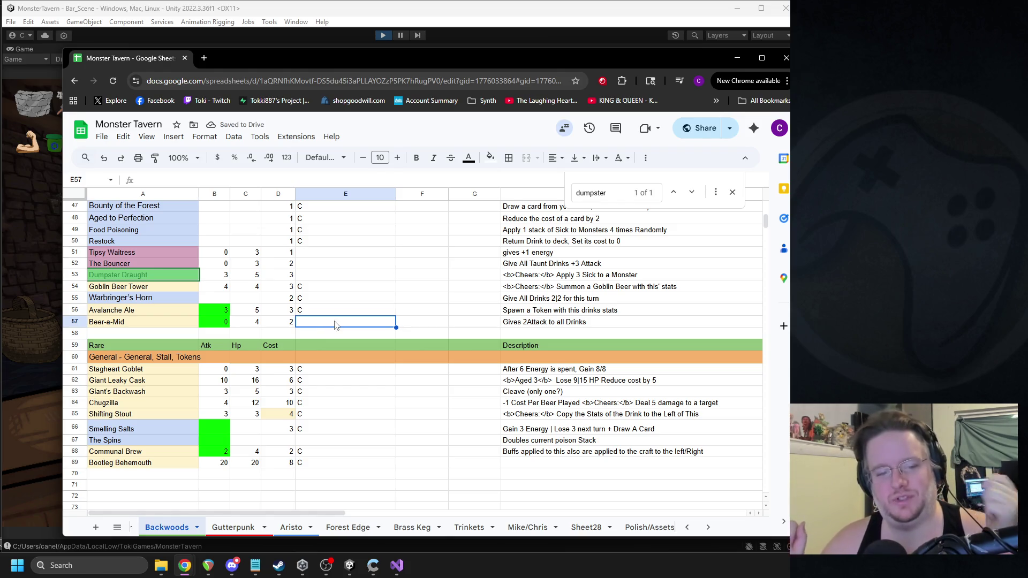
pyautogui.click(136, 442)
pyautogui.keyDown('shift'); pyautogui.click(539, 442); pyautogui.keyUp('shift')
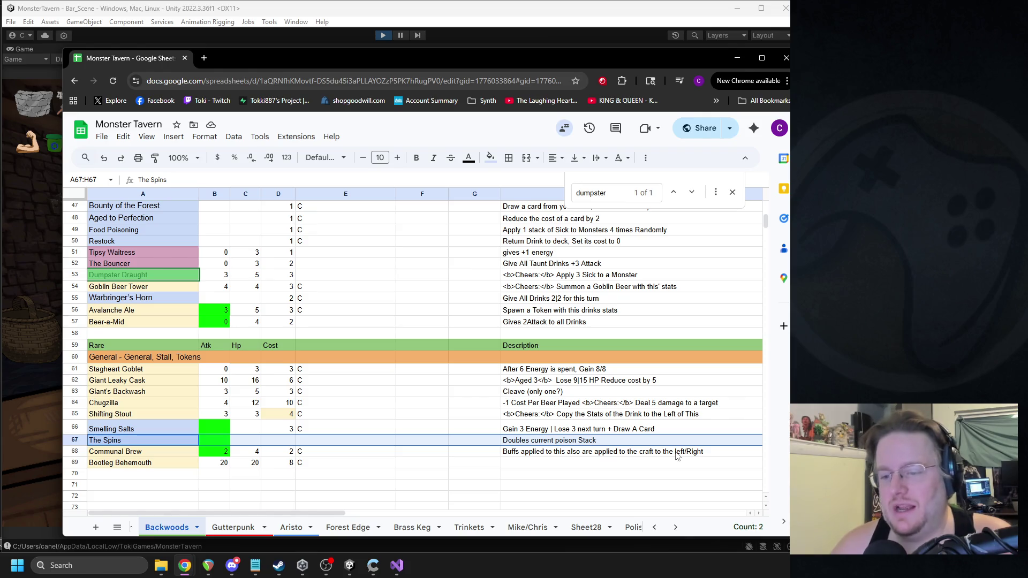
# Step: Change Chugzilla's Cheers effect in H64 from 'Deal 5 damage' to 'Deal 15 damage'
pyautogui.scroll(10, 354, 381)
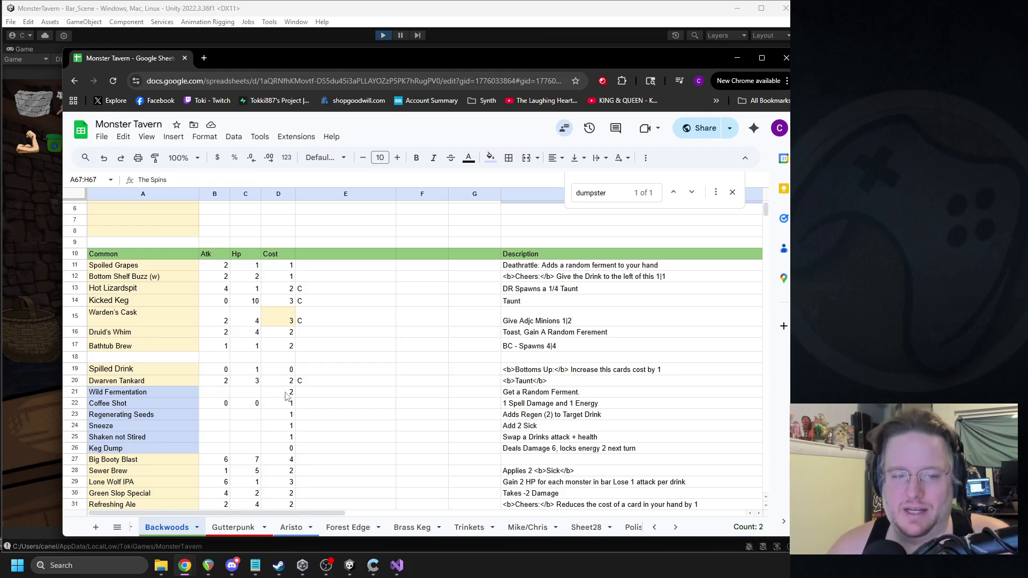
pyautogui.scroll(-8, 284, 396)
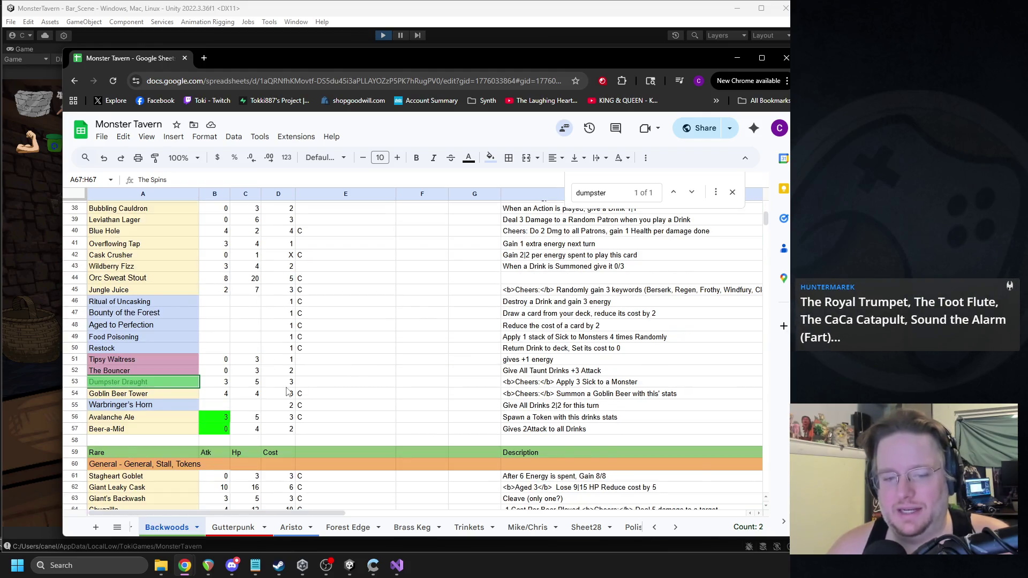
pyautogui.scroll(-3, 286, 392)
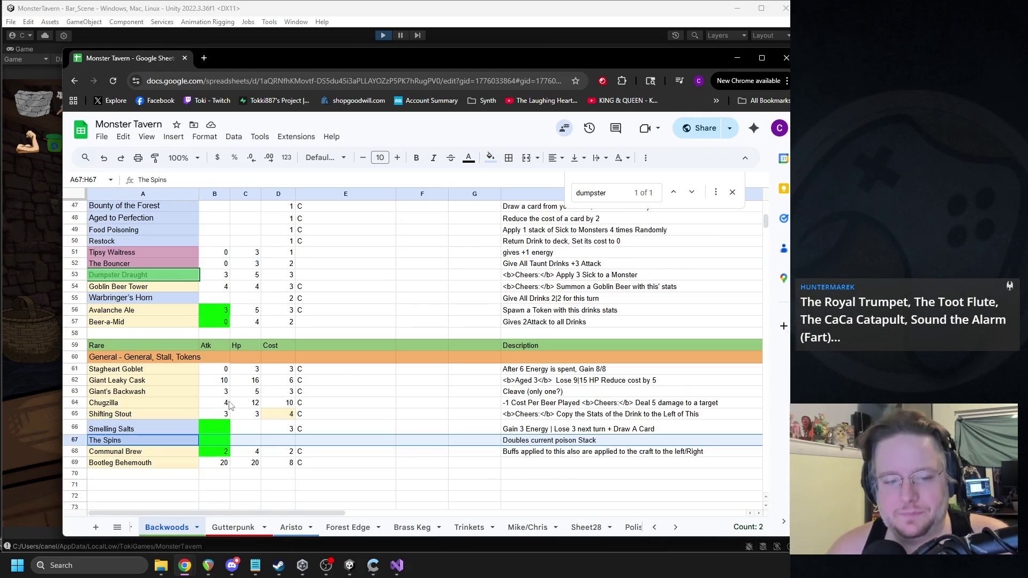
pyautogui.click(125, 402)
pyautogui.keyDown('shift'); pyautogui.click(540, 406); pyautogui.keyUp('shift')
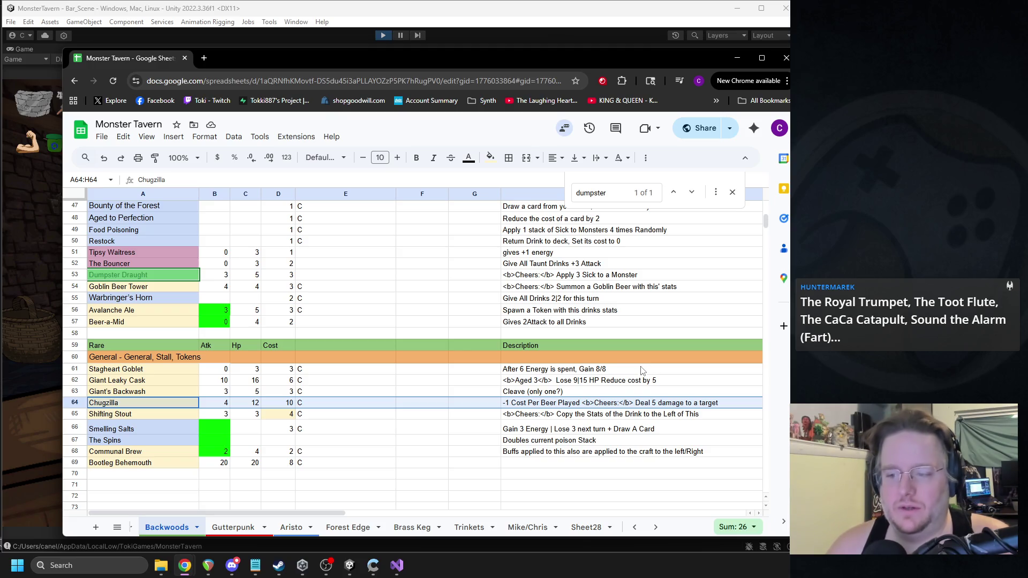
pyautogui.click(661, 405)
pyautogui.write('1')
pyautogui.click(629, 428)
pyautogui.click(502, 406)
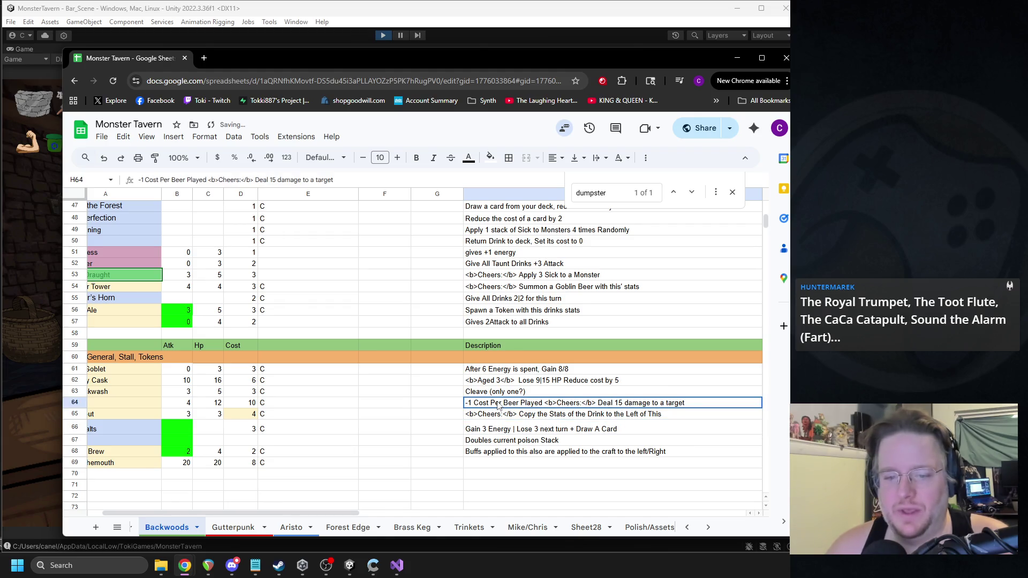
pyautogui.click(248, 406)
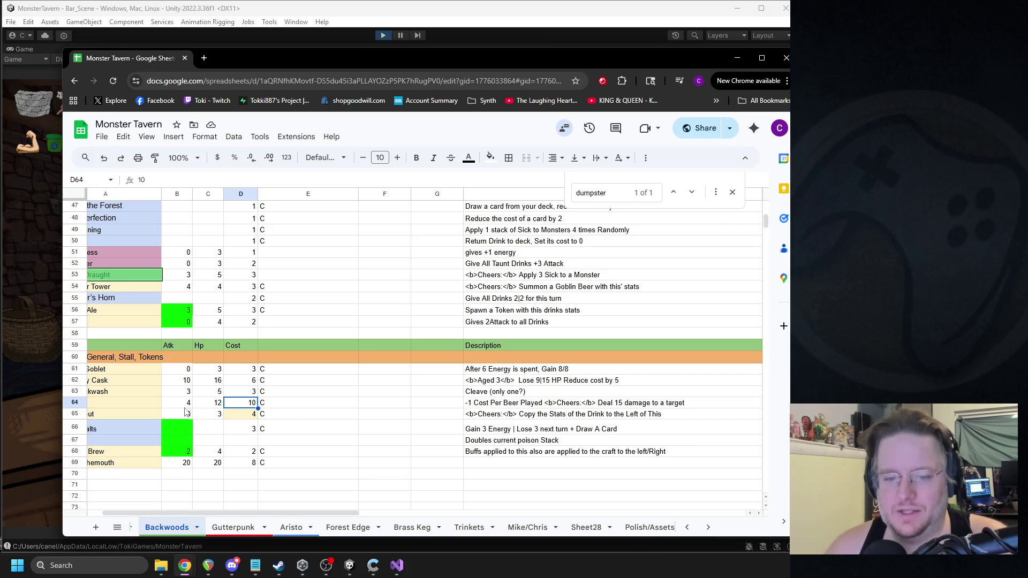
pyautogui.click(638, 406)
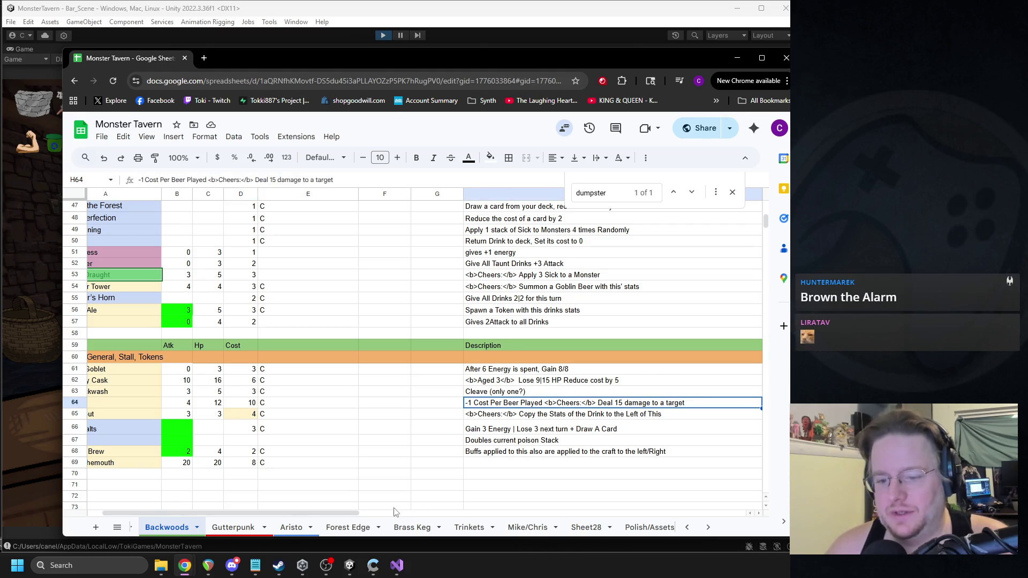
# Step: Close the find bar on the Backwoods sheet
pyautogui.moveTo(324, 516); pyautogui.dragTo(309, 516)
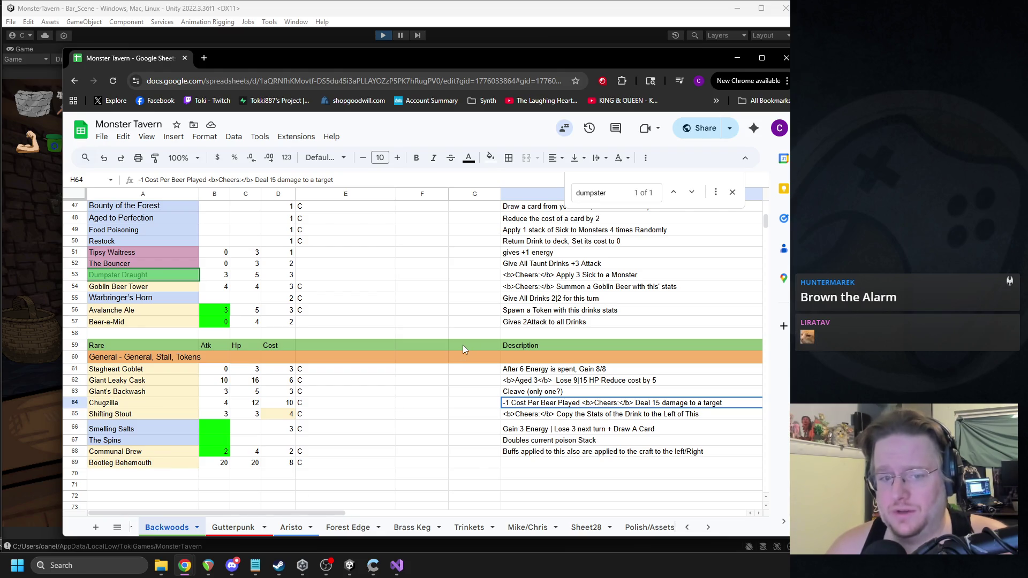
pyautogui.scroll(6, 472, 312)
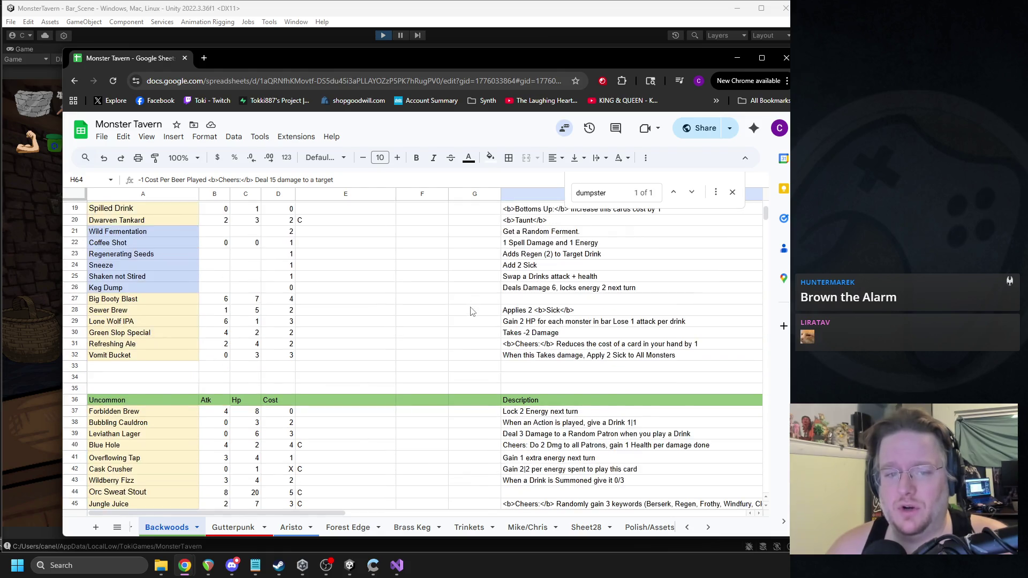
pyautogui.scroll(6, 471, 312)
pyautogui.click(164, 220)
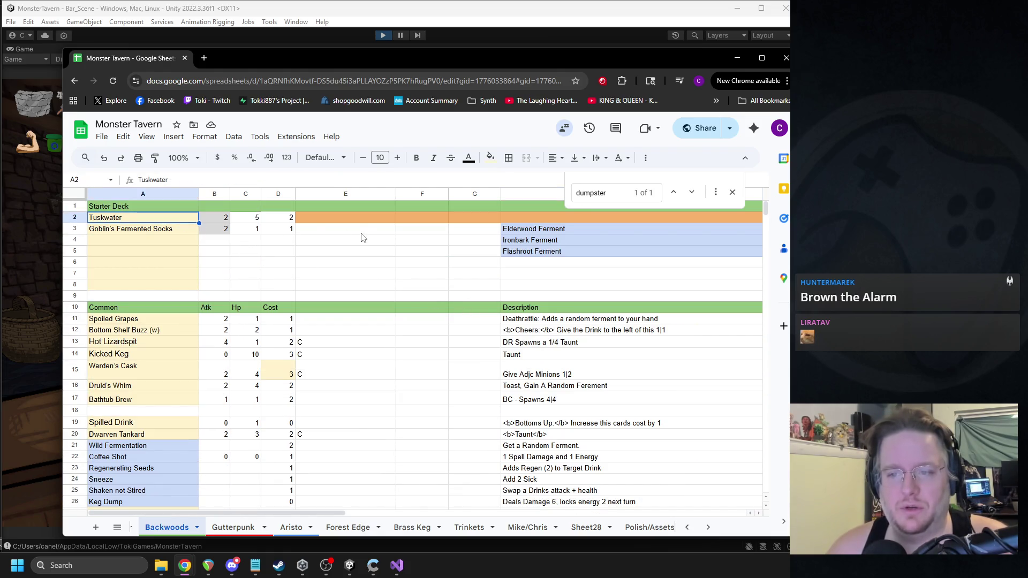
pyautogui.click(733, 192)
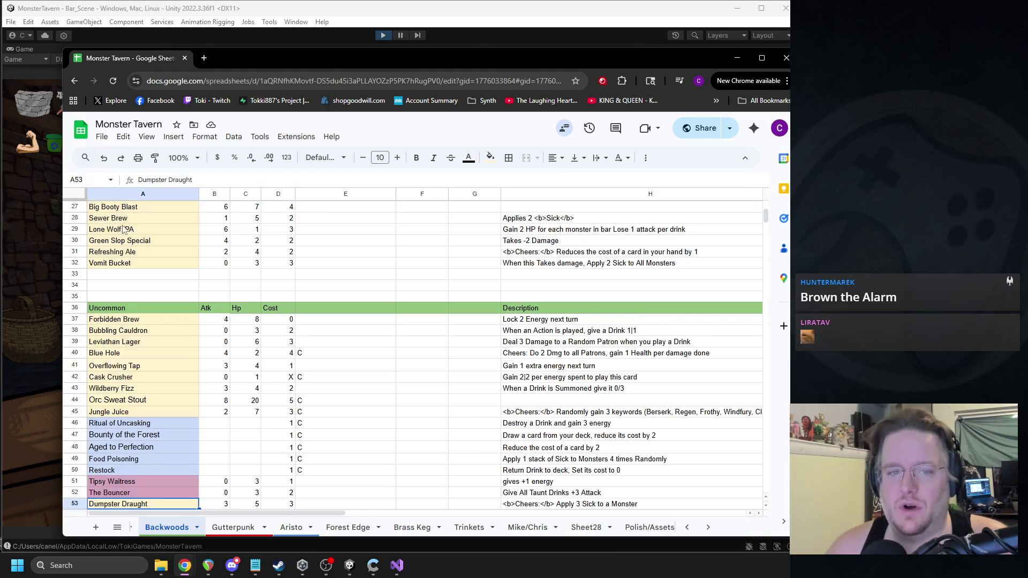
# Step: Switch back to the running Monster Tavern game in Unity
pyautogui.scroll(5, 298, 236)
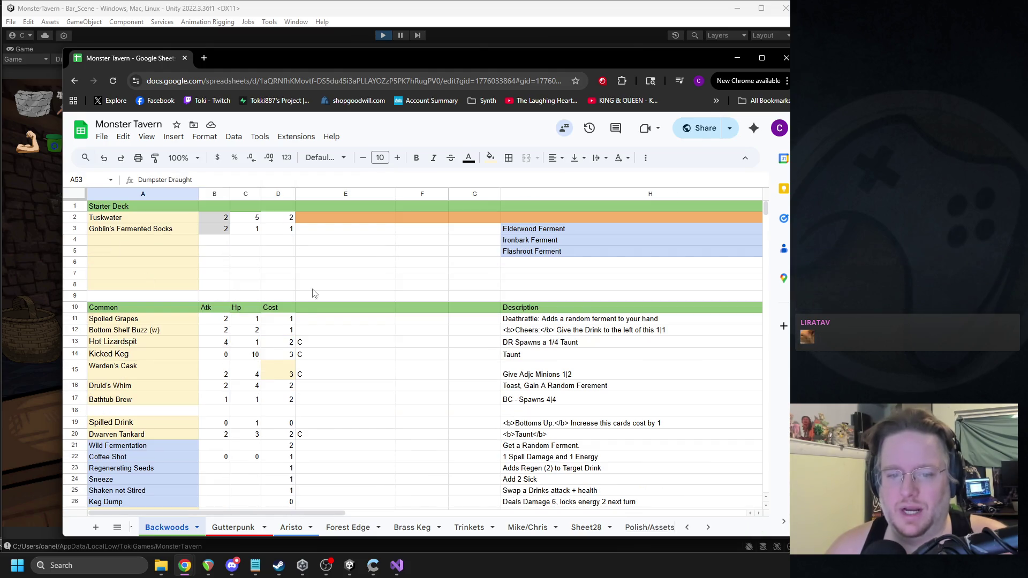
pyautogui.scroll(-3, 387, 321)
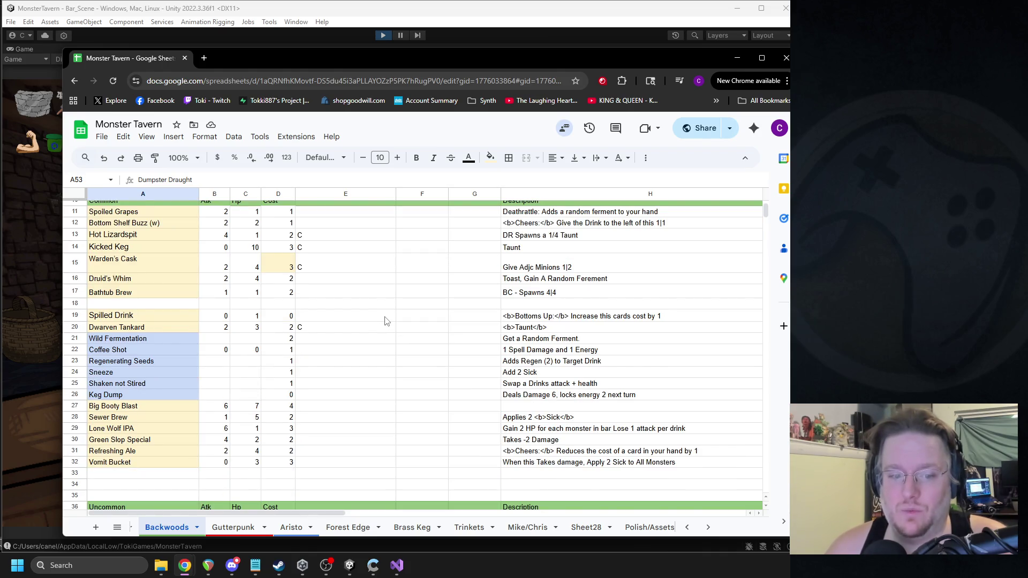
pyautogui.scroll(-8, 385, 320)
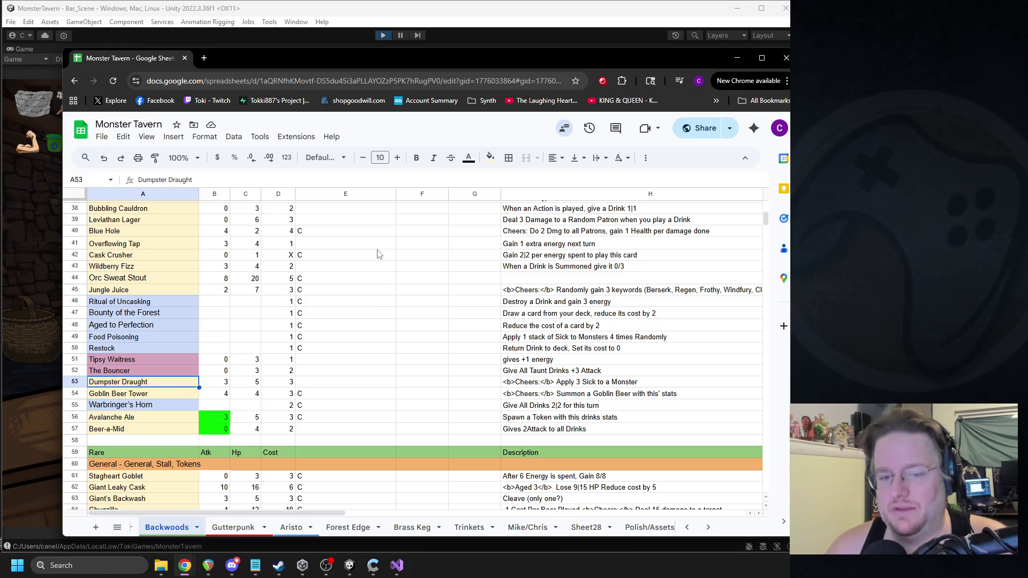
pyautogui.click(53, 75)
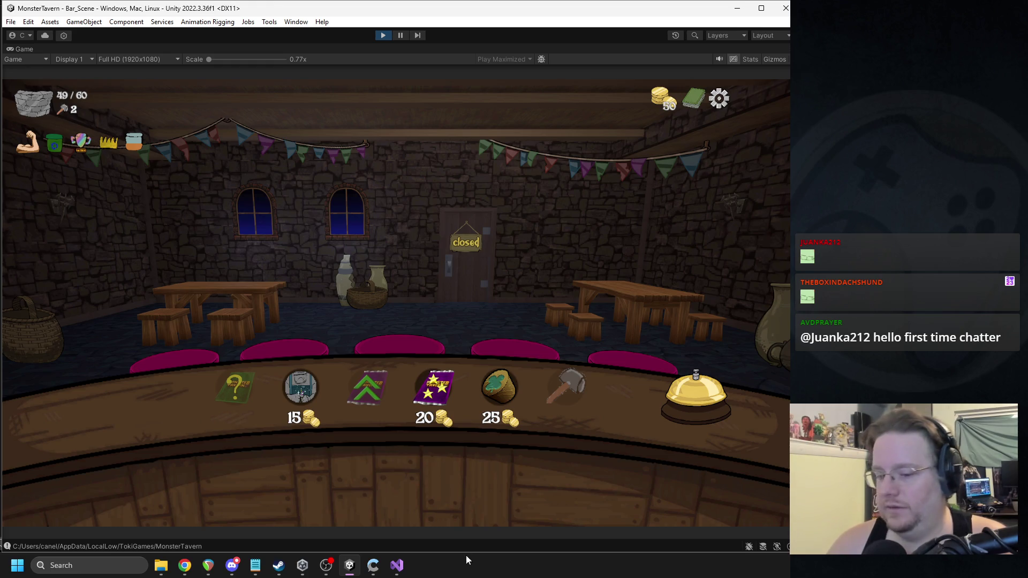
pyautogui.click(327, 566)
pyautogui.click(601, 508)
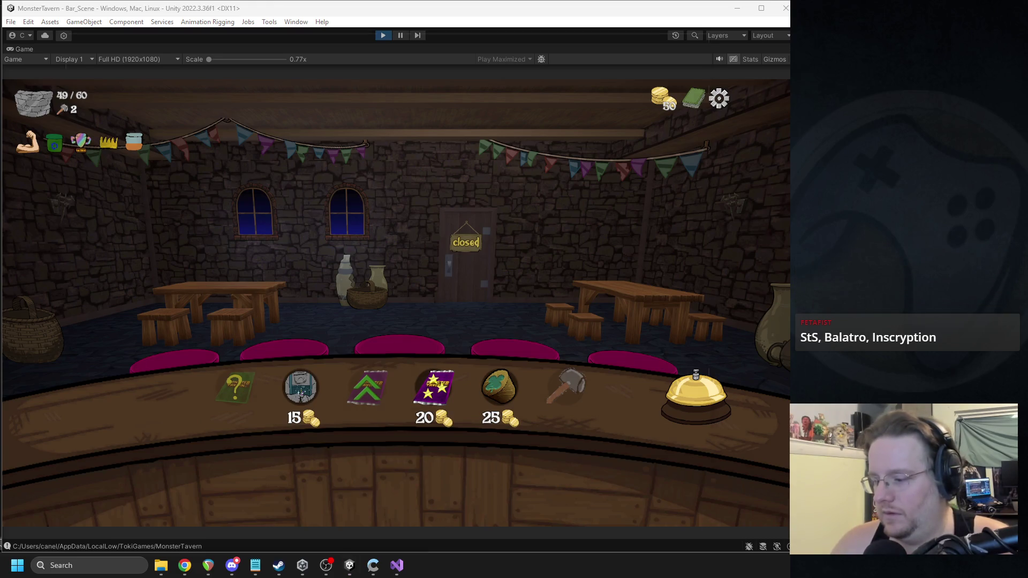
pyautogui.click(278, 566)
pyautogui.click(168, 58)
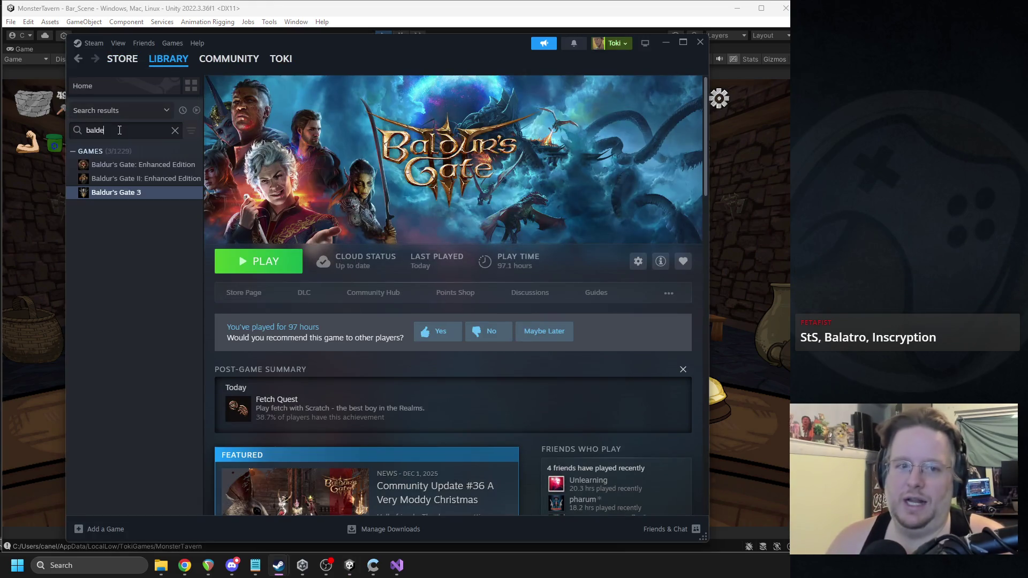
# Step: Search the Steam library and view the Balatro and Slay the Spire pages
pyautogui.press('BackSpace')
pyautogui.press('BackSpace')
pyautogui.write('at')
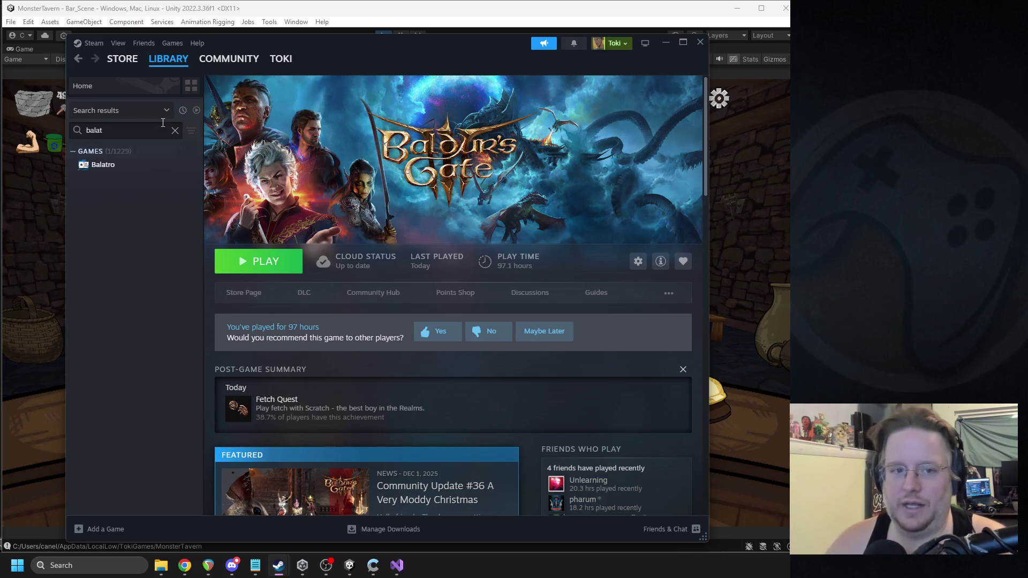
pyautogui.click(126, 165)
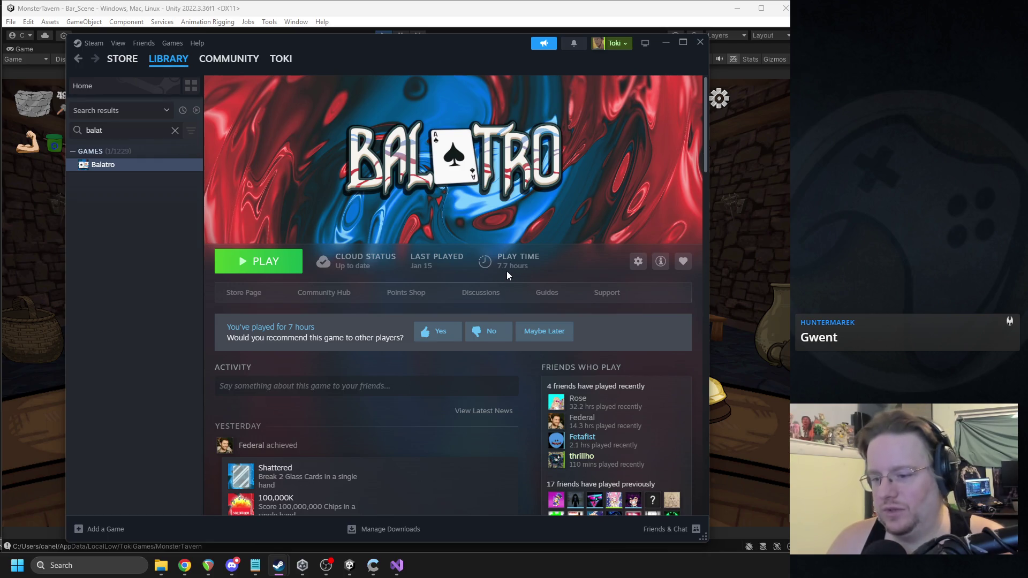
pyautogui.click(175, 130)
pyautogui.write('slay')
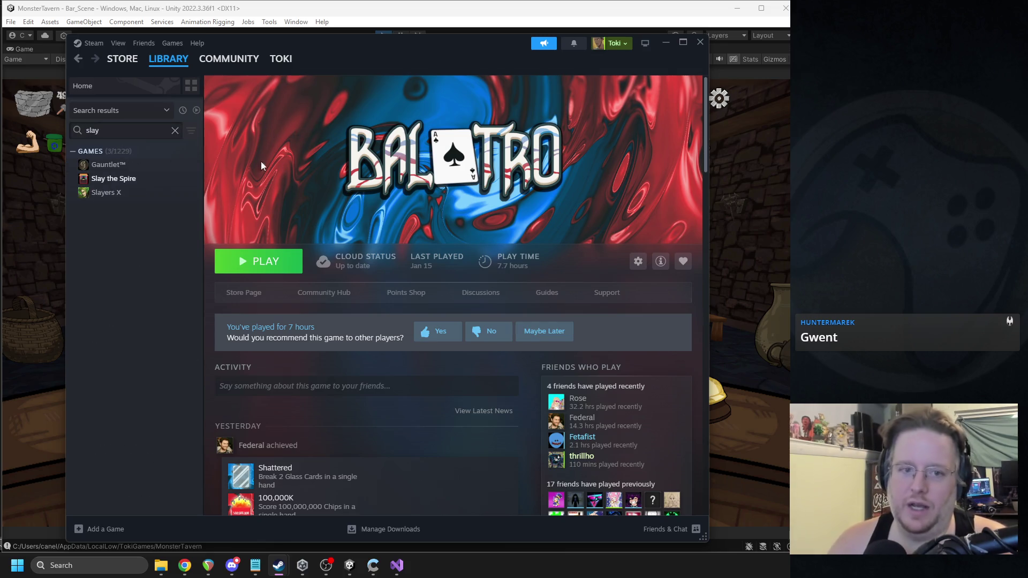
pyautogui.click(154, 178)
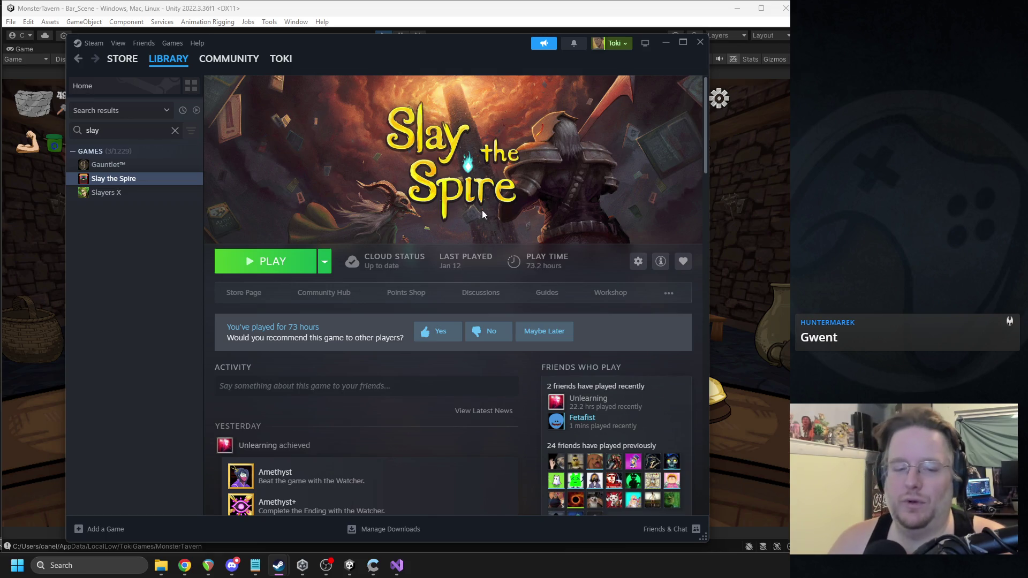
# Step: View Monster Train's library page, then close Steam
pyautogui.doubleClick(163, 129)
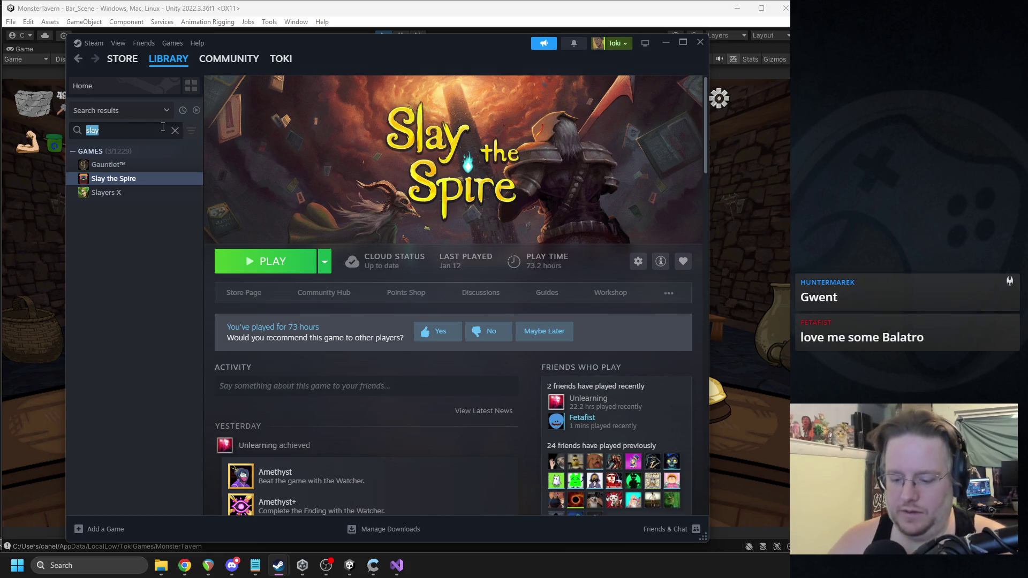
pyautogui.write('monster')
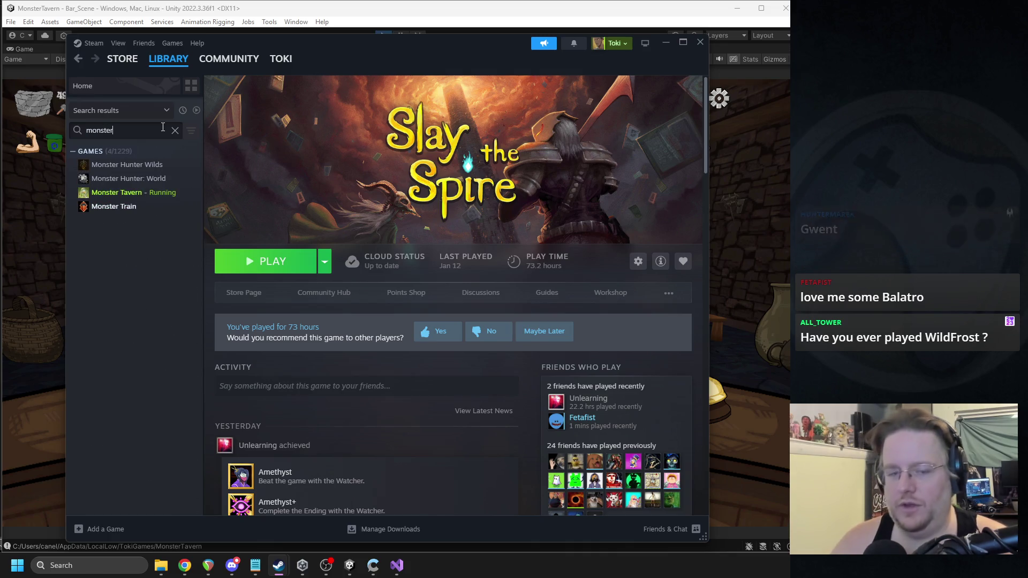
pyautogui.click(133, 208)
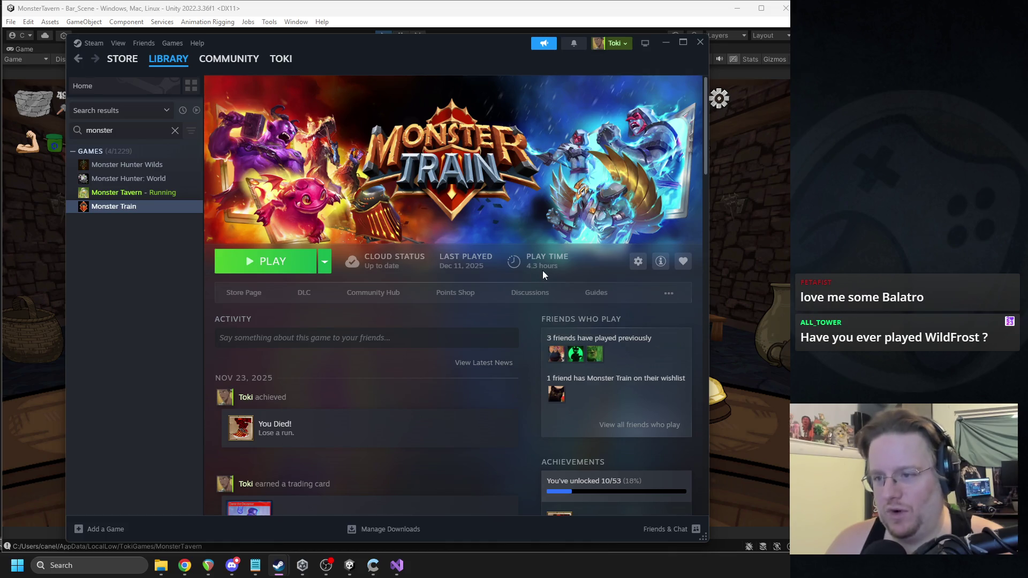
pyautogui.click(700, 43)
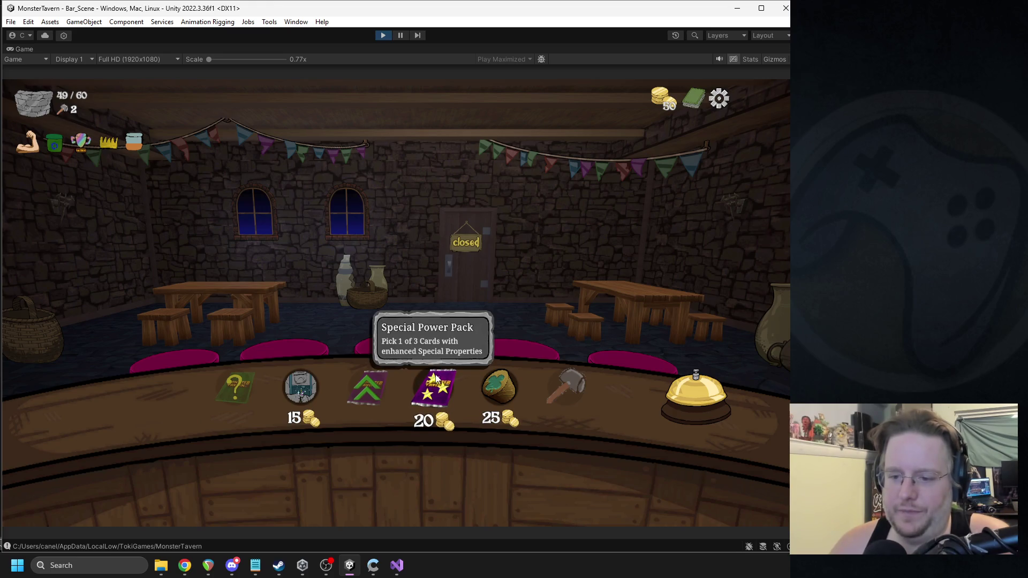
# Step: Buy the 25-coin shop item, start the day, and serve an 8/6 drink to the fairy patron
pyautogui.click(505, 379)
pyautogui.click(695, 388)
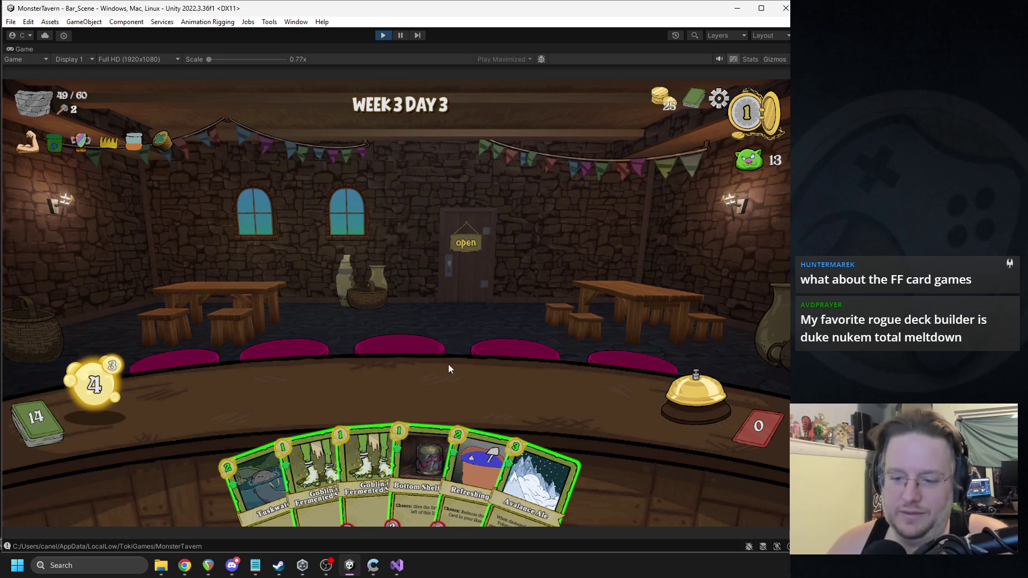
pyautogui.moveTo(472, 471)
pyautogui.mouseDown()
pyautogui.moveTo(323, 397)
pyautogui.moveTo(267, 392)
pyautogui.mouseUp()
pyautogui.click(422, 436)
pyautogui.moveTo(445, 445); pyautogui.dragTo(316, 393)
pyautogui.moveTo(310, 472)
pyautogui.mouseDown()
pyautogui.moveTo(367, 395)
pyautogui.moveTo(406, 393)
pyautogui.mouseUp()
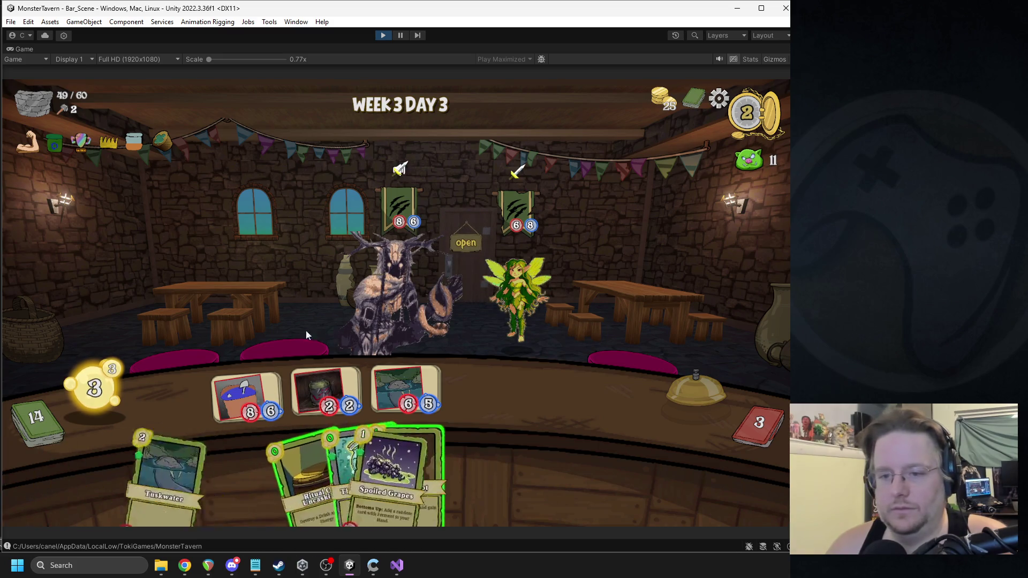
pyautogui.moveTo(229, 407); pyautogui.dragTo(514, 295)
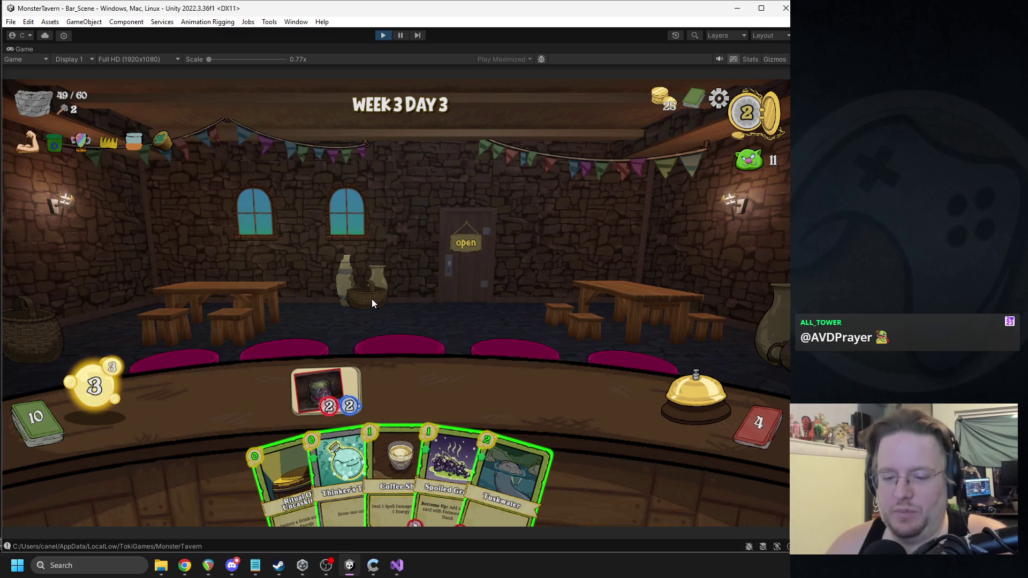
# Step: Place Thinker's Tonic, Spoiled Grapes and Tuskwater (3/11) on the bar, then end the turn
pyautogui.moveTo(332, 439)
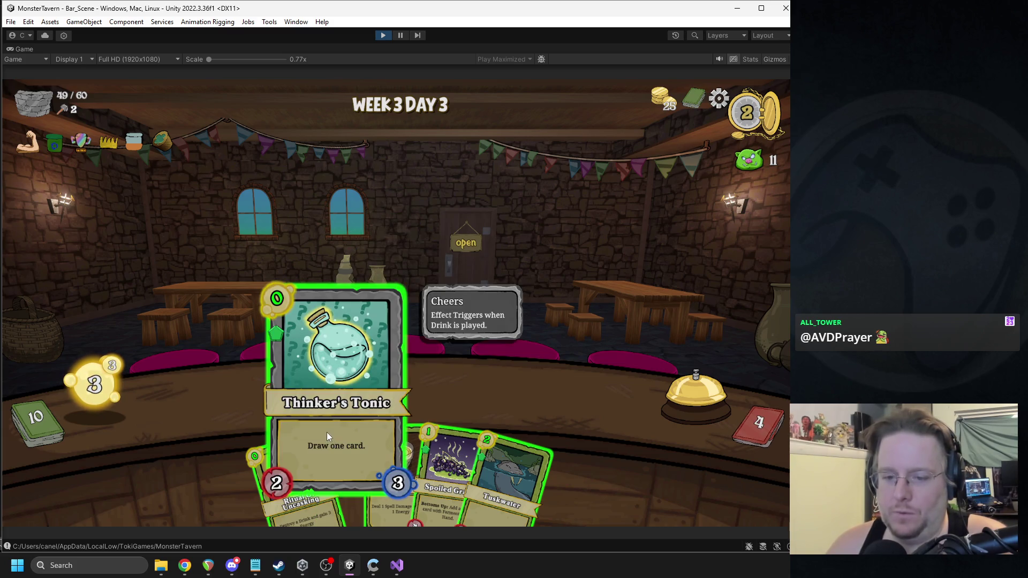
pyautogui.moveTo(330, 443)
pyautogui.mouseDown()
pyautogui.moveTo(242, 393)
pyautogui.moveTo(278, 394)
pyautogui.mouseUp()
pyautogui.moveTo(265, 441); pyautogui.dragTo(247, 397)
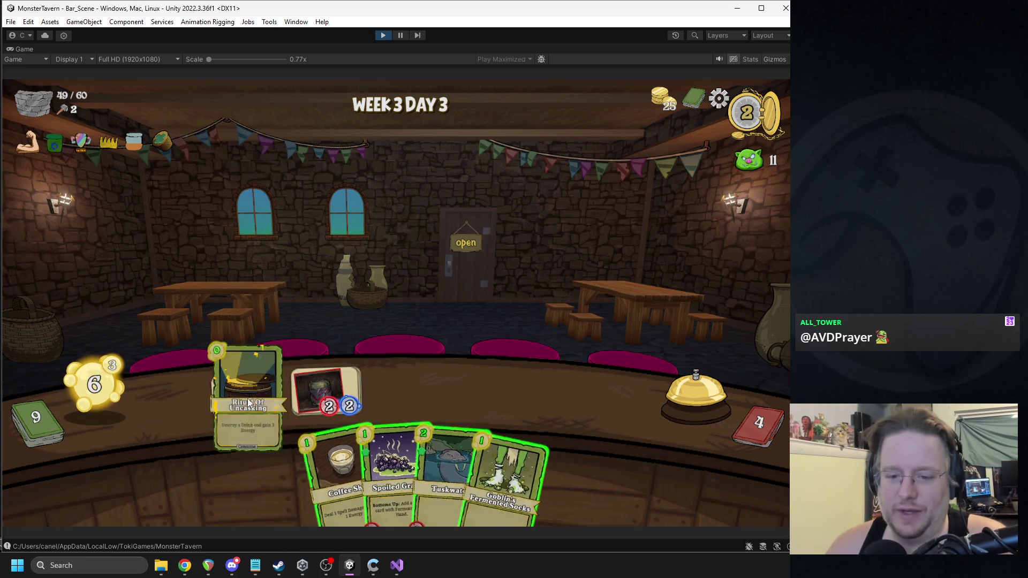
pyautogui.moveTo(368, 468)
pyautogui.mouseDown()
pyautogui.moveTo(274, 398)
pyautogui.moveTo(248, 397)
pyautogui.mouseUp()
pyautogui.moveTo(384, 433)
pyautogui.mouseDown()
pyautogui.moveTo(387, 401)
pyautogui.moveTo(406, 400)
pyautogui.mouseUp()
pyautogui.moveTo(456, 466)
pyautogui.mouseDown()
pyautogui.moveTo(369, 329)
pyautogui.moveTo(451, 358)
pyautogui.moveTo(490, 396)
pyautogui.mouseUp()
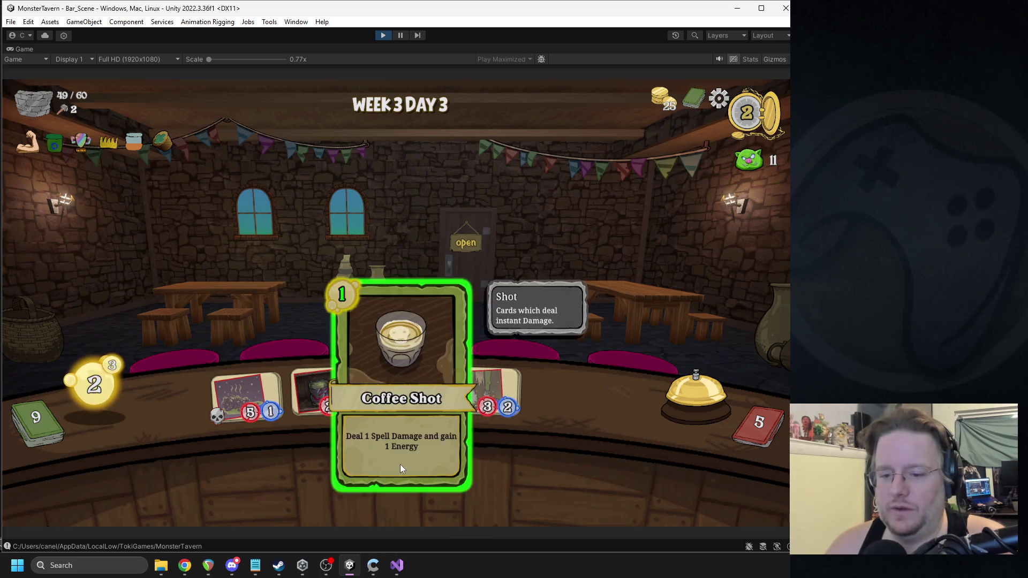
pyautogui.click(651, 392)
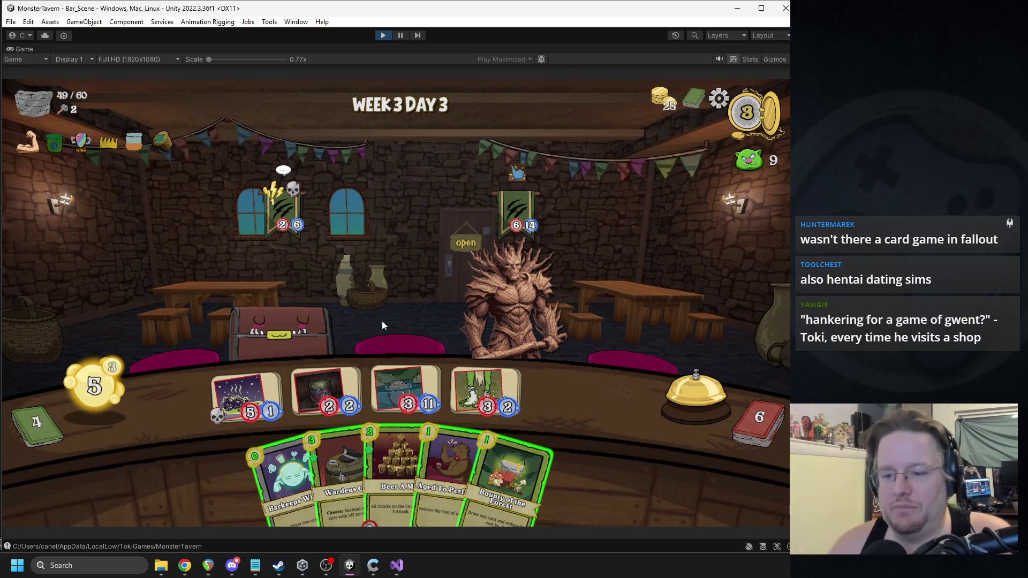
# Step: Serve the chest customer, play Wardens Cask via Aged To Perfection, serve the treant, and end the turn
pyautogui.moveTo(385, 436); pyautogui.dragTo(573, 394)
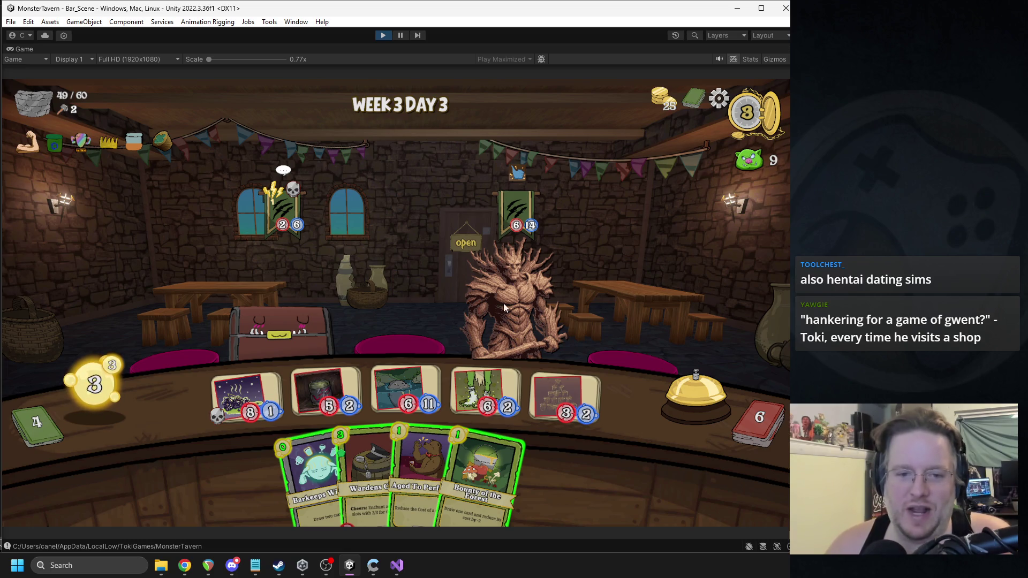
pyautogui.moveTo(256, 402); pyautogui.dragTo(284, 322)
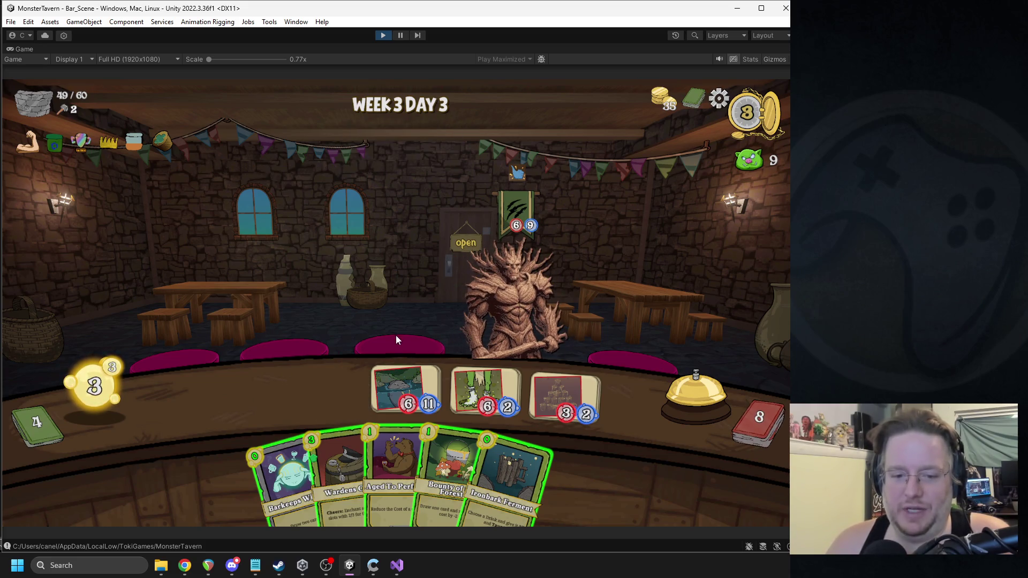
pyautogui.moveTo(384, 435); pyautogui.dragTo(379, 287)
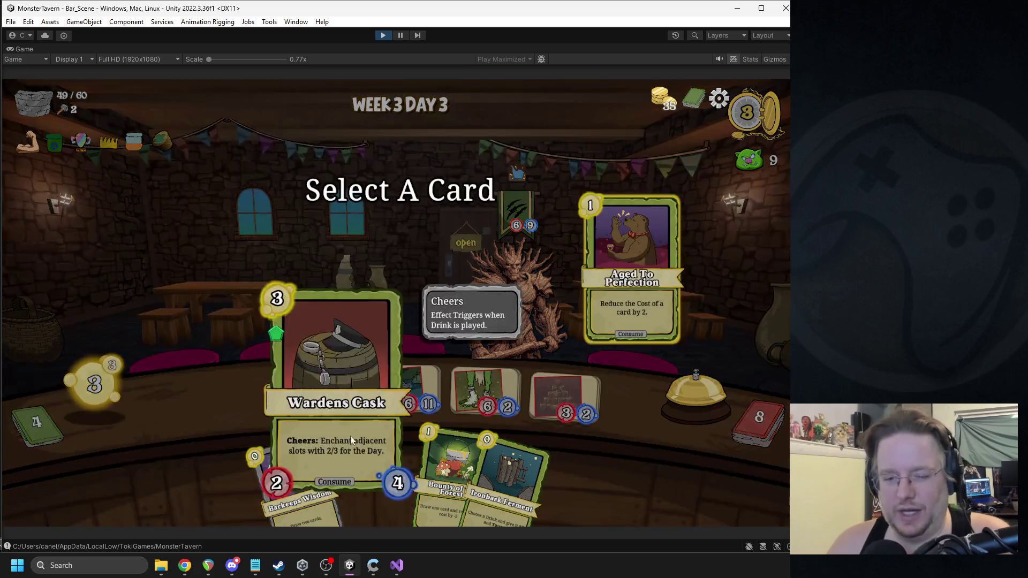
pyautogui.click(354, 445)
pyautogui.moveTo(359, 448); pyautogui.dragTo(339, 395)
pyautogui.moveTo(407, 472)
pyautogui.mouseDown()
pyautogui.moveTo(407, 342)
pyautogui.moveTo(400, 404)
pyautogui.mouseUp()
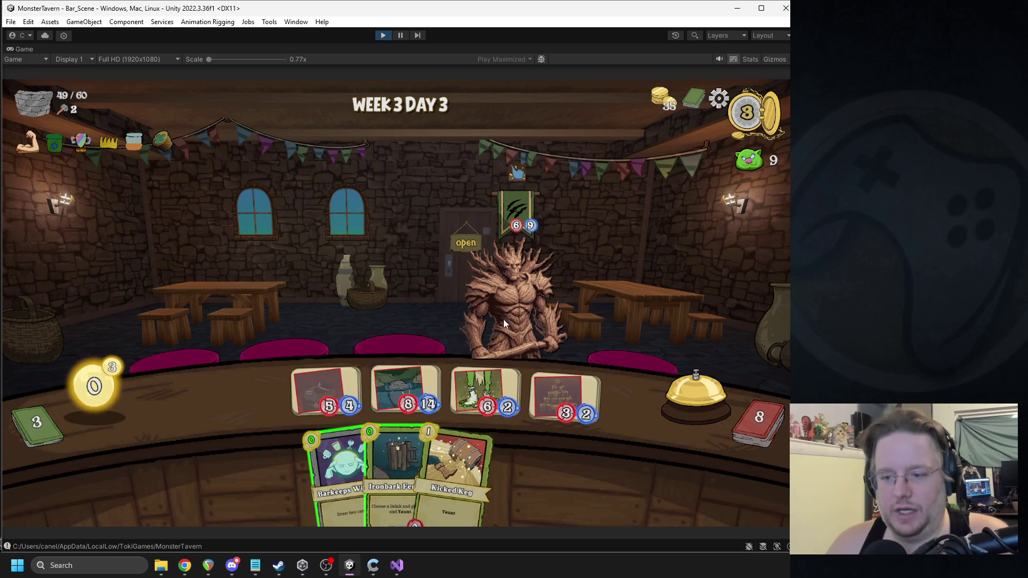
pyautogui.click(490, 387)
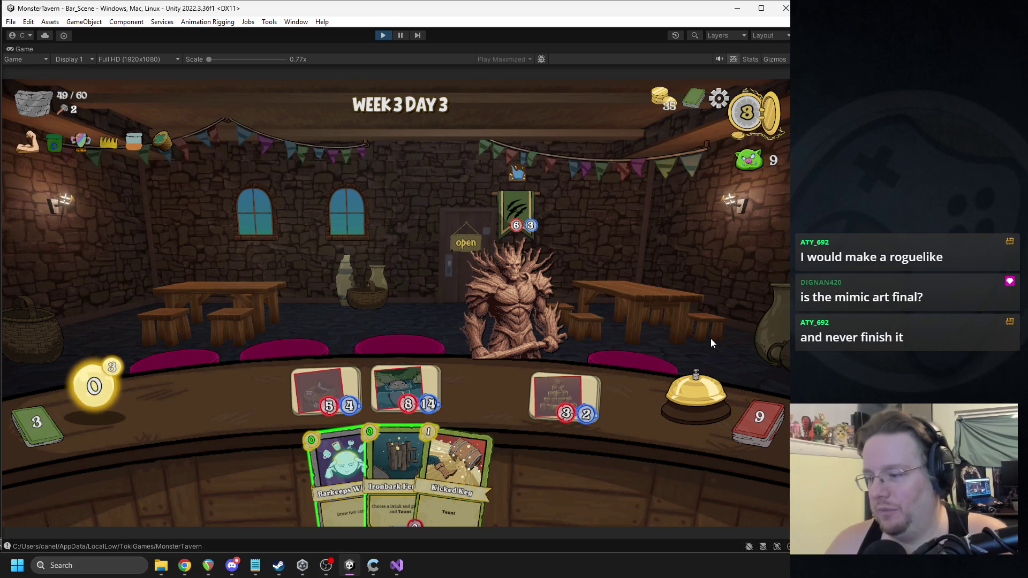
pyautogui.click(681, 393)
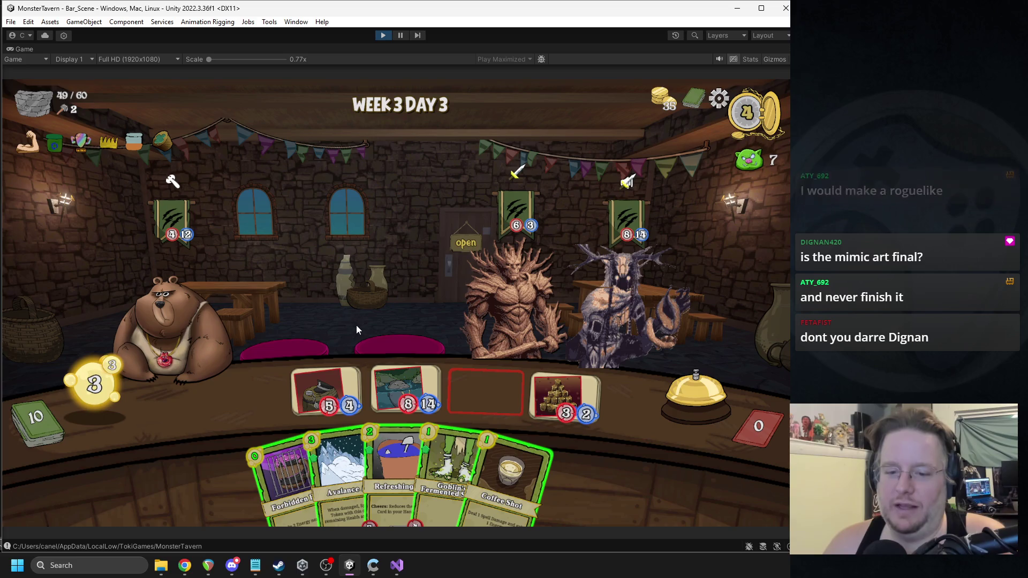
# Step: Play Avalanche Ale, serve the horned monster and treant, and end the turn
pyautogui.moveTo(341, 471)
pyautogui.mouseDown()
pyautogui.moveTo(264, 396)
pyautogui.moveTo(257, 407)
pyautogui.mouseUp()
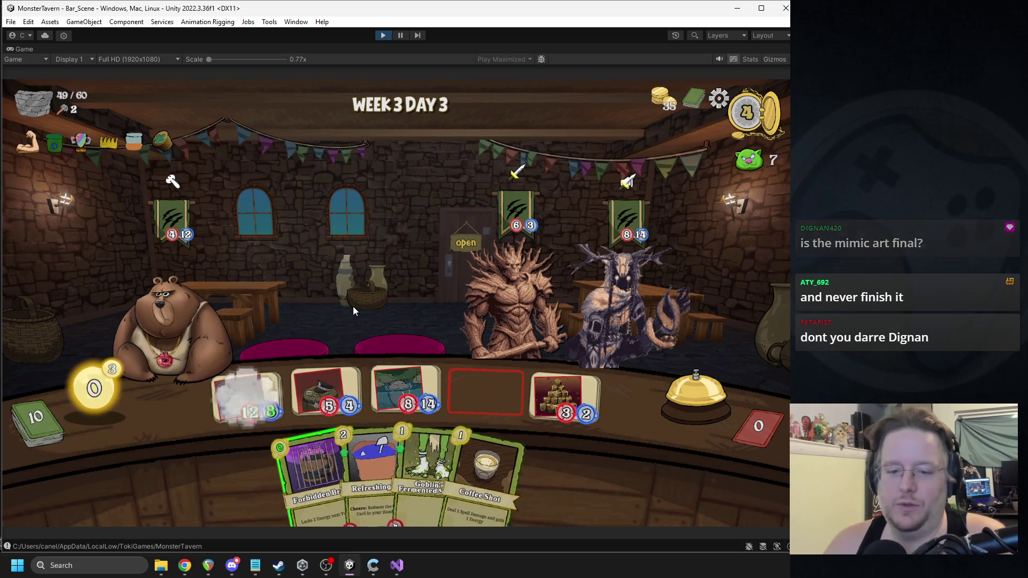
pyautogui.click(399, 387)
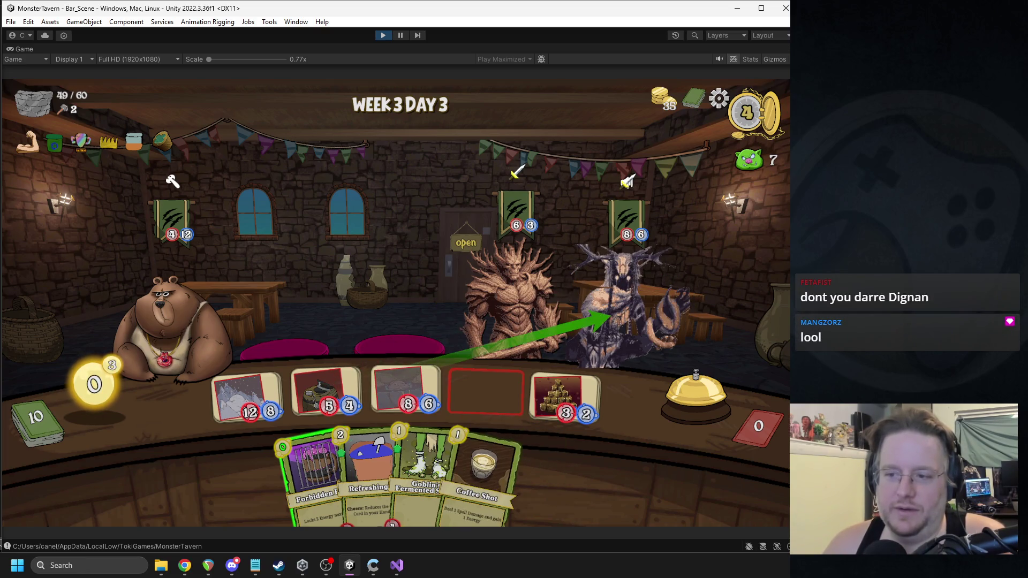
pyautogui.click(493, 315)
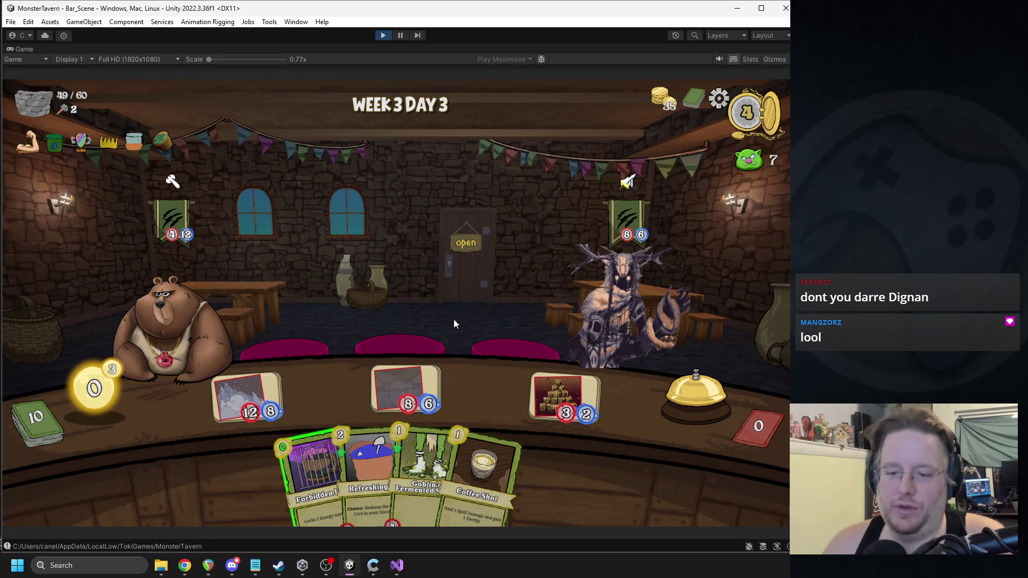
pyautogui.click(689, 393)
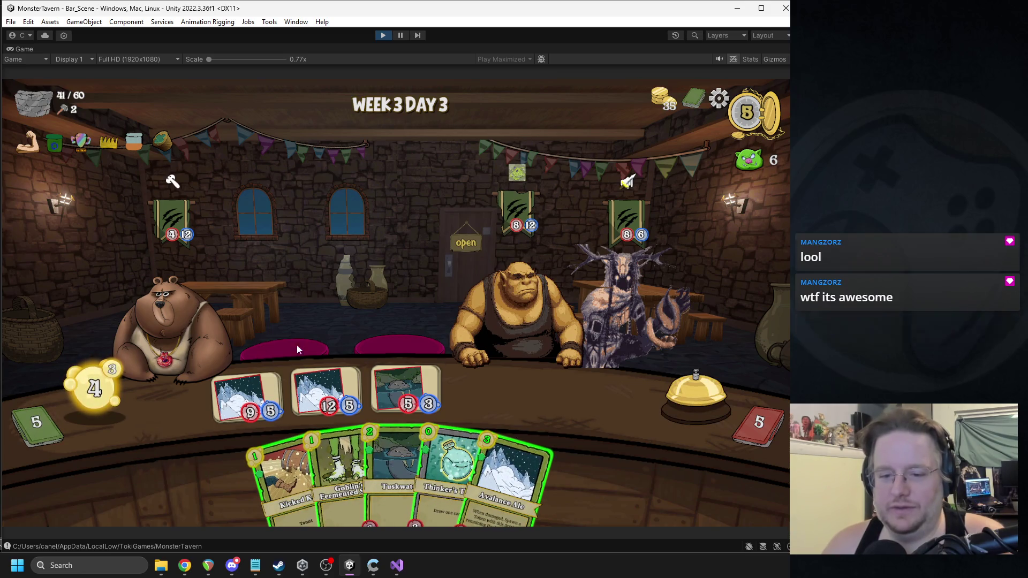
# Step: Serve the ogre and horned monster, play Kicked Keg and Avalanche Ale, and end the turn
pyautogui.moveTo(406, 394); pyautogui.dragTo(601, 320)
pyautogui.moveTo(357, 375)
pyautogui.mouseDown()
pyautogui.moveTo(471, 385)
pyautogui.moveTo(624, 308)
pyautogui.mouseUp()
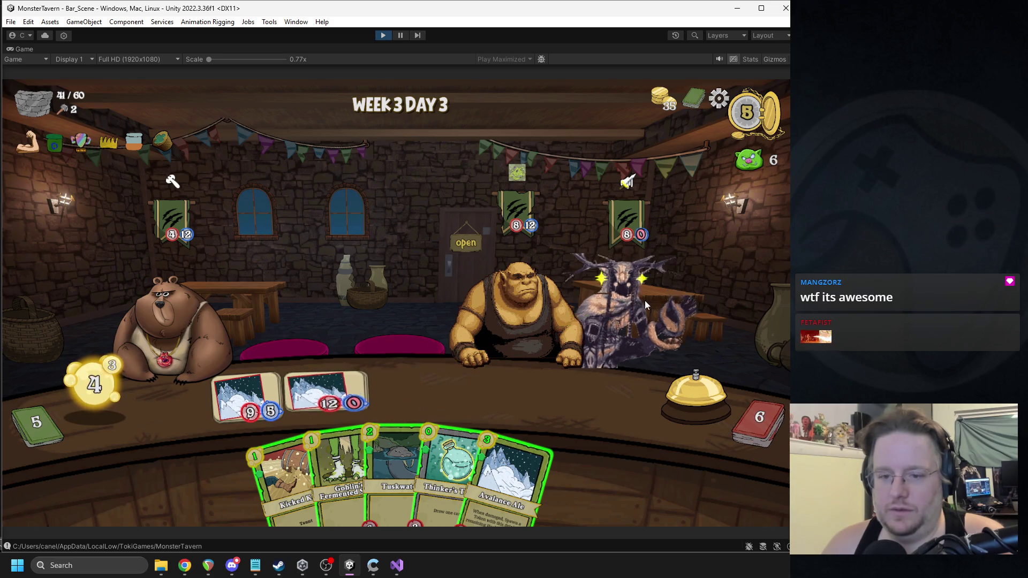
pyautogui.moveTo(283, 477)
pyautogui.mouseDown()
pyautogui.moveTo(439, 387)
pyautogui.moveTo(407, 388)
pyautogui.mouseUp()
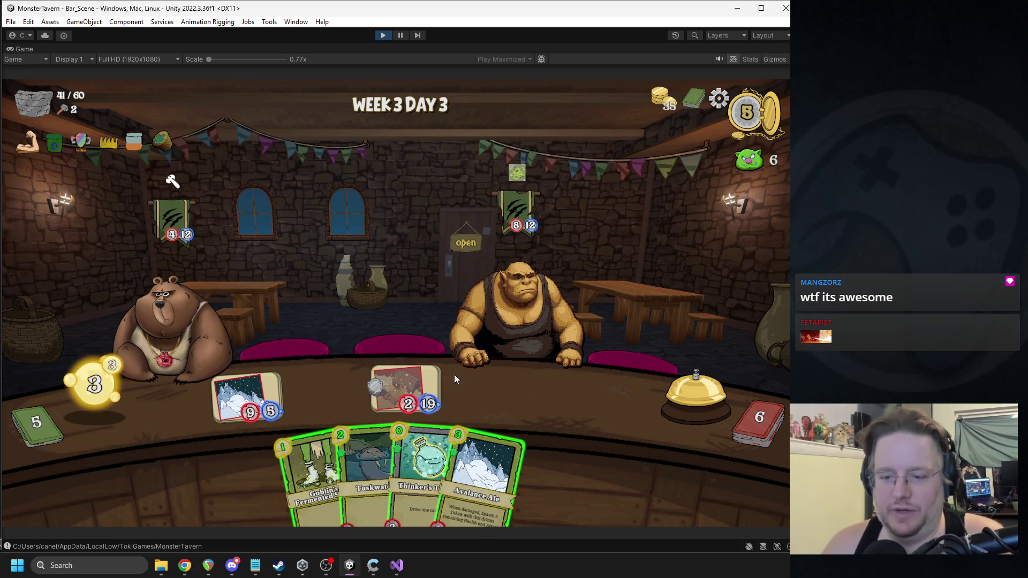
pyautogui.moveTo(483, 457); pyautogui.dragTo(324, 399)
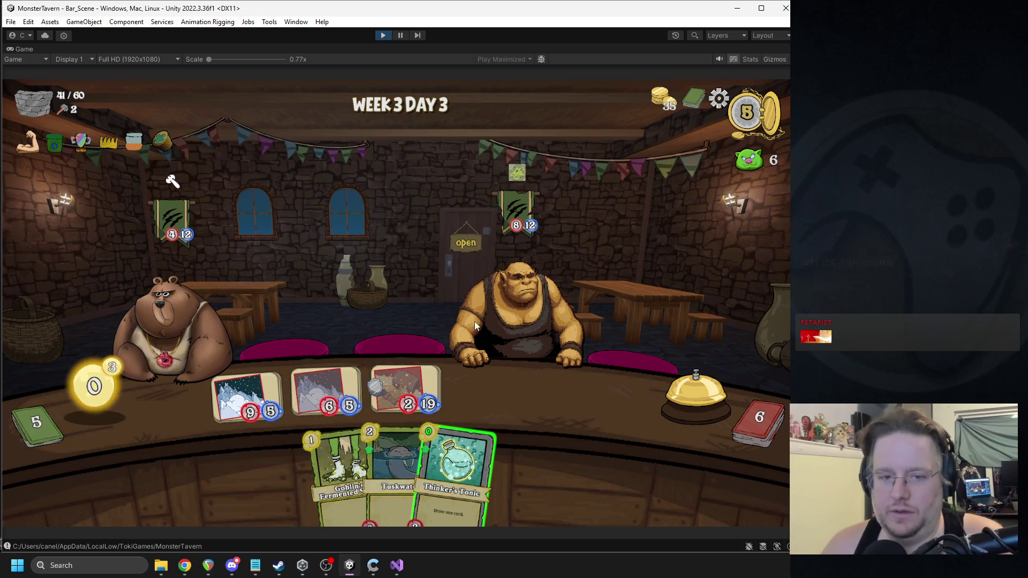
pyautogui.moveTo(246, 394)
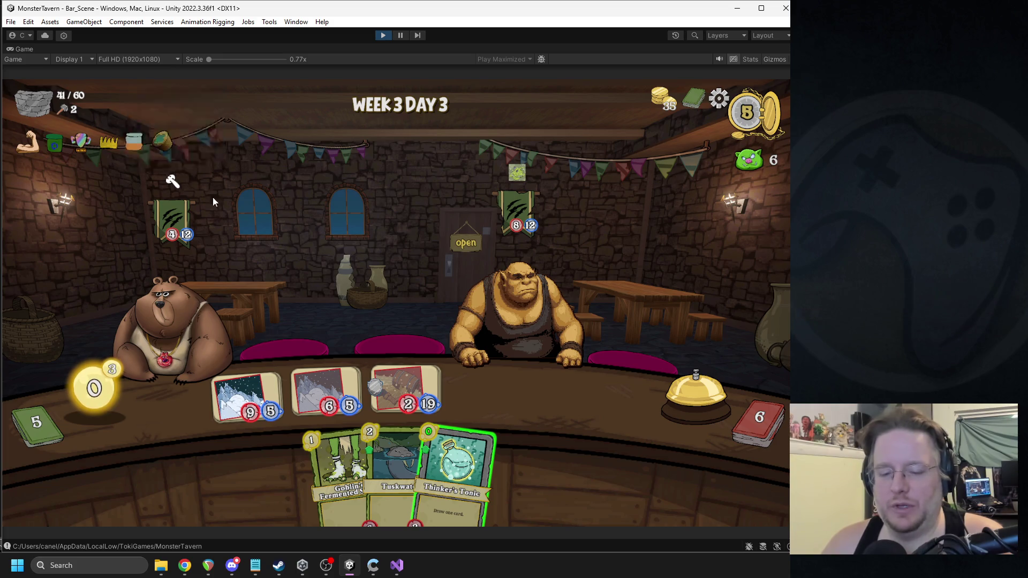
pyautogui.click(683, 391)
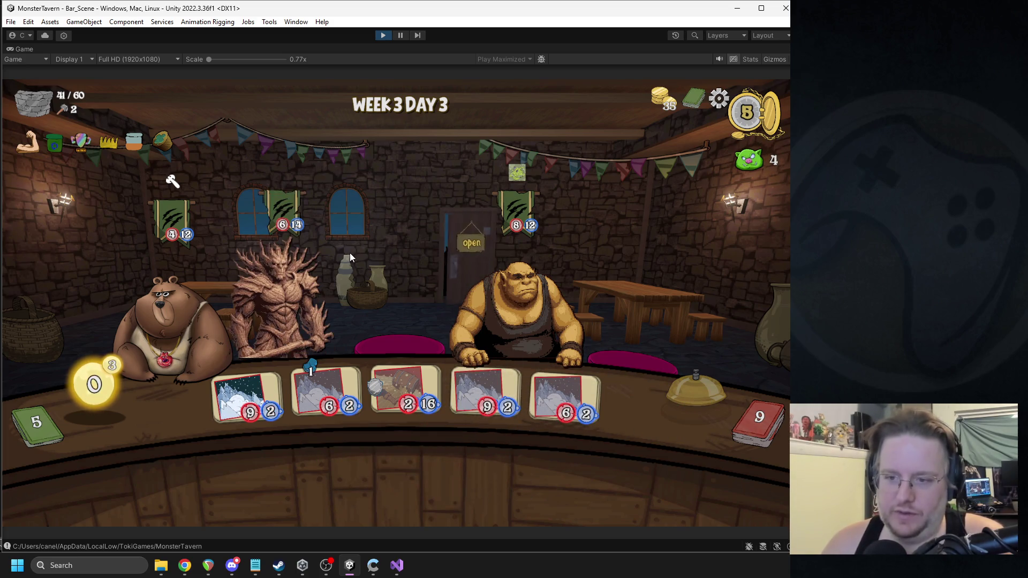
# Step: Serve the treant, place Ironbark Ferment and Bottom Shelf Buzz on the bar, and end the turn
pyautogui.moveTo(511, 222)
pyautogui.moveTo(628, 194)
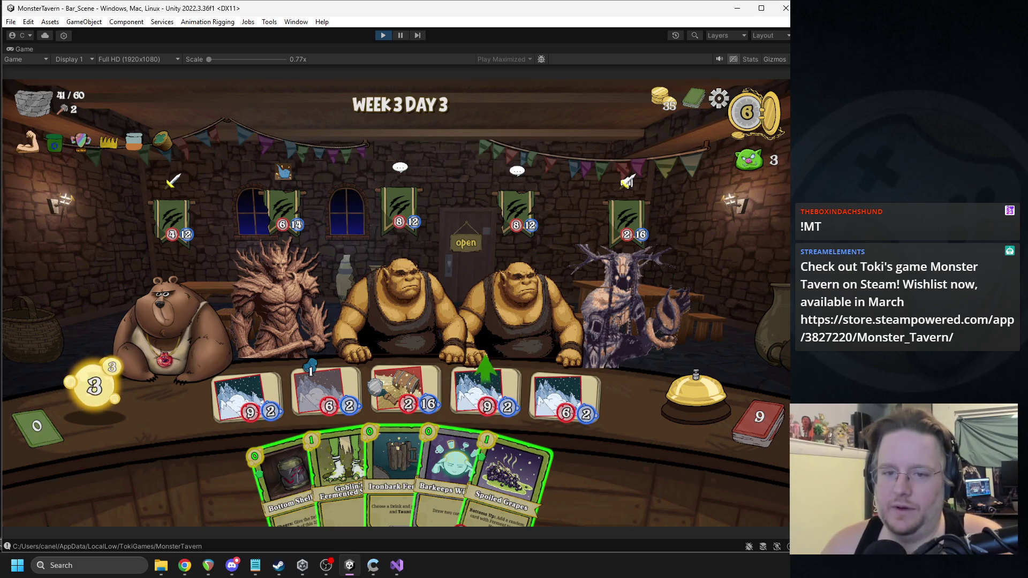
pyautogui.moveTo(483, 370)
pyautogui.mouseDown()
pyautogui.moveTo(247, 271)
pyautogui.moveTo(261, 278)
pyautogui.mouseUp()
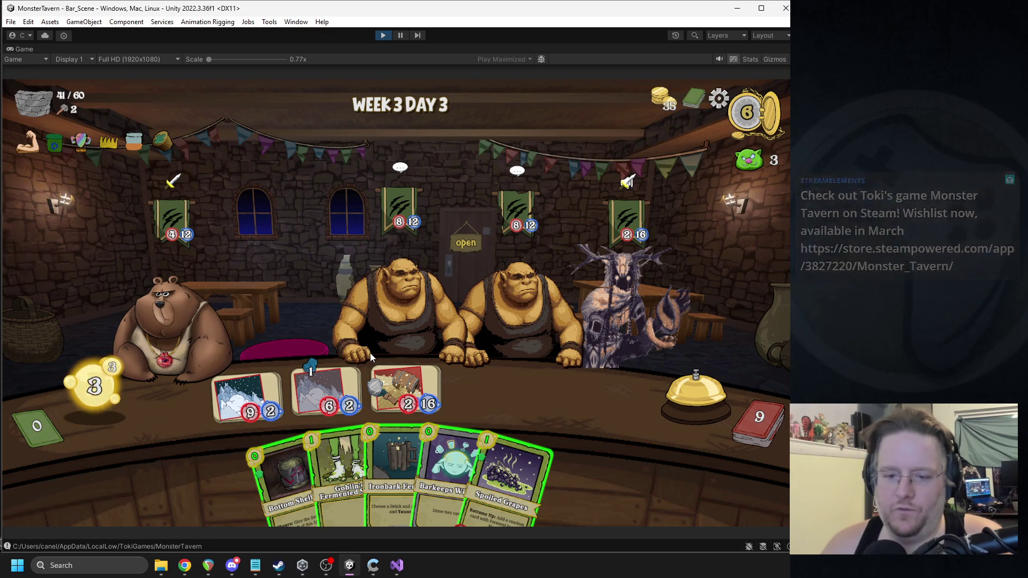
pyautogui.moveTo(400, 458)
pyautogui.mouseDown()
pyautogui.moveTo(315, 394)
pyautogui.moveTo(388, 468)
pyautogui.moveTo(564, 386)
pyautogui.mouseUp()
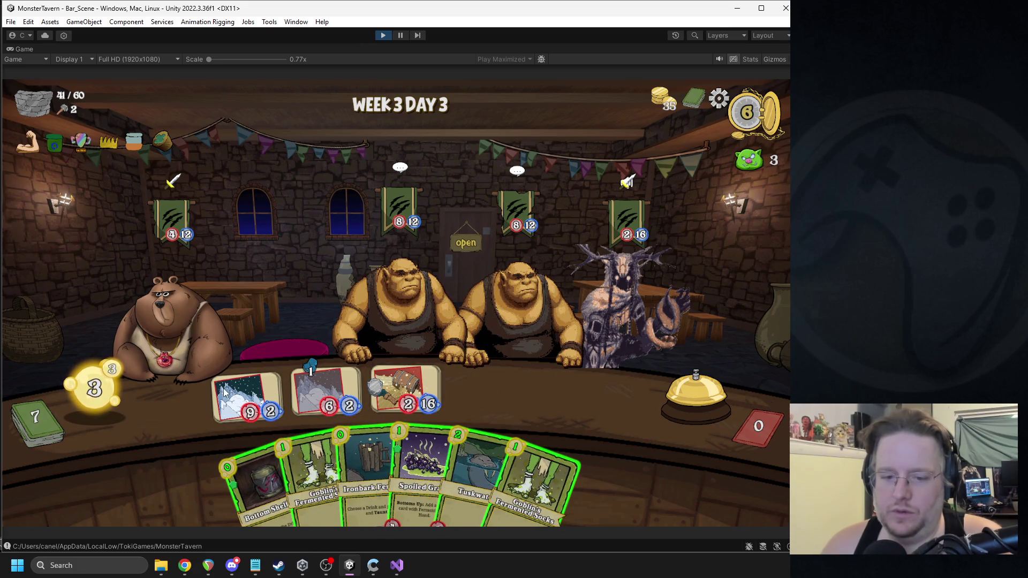
pyautogui.moveTo(256, 485)
pyautogui.mouseDown()
pyautogui.moveTo(493, 380)
pyautogui.moveTo(194, 471)
pyautogui.moveTo(481, 368)
pyautogui.moveTo(474, 384)
pyautogui.moveTo(250, 483)
pyautogui.mouseUp()
pyautogui.moveTo(344, 458); pyautogui.dragTo(493, 384)
pyautogui.moveTo(396, 449); pyautogui.dragTo(550, 401)
pyautogui.click(664, 410)
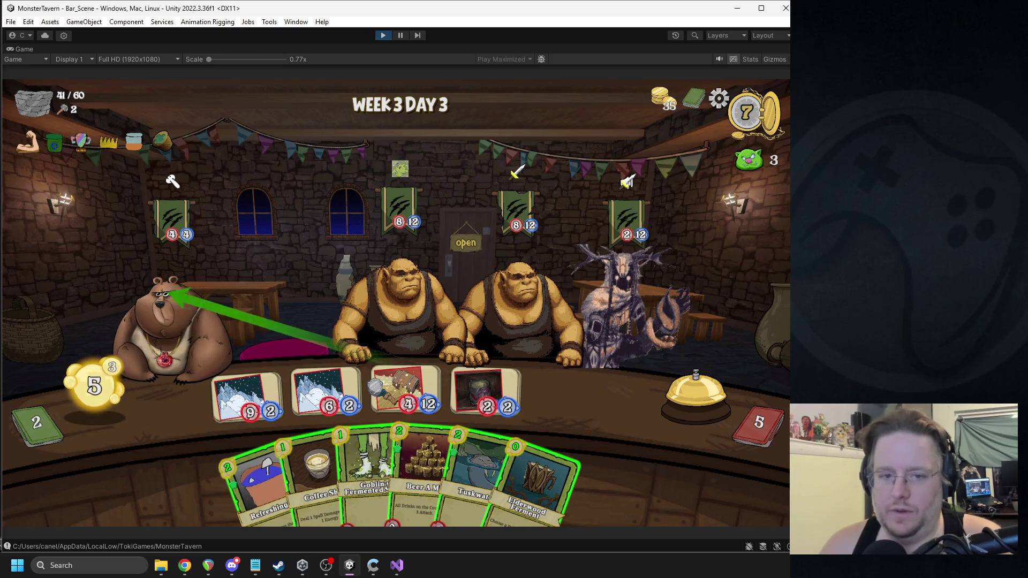
# Step: Serve the bear, boost drinks with Elderwood Ferment, Coffee Shot and Refreshing Ale, and serve the ogre
pyautogui.click(301, 380)
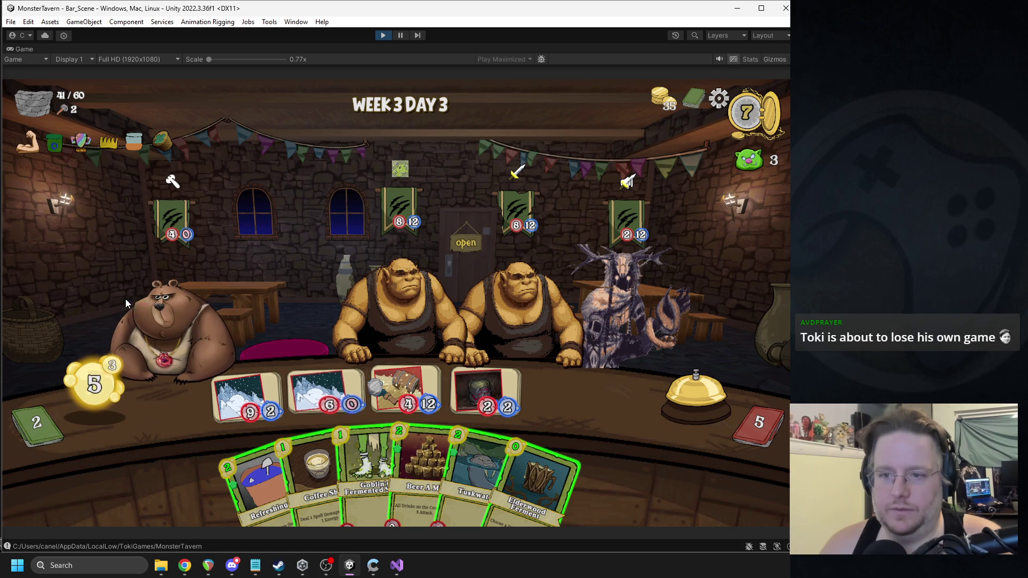
pyautogui.moveTo(424, 466)
pyautogui.mouseDown()
pyautogui.moveTo(533, 401)
pyautogui.moveTo(587, 394)
pyautogui.mouseUp()
pyautogui.moveTo(514, 472); pyautogui.dragTo(246, 399)
pyautogui.moveTo(348, 471); pyautogui.dragTo(257, 402)
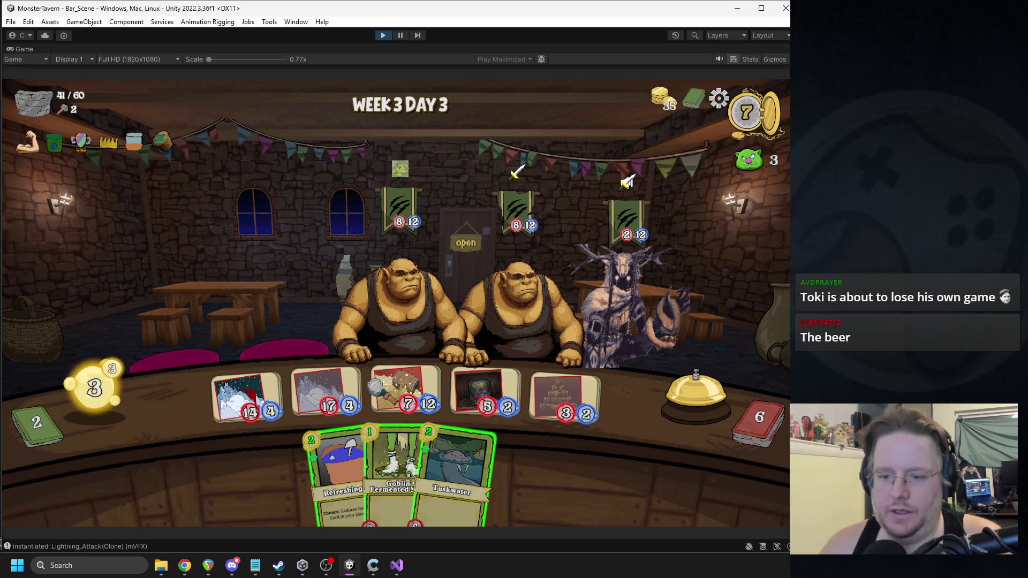
pyautogui.moveTo(338, 471); pyautogui.dragTo(244, 411)
pyautogui.click(388, 443)
pyautogui.moveTo(494, 368); pyautogui.dragTo(399, 300)
# Step: Place Goblin's Fermented Socks and Tuskwater, serve the ogres, and ring the bell to finish the day
pyautogui.moveTo(621, 209)
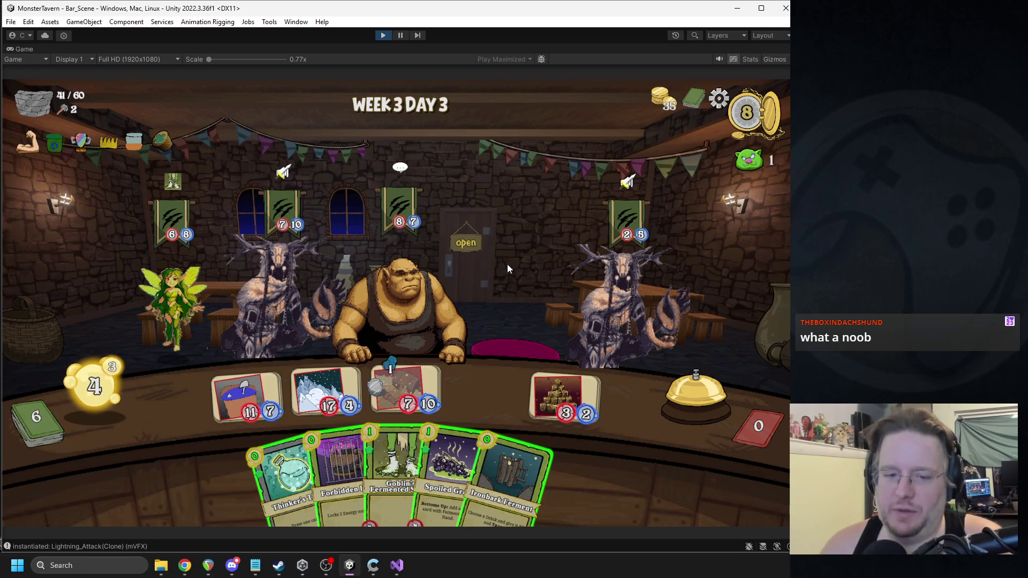
pyautogui.moveTo(173, 187)
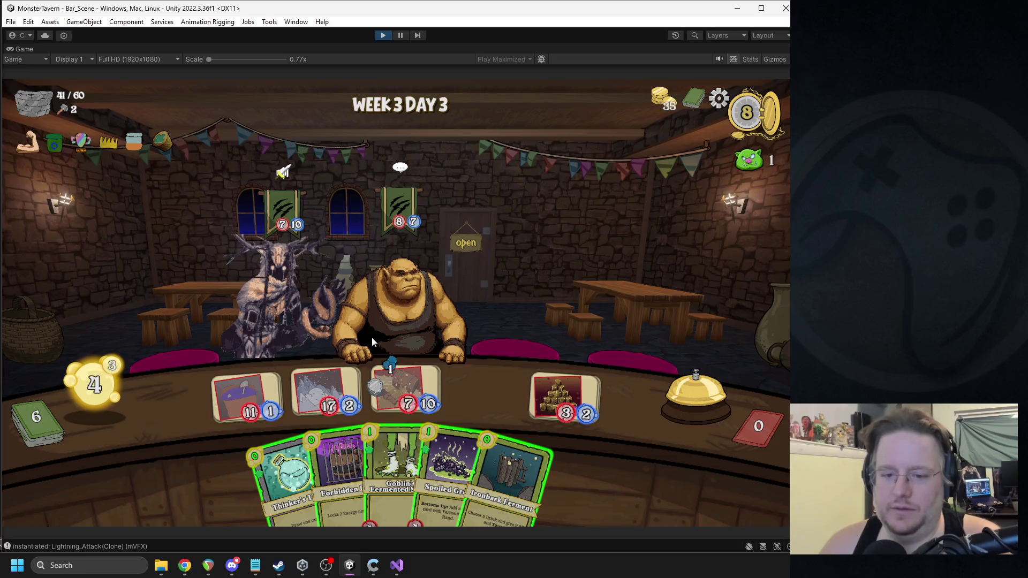
pyautogui.moveTo(527, 432)
pyautogui.mouseDown()
pyautogui.moveTo(523, 352)
pyautogui.moveTo(537, 470)
pyautogui.mouseUp()
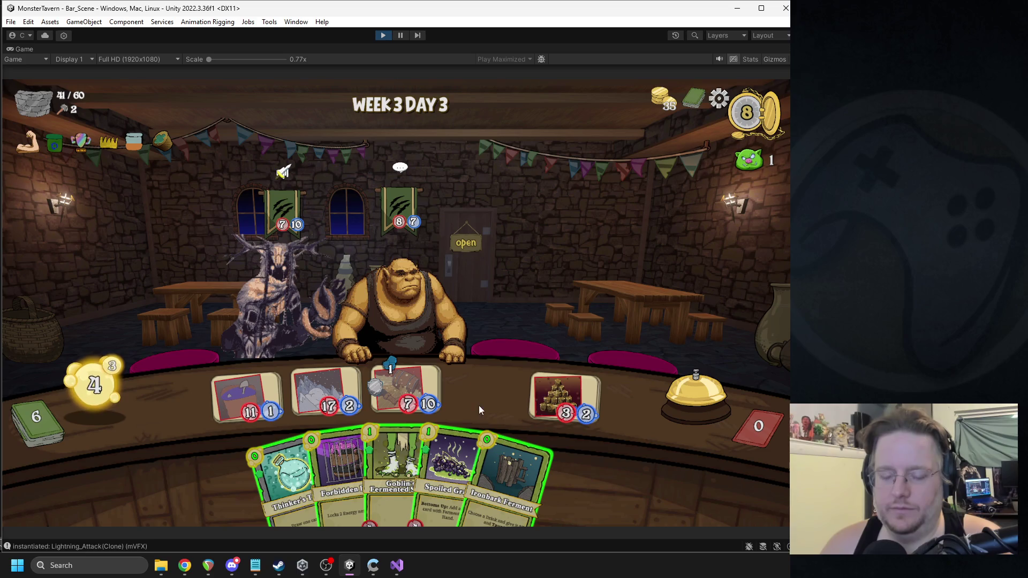
pyautogui.moveTo(377, 442); pyautogui.dragTo(484, 317)
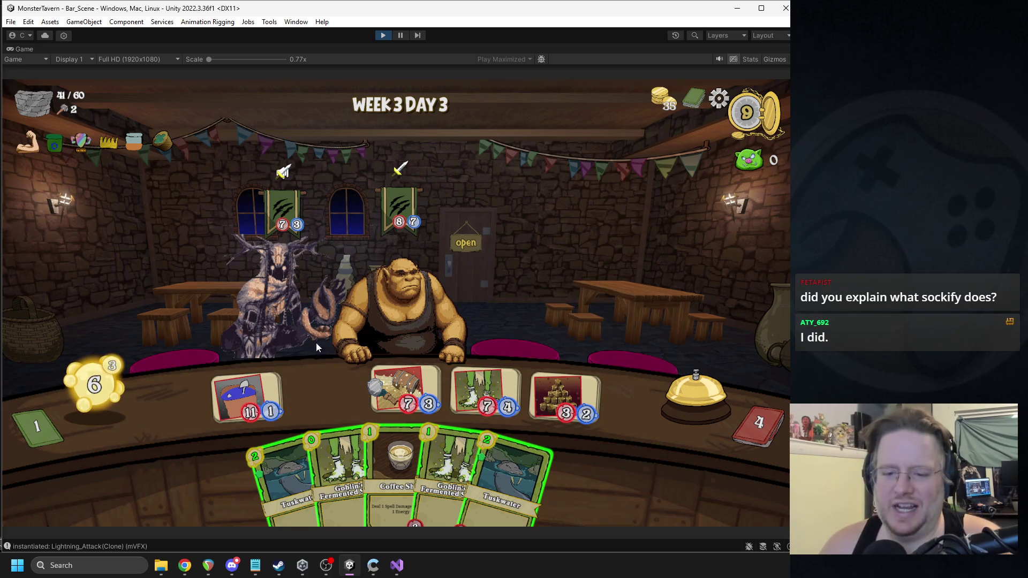
pyautogui.moveTo(262, 382); pyautogui.dragTo(272, 286)
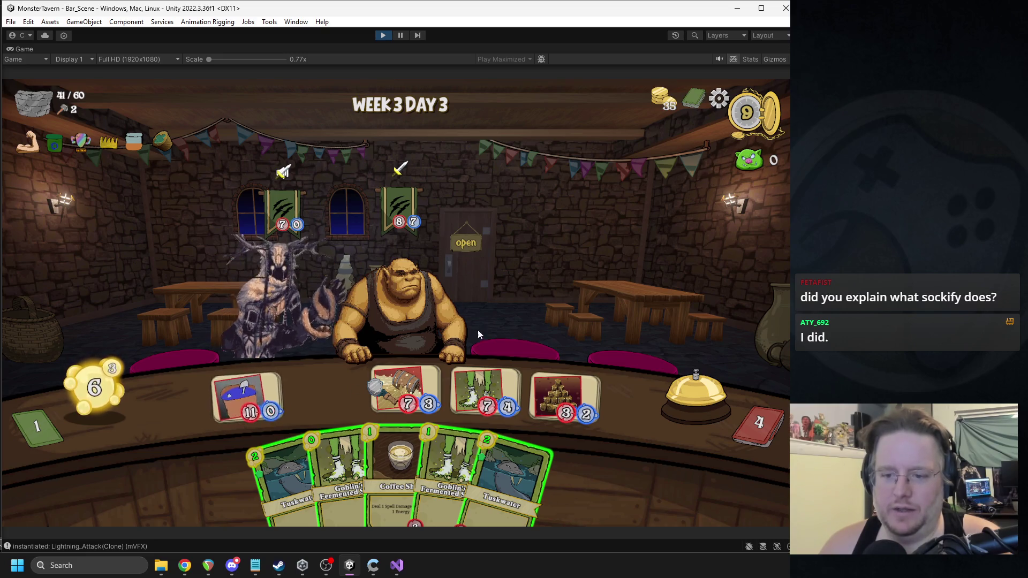
pyautogui.moveTo(484, 391); pyautogui.dragTo(411, 309)
pyautogui.moveTo(284, 474); pyautogui.dragTo(246, 396)
pyautogui.moveTo(420, 466)
pyautogui.mouseDown()
pyautogui.moveTo(319, 390)
pyautogui.moveTo(328, 394)
pyautogui.mouseUp()
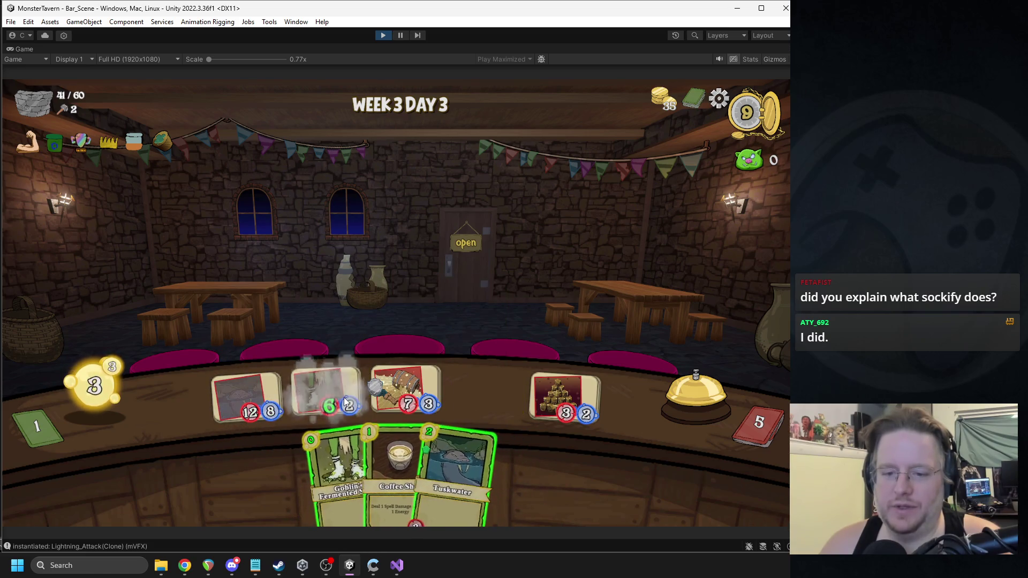
pyautogui.click(695, 380)
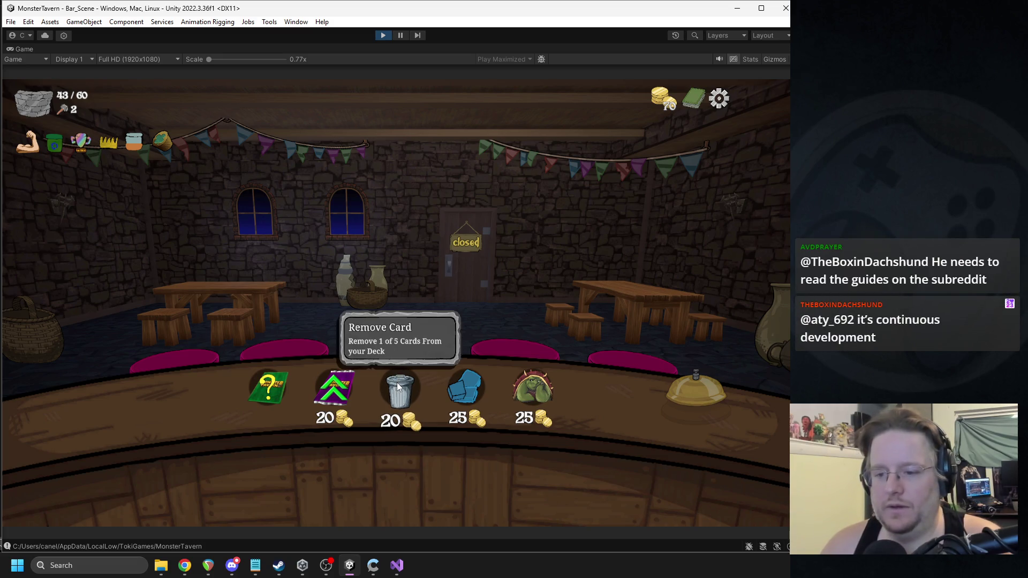
# Step: Review the deck overview and remove a chosen card from the deck
pyautogui.click(688, 102)
pyautogui.scroll(-2, 606, 265)
pyautogui.scroll(2, 606, 265)
pyautogui.click(126, 469)
pyautogui.click(401, 399)
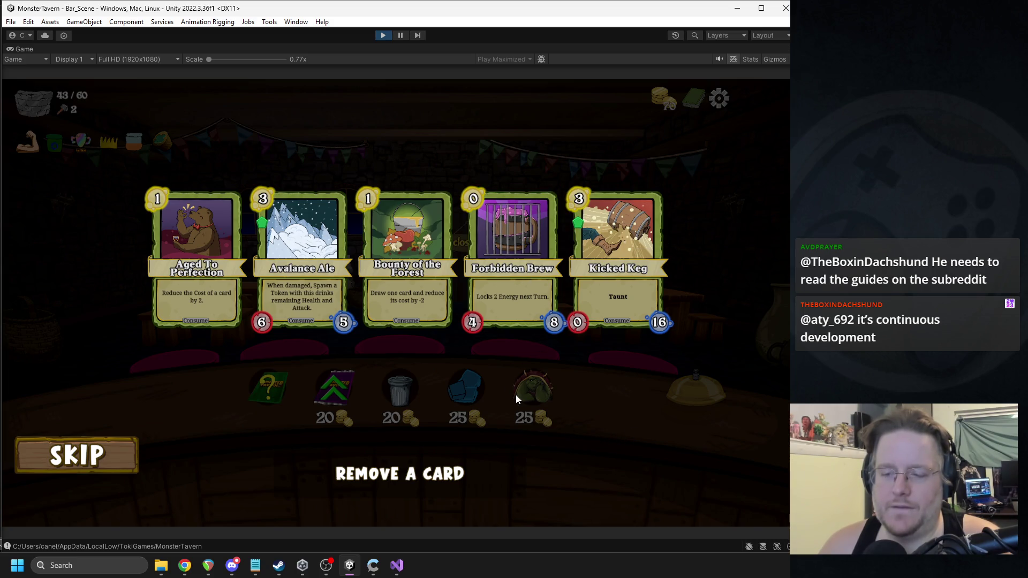
pyautogui.click(131, 450)
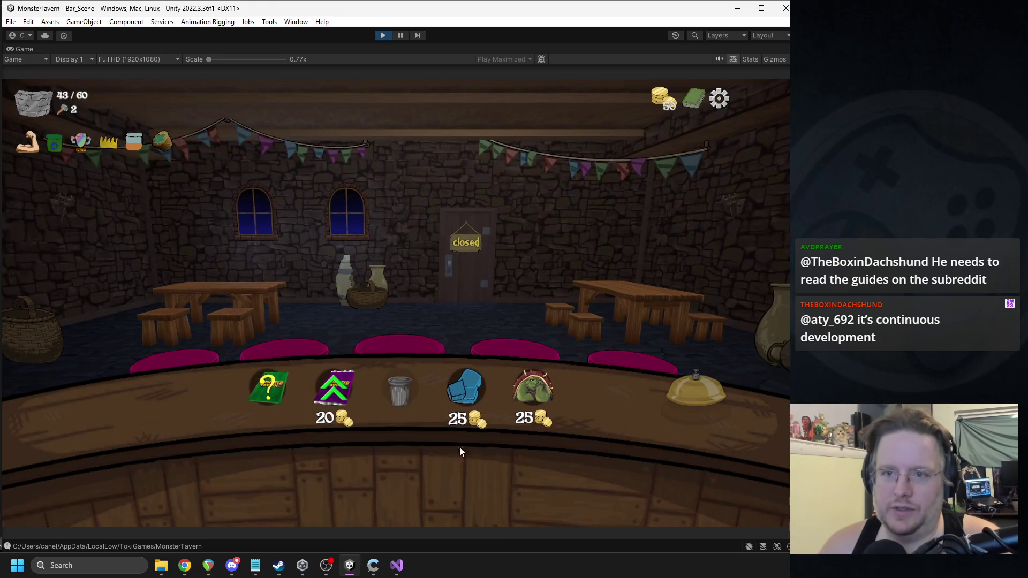
# Step: Buy the Turtle Figurine, add stats to a card, buy Color Card, and skip the card choice
pyautogui.moveTo(531, 411)
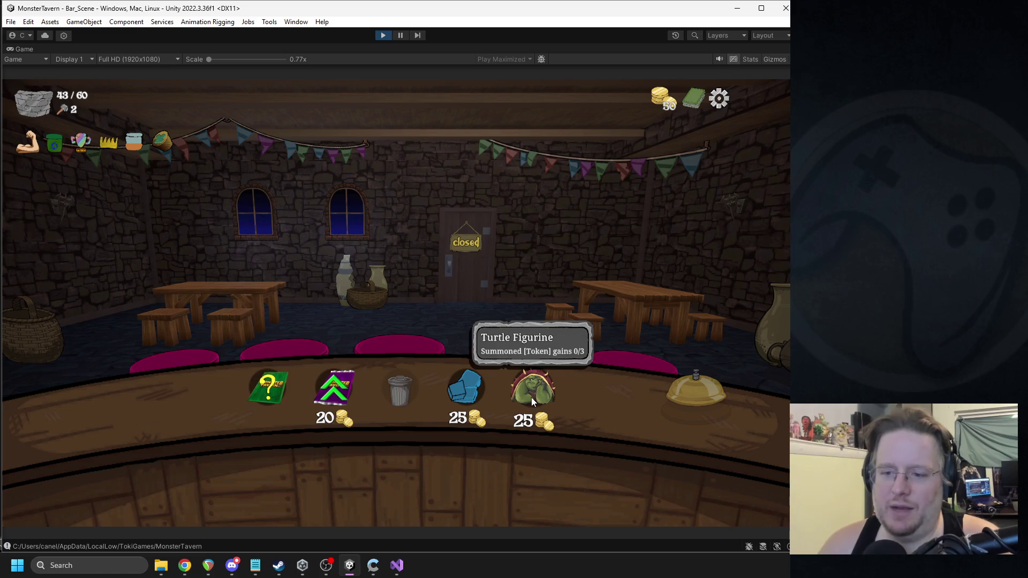
pyautogui.click(532, 394)
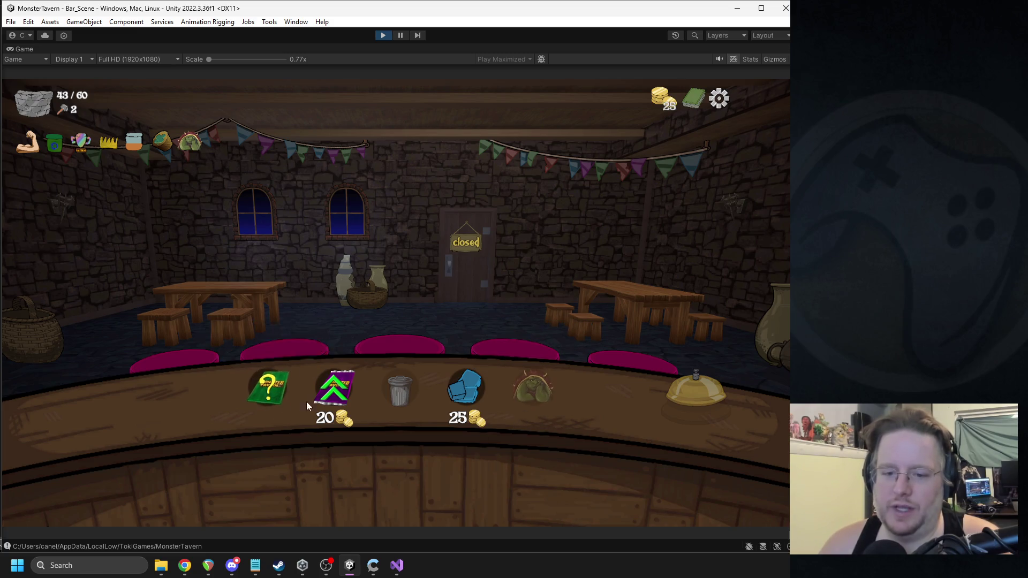
pyautogui.click(328, 403)
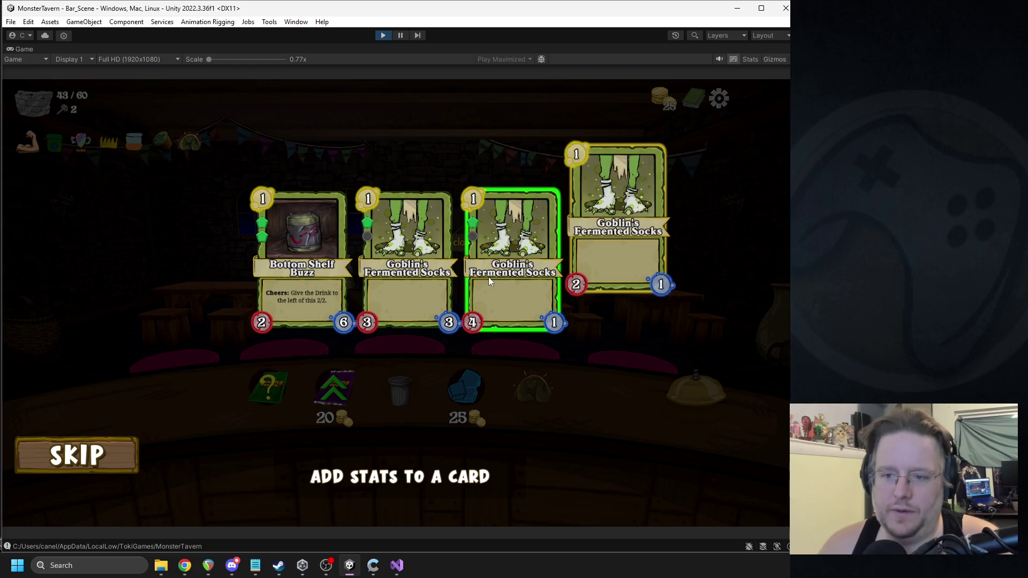
pyautogui.click(487, 277)
pyautogui.click(271, 390)
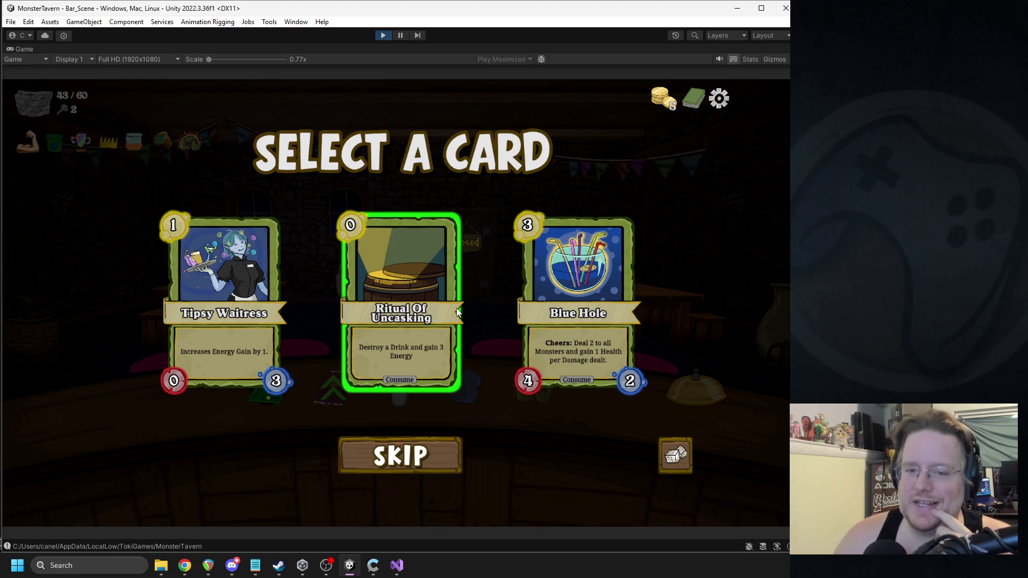
pyautogui.click(402, 460)
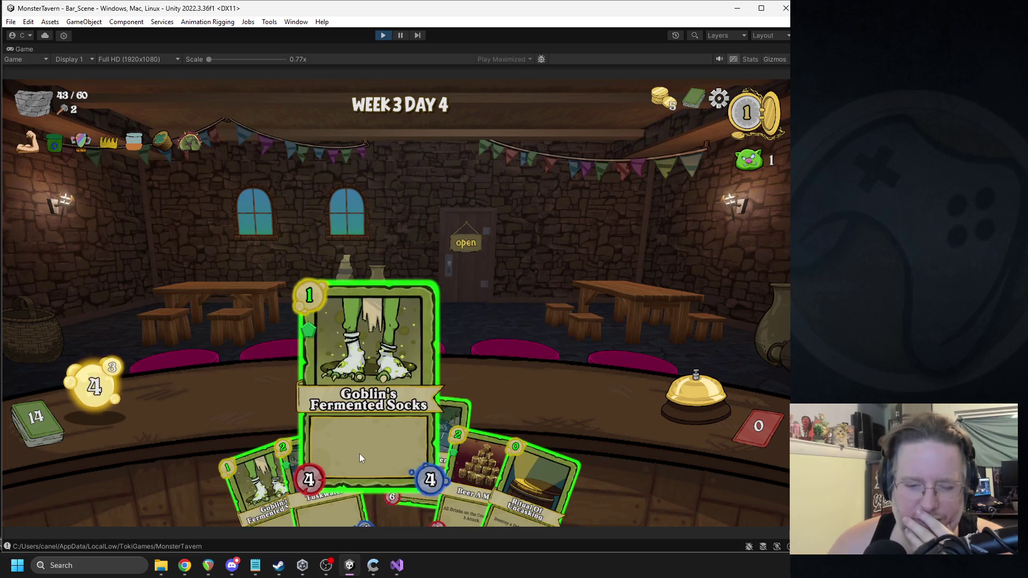
# Step: Destroy Fermented Socks with Ritual Of Uncasking, fill the bar with beer, Tuskwater and Socks, and end the turn
pyautogui.moveTo(240, 477)
pyautogui.mouseDown()
pyautogui.moveTo(406, 365)
pyautogui.moveTo(397, 378)
pyautogui.mouseUp()
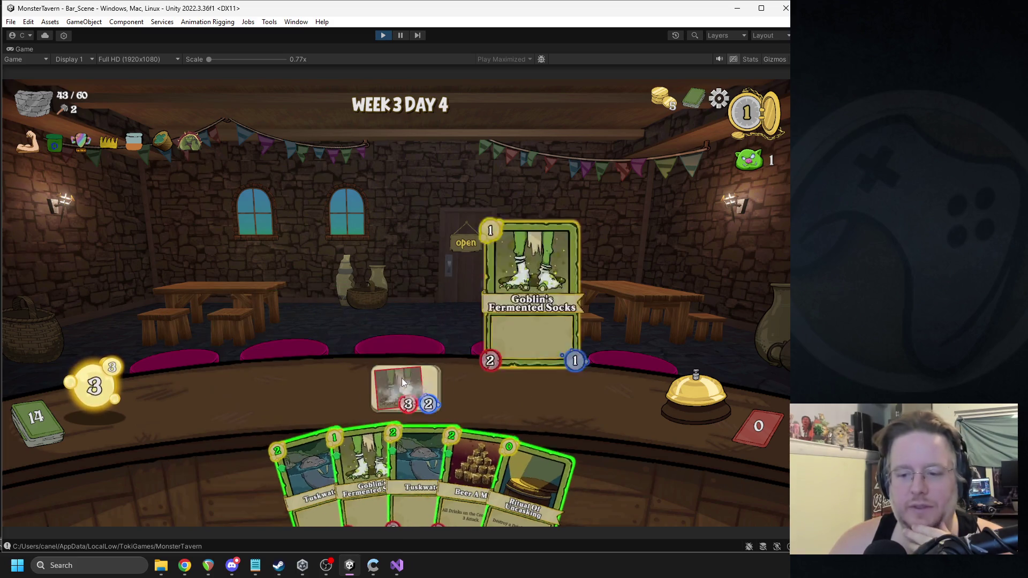
pyautogui.moveTo(533, 449); pyautogui.dragTo(413, 380)
pyautogui.moveTo(522, 432)
pyautogui.mouseDown()
pyautogui.moveTo(579, 381)
pyautogui.moveTo(571, 383)
pyautogui.mouseUp()
pyautogui.moveTo(455, 471); pyautogui.dragTo(247, 396)
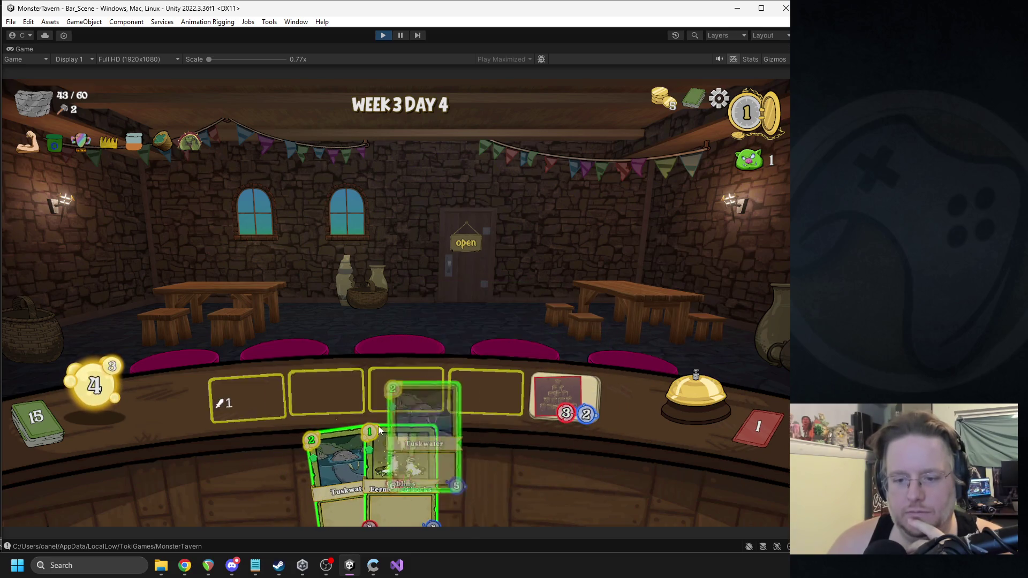
pyautogui.moveTo(426, 455)
pyautogui.mouseDown()
pyautogui.moveTo(333, 375)
pyautogui.moveTo(327, 393)
pyautogui.mouseUp()
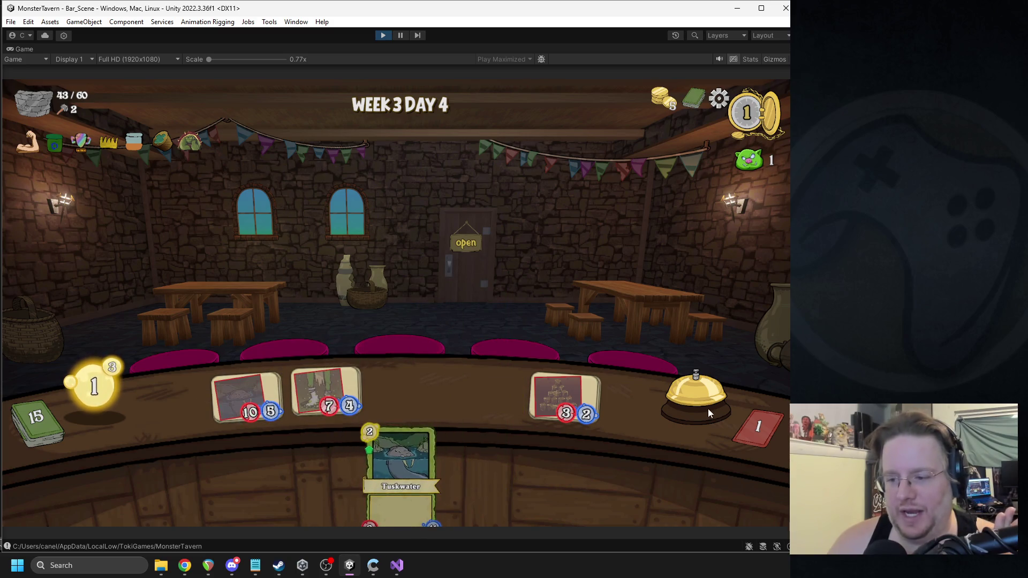
pyautogui.click(679, 402)
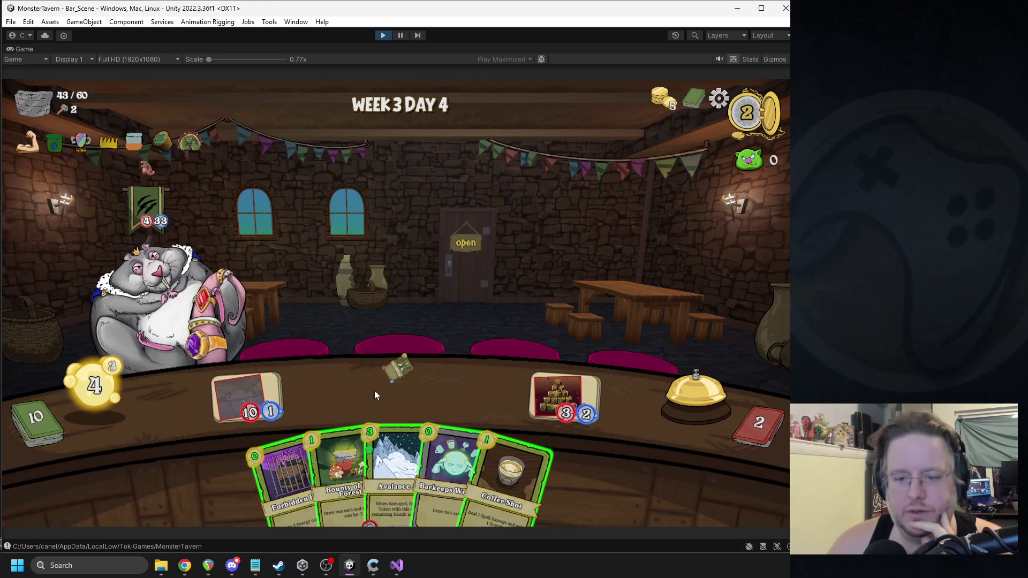
# Step: Play Avalance Ale and forest bounty, then Bottom Shelf, Thinker's Tonic and Spoiled Grapes over two turns
pyautogui.moveTo(395, 466); pyautogui.dragTo(410, 398)
pyautogui.moveTo(344, 472)
pyautogui.mouseDown()
pyautogui.moveTo(333, 377)
pyautogui.moveTo(340, 335)
pyautogui.mouseUp()
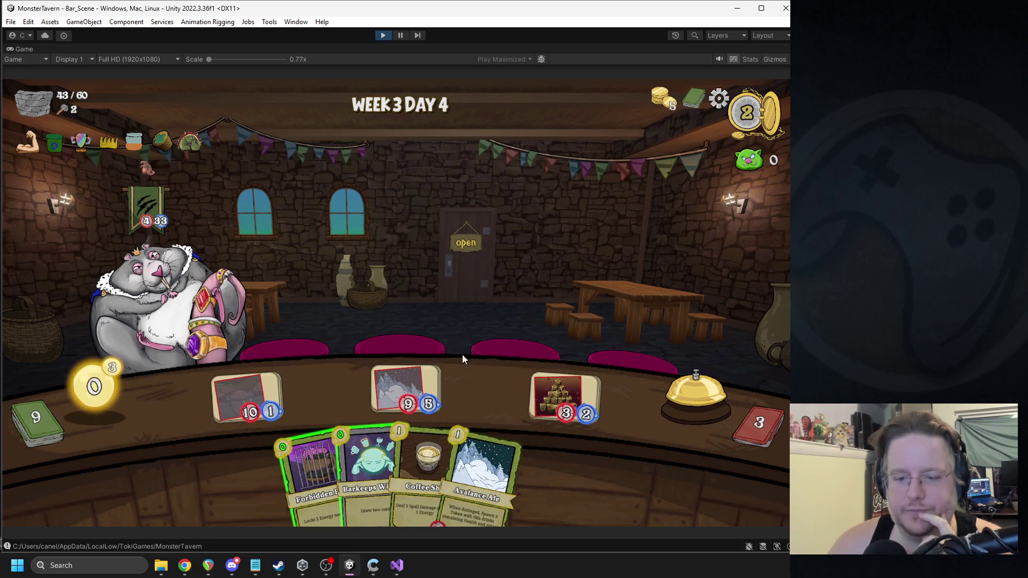
pyautogui.click(656, 368)
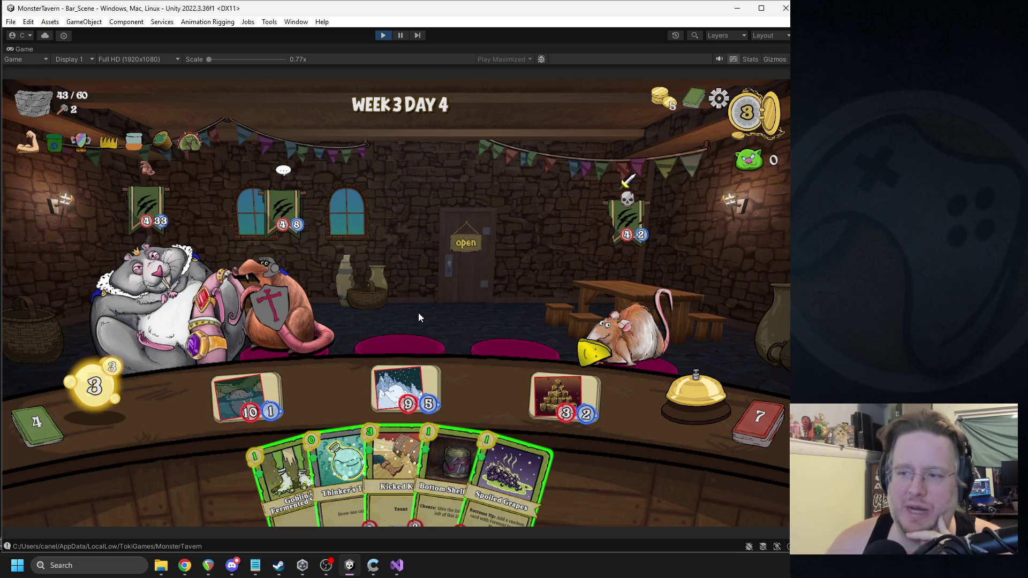
pyautogui.moveTo(445, 449)
pyautogui.mouseDown()
pyautogui.moveTo(502, 397)
pyautogui.moveTo(476, 390)
pyautogui.moveTo(451, 472)
pyautogui.moveTo(472, 403)
pyautogui.mouseUp()
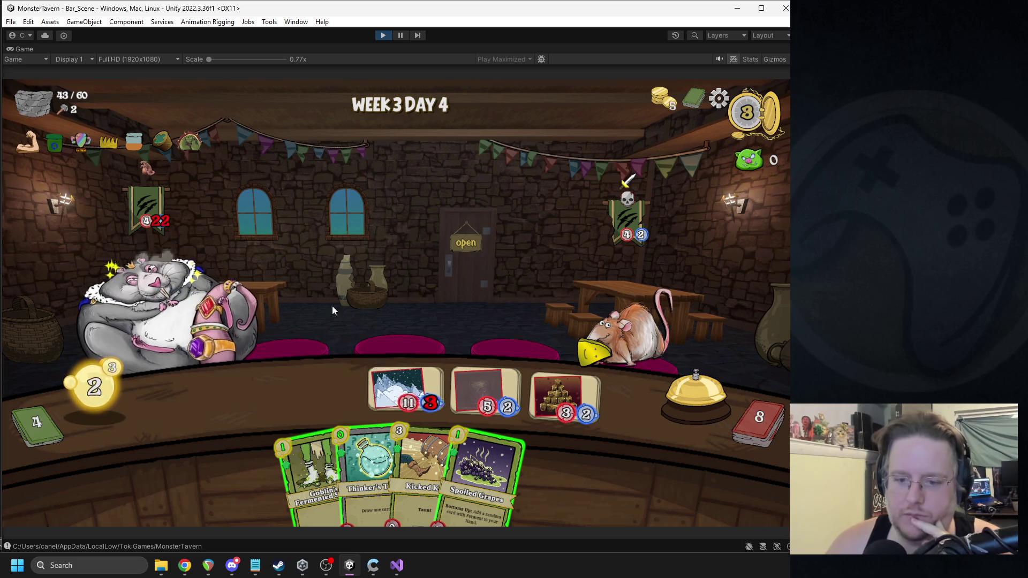
pyautogui.moveTo(365, 442)
pyautogui.moveTo(365, 442)
pyautogui.mouseDown()
pyautogui.moveTo(529, 396)
pyautogui.moveTo(570, 397)
pyautogui.mouseUp()
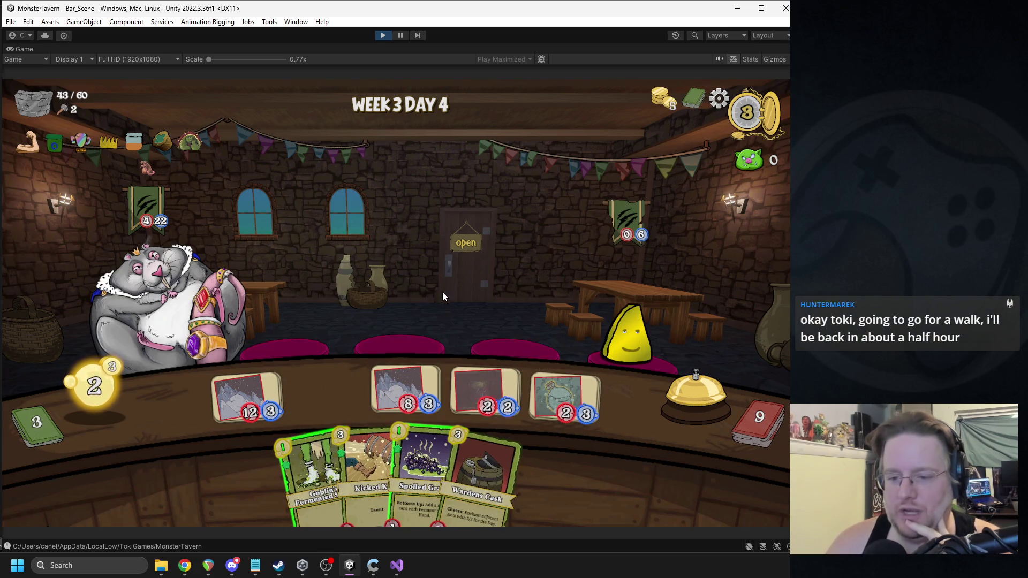
pyautogui.moveTo(421, 461); pyautogui.dragTo(328, 398)
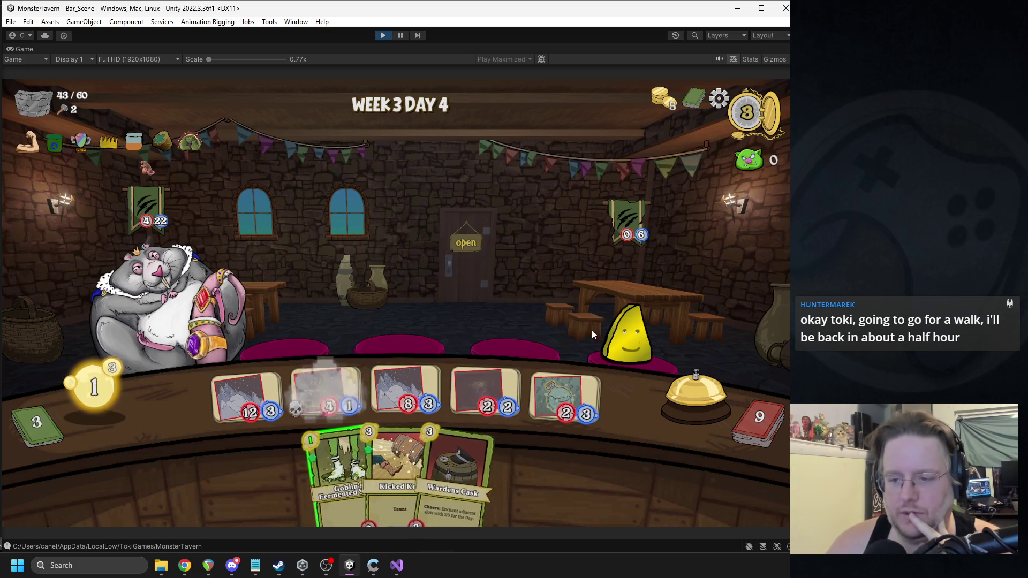
pyautogui.click(475, 218)
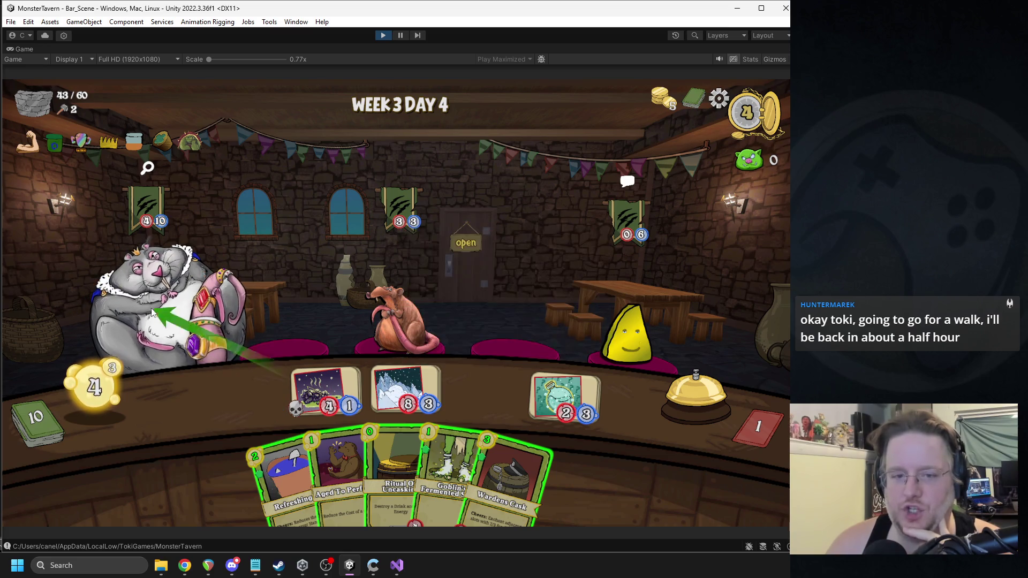
# Step: Merge a ferment card into the ice drink, add Wardens Cask, and serve Coffee Shot to the last rat
pyautogui.moveTo(413, 403); pyautogui.dragTo(409, 397)
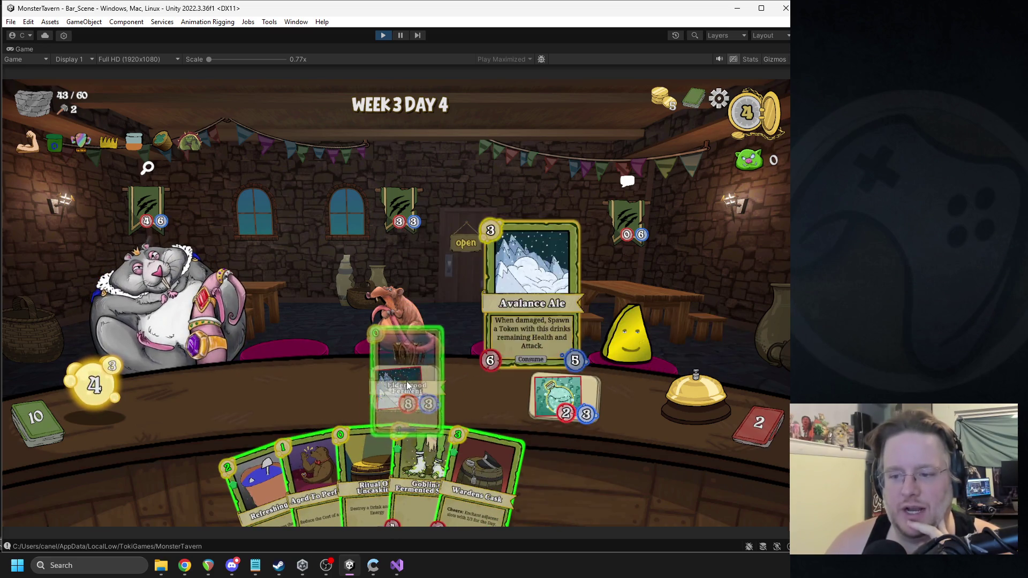
pyautogui.moveTo(531, 464); pyautogui.dragTo(327, 389)
pyautogui.click(685, 403)
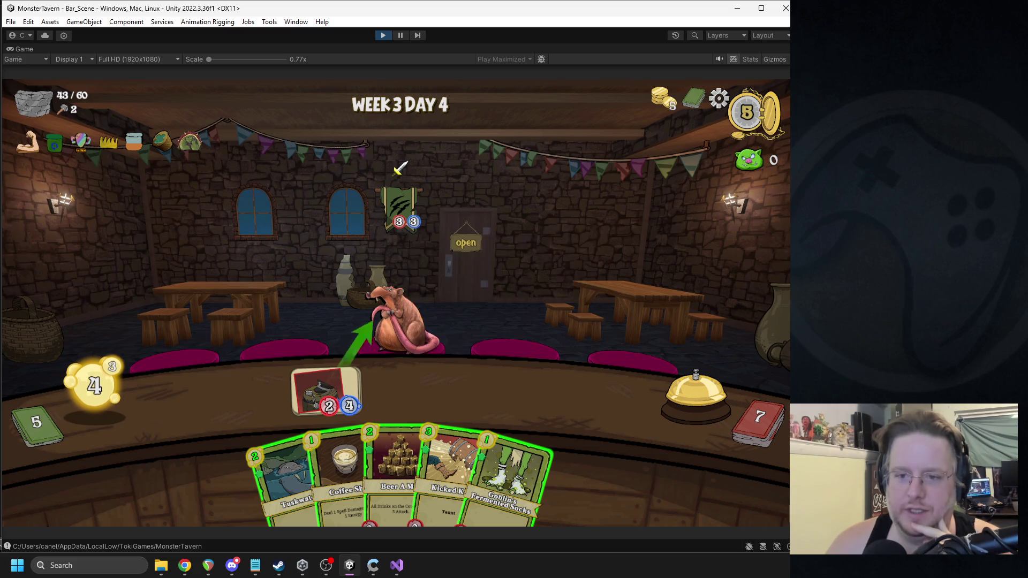
pyautogui.moveTo(355, 397); pyautogui.dragTo(407, 313)
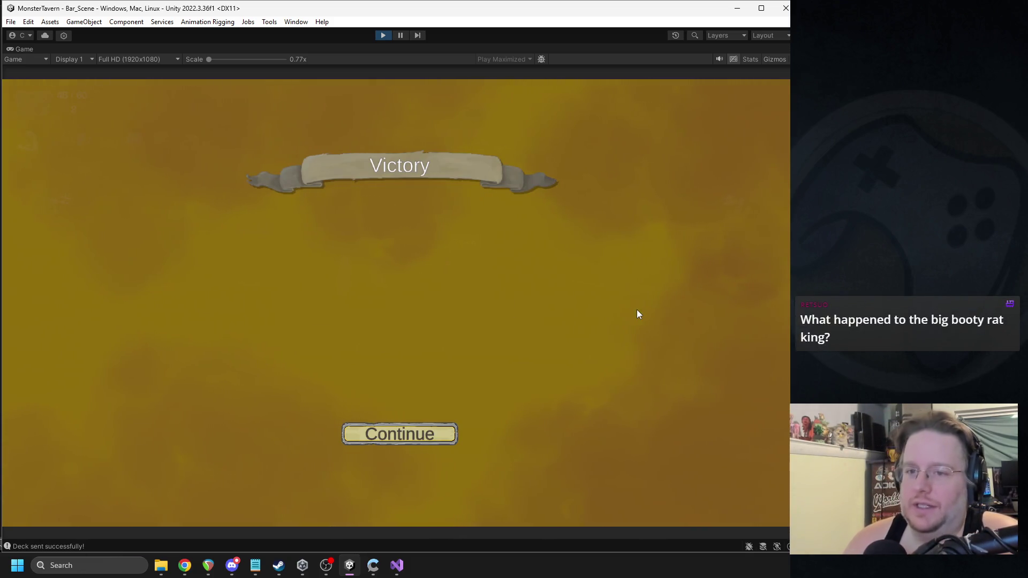
# Step: Continue past Victory to the 186 Total Score, return to the main menu, and start a NEW RUN
pyautogui.click(391, 435)
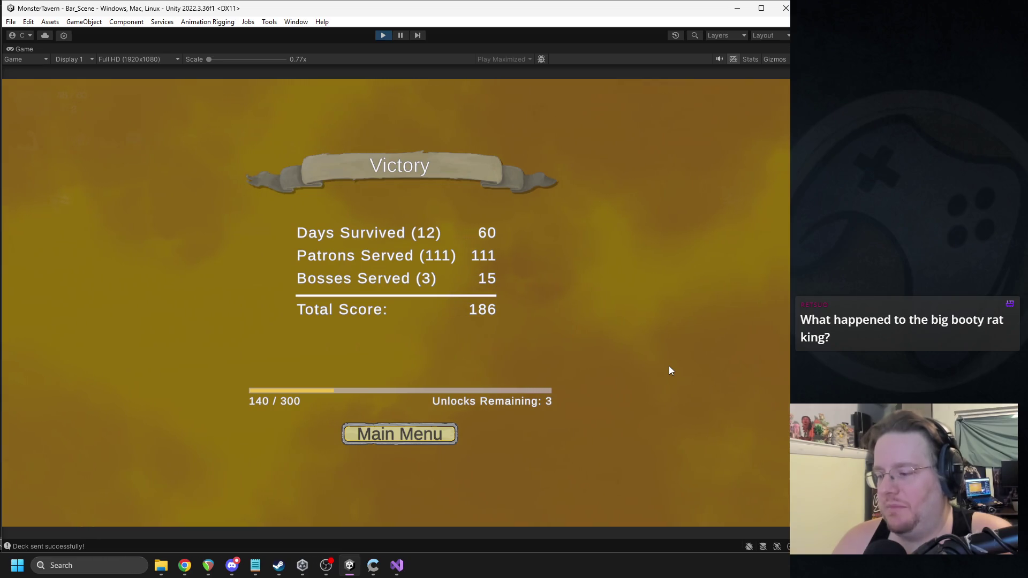
pyautogui.click(388, 435)
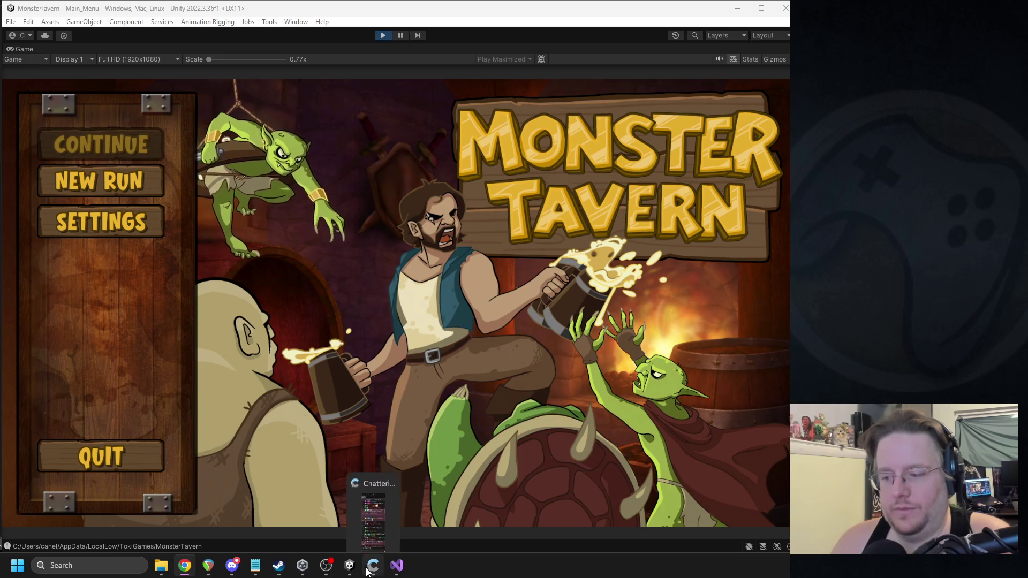
pyautogui.click(326, 565)
pyautogui.click(114, 192)
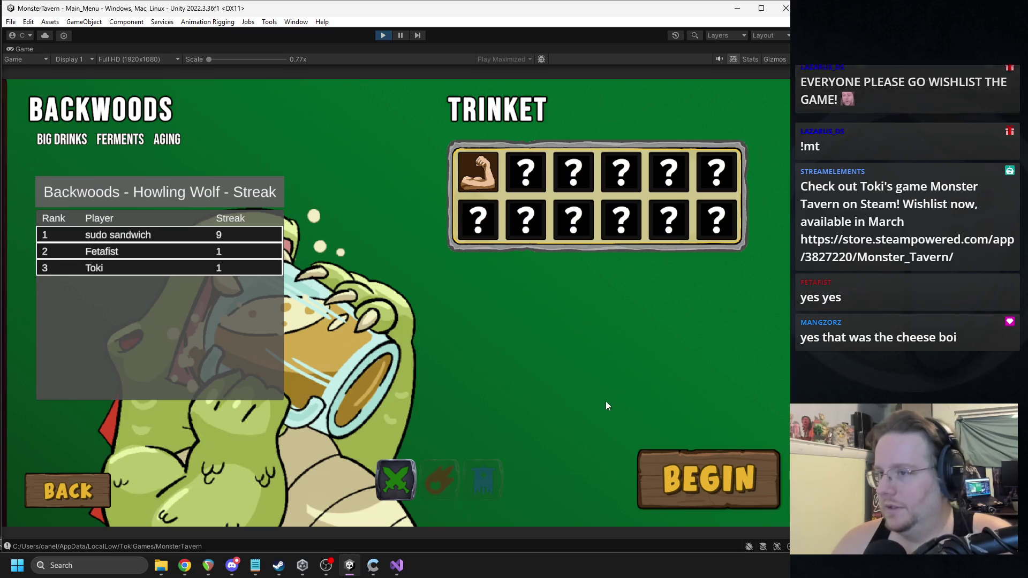
pyautogui.hotkey('alt', 'Tab')
pyautogui.hotkey('alt', 'Tab')
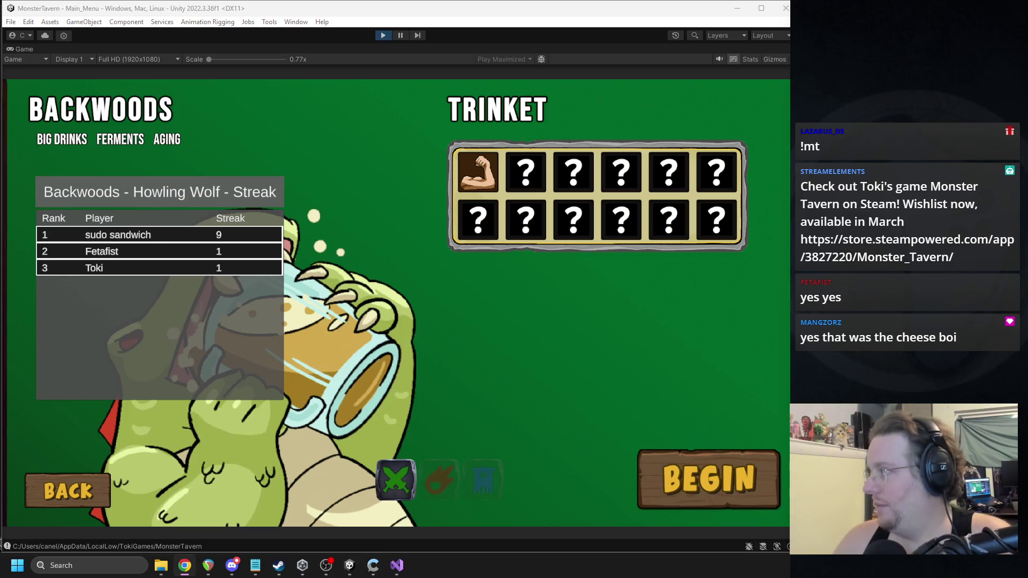
# Step: Bring up the Monster Tavern Steam store page in Chrome, then close it
pyautogui.click(185, 566)
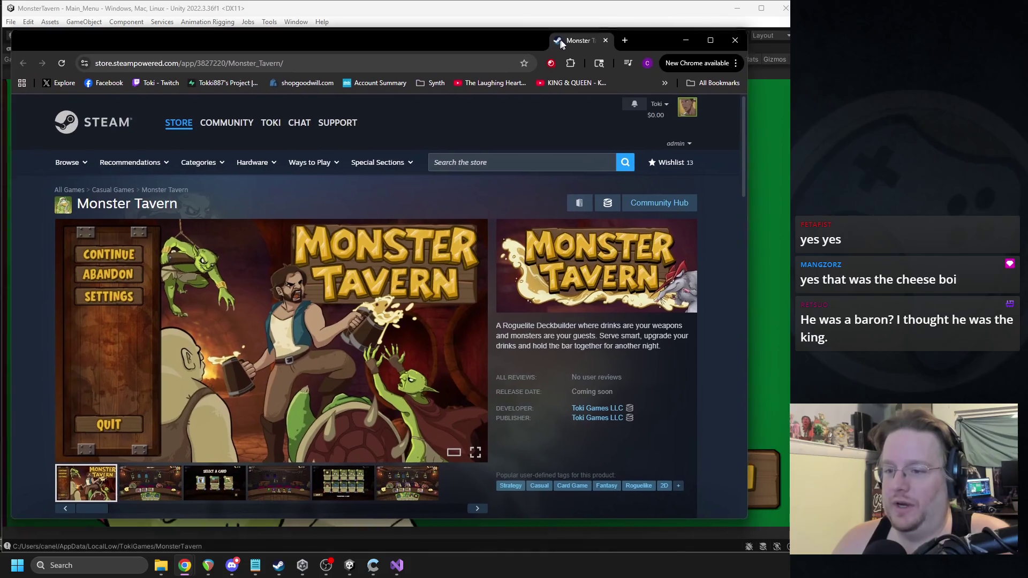
pyautogui.moveTo(560, 42); pyautogui.dragTo(564, 41)
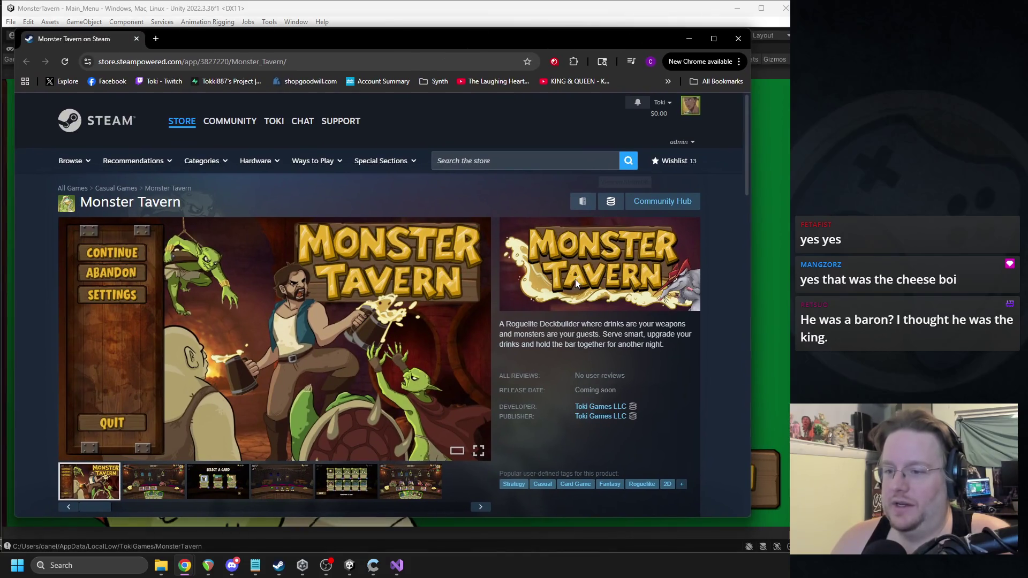
pyautogui.click(327, 572)
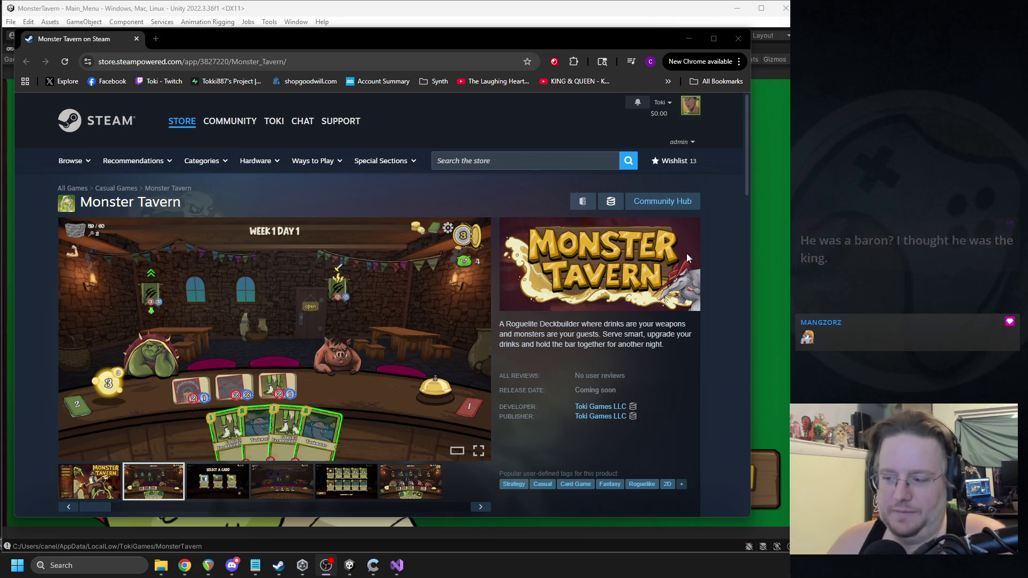
pyautogui.click(746, 44)
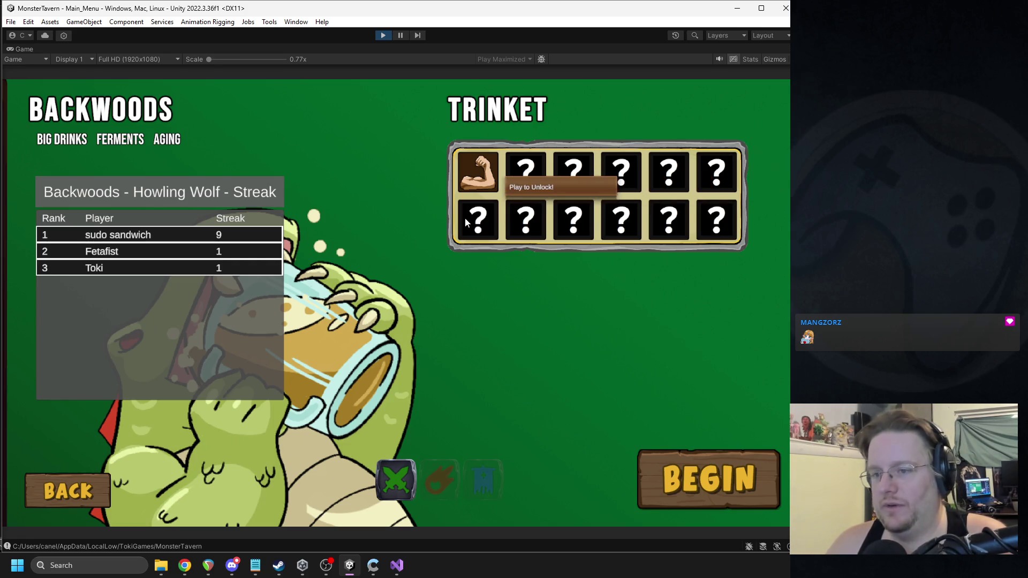
# Step: Look over the Backwoods run setup screen, then switch to the notepad app
pyautogui.moveTo(490, 171)
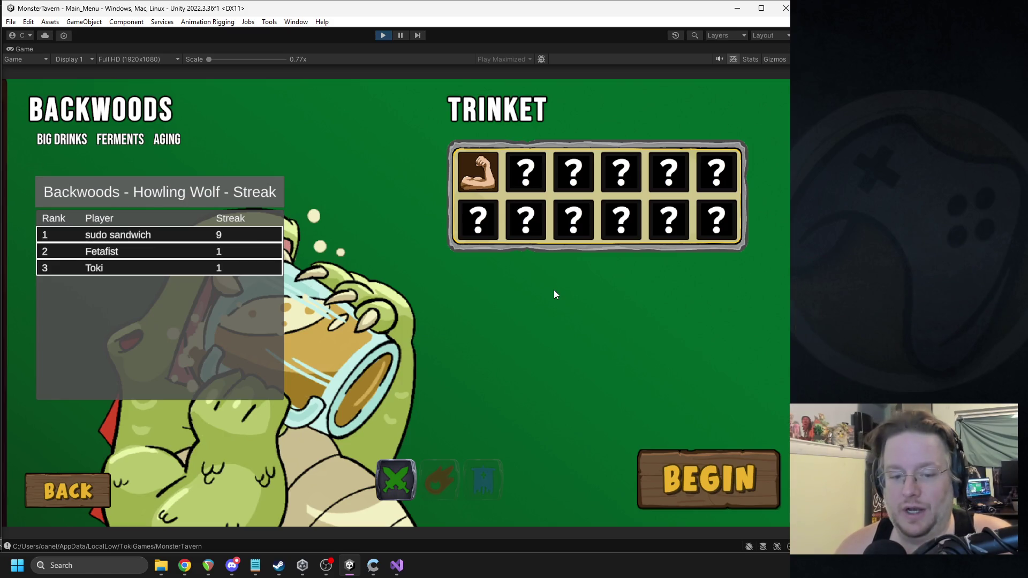
pyautogui.click(255, 565)
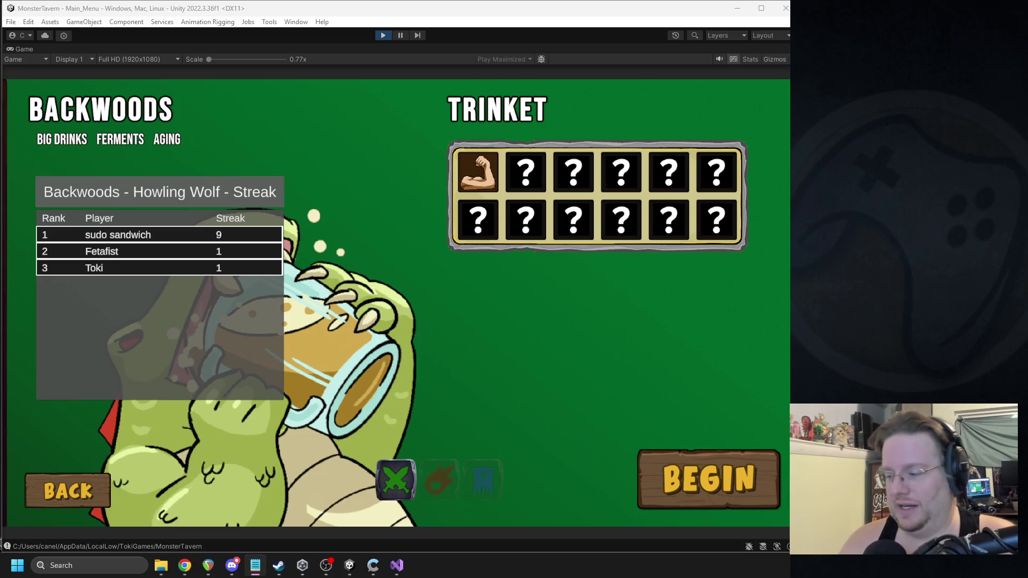
pyautogui.click(604, 259)
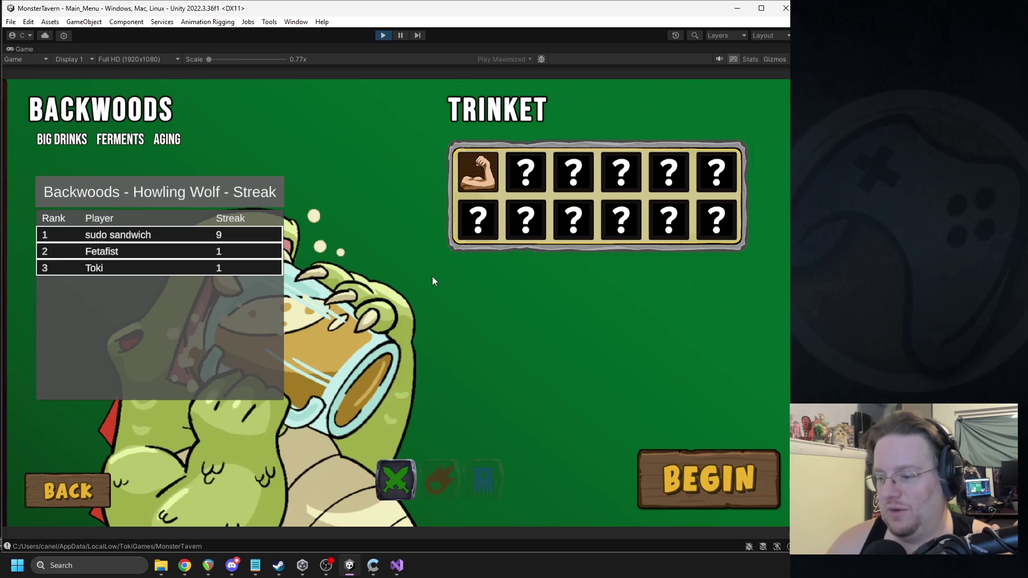
# Step: Stop play mode and select the top-level Assets folder, keeping Avalance_Ale in the Inspector
pyautogui.hotkey('alt', 'Tab')
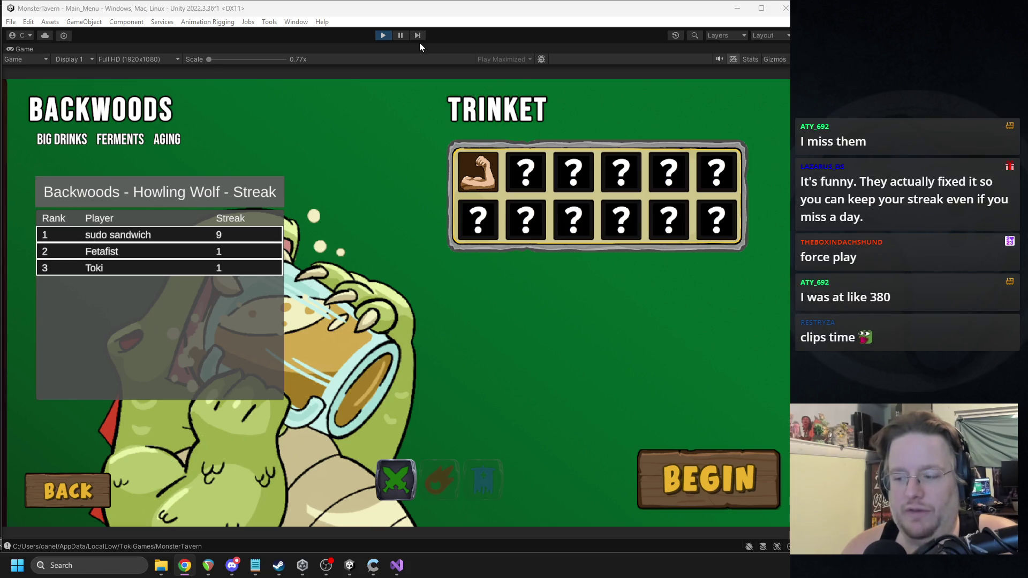
pyautogui.click(383, 35)
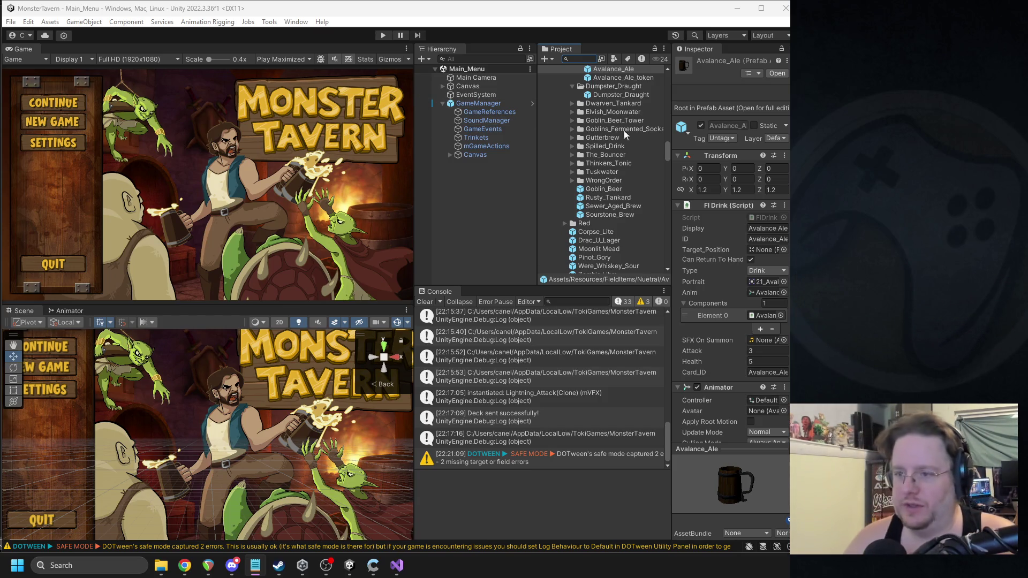
pyautogui.moveTo(667, 155); pyautogui.dragTo(659, 87)
pyautogui.click(659, 83)
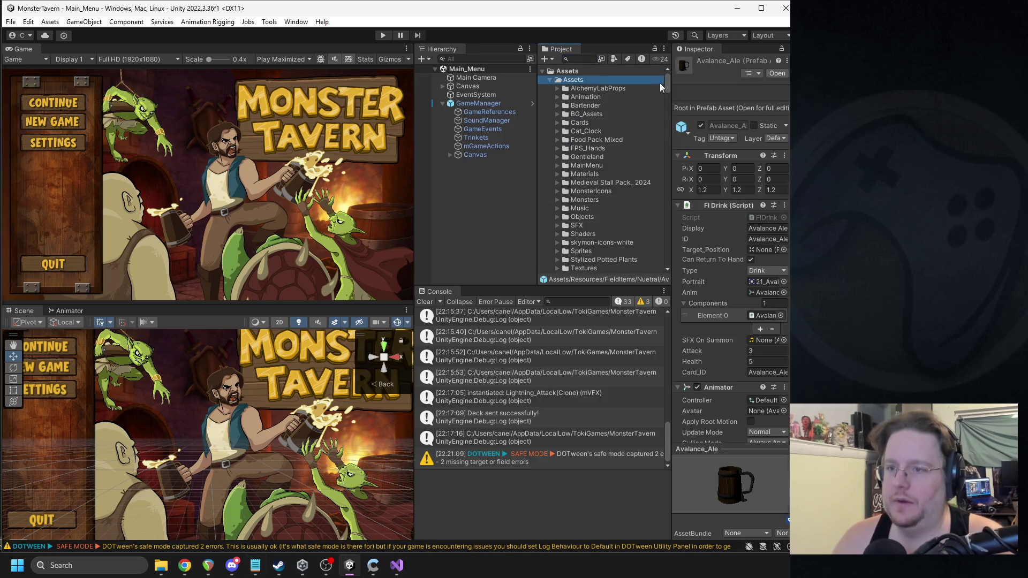
# Step: Open Scenes/Bar_Scene, clear the Console, and start play mode
pyautogui.click(550, 80)
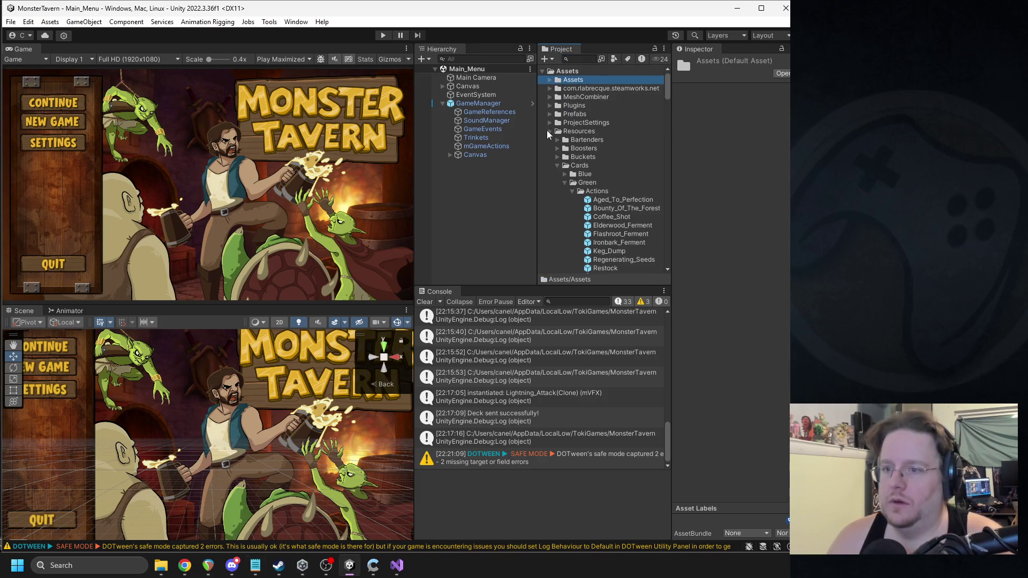
pyautogui.click(548, 131)
pyautogui.doubleClick(580, 158)
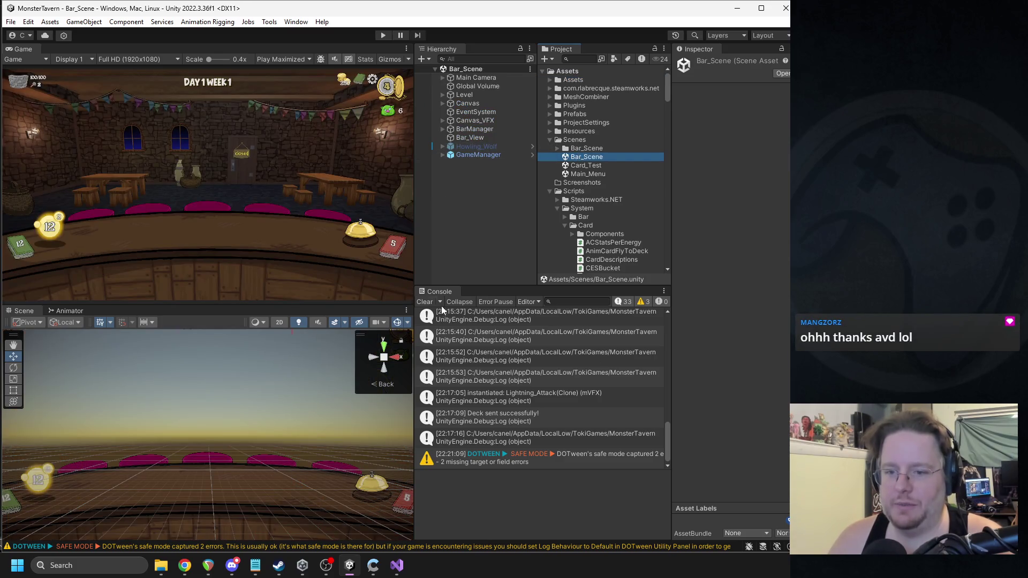
pyautogui.click(424, 302)
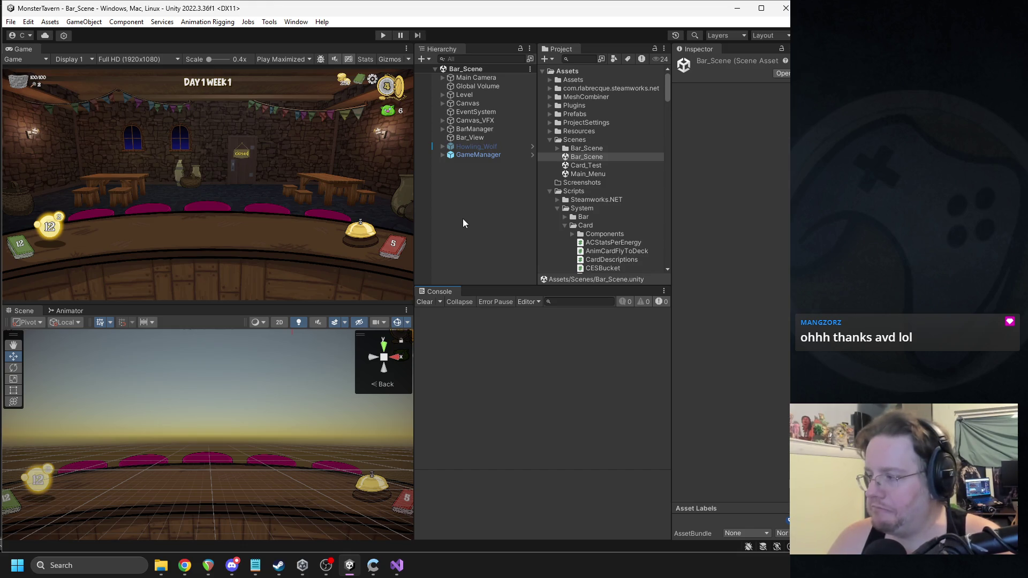
pyautogui.click(381, 36)
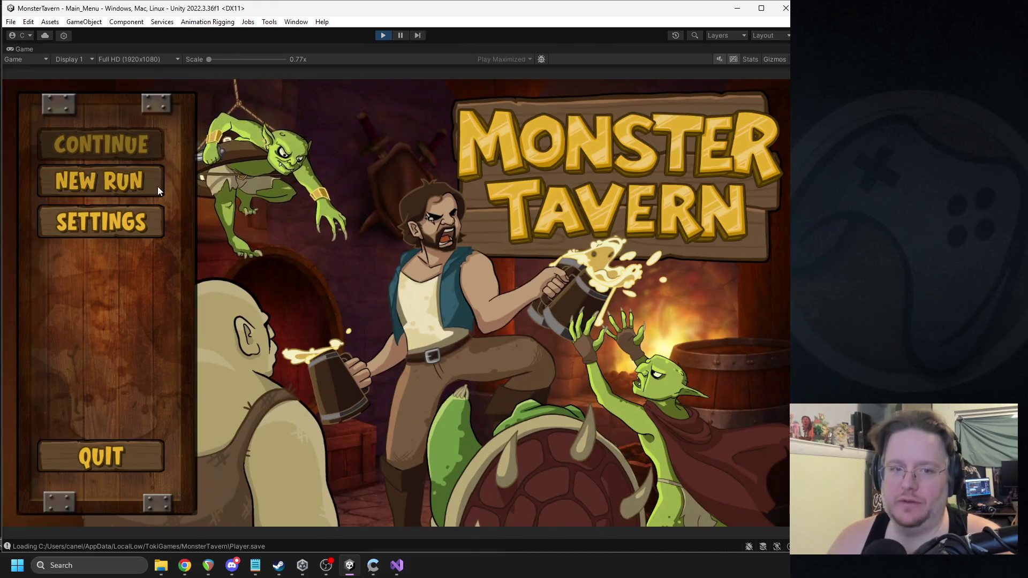
# Step: Begin a new Backwoods run, choosing Green Slop Special and Regenerating Seeds as card picks
pyautogui.click(157, 185)
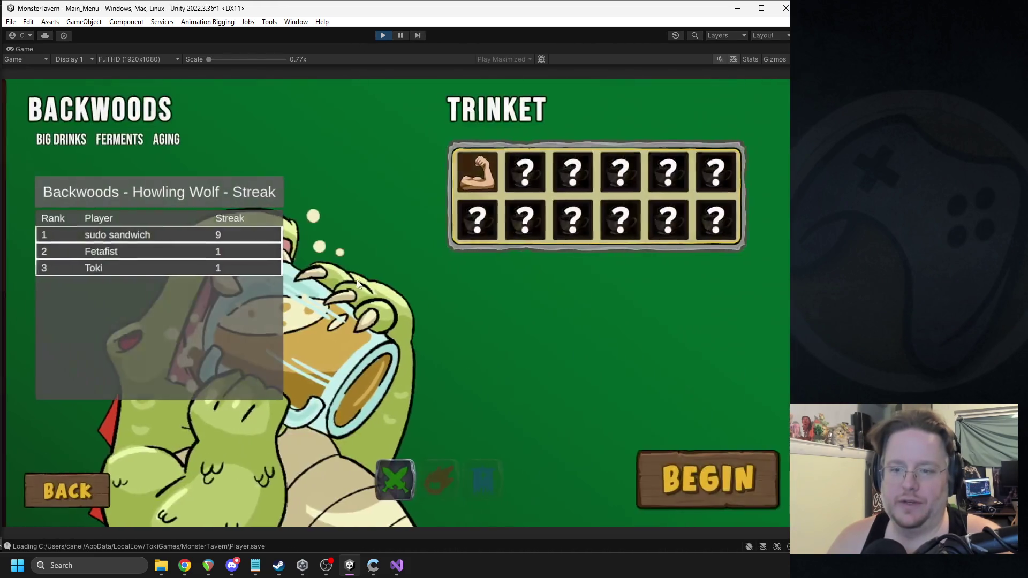
pyautogui.click(693, 471)
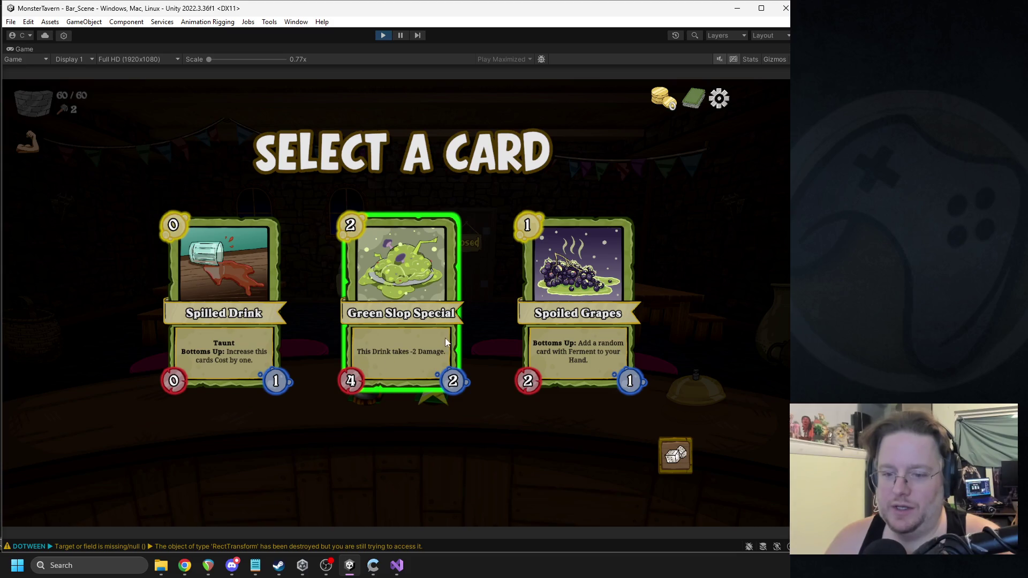
pyautogui.click(379, 313)
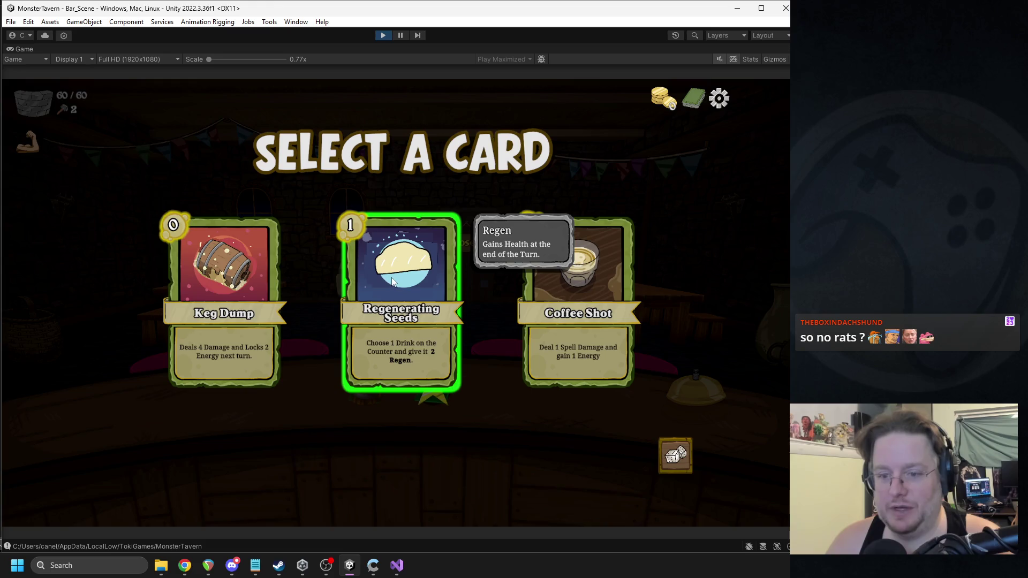
pyautogui.click(403, 322)
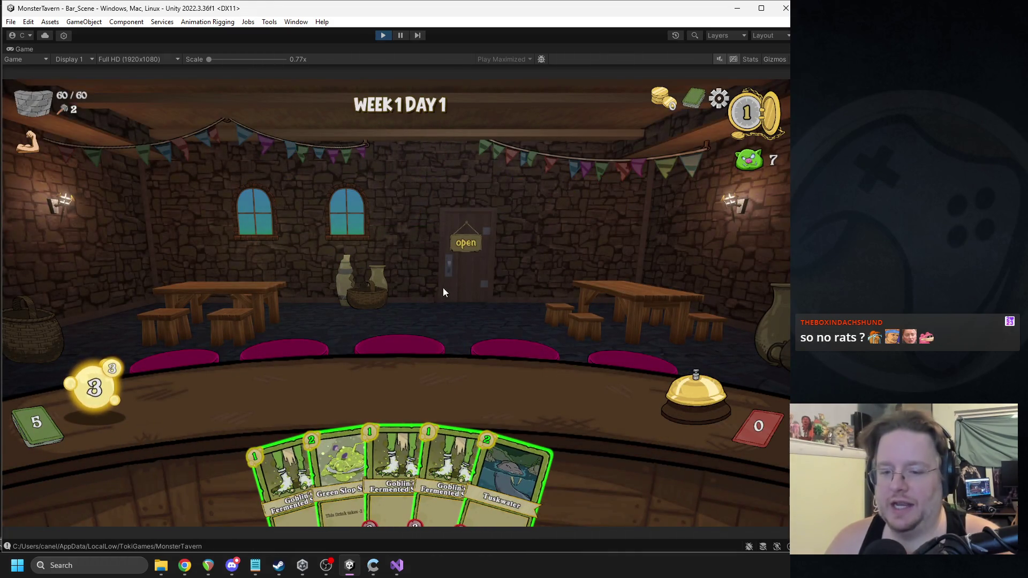
# Step: Place Green Slop Special on the counter and give it 2 Regen with Regenerating Seeds
pyautogui.moveTo(342, 439)
pyautogui.mouseDown()
pyautogui.moveTo(263, 398)
pyautogui.moveTo(335, 392)
pyautogui.mouseUp()
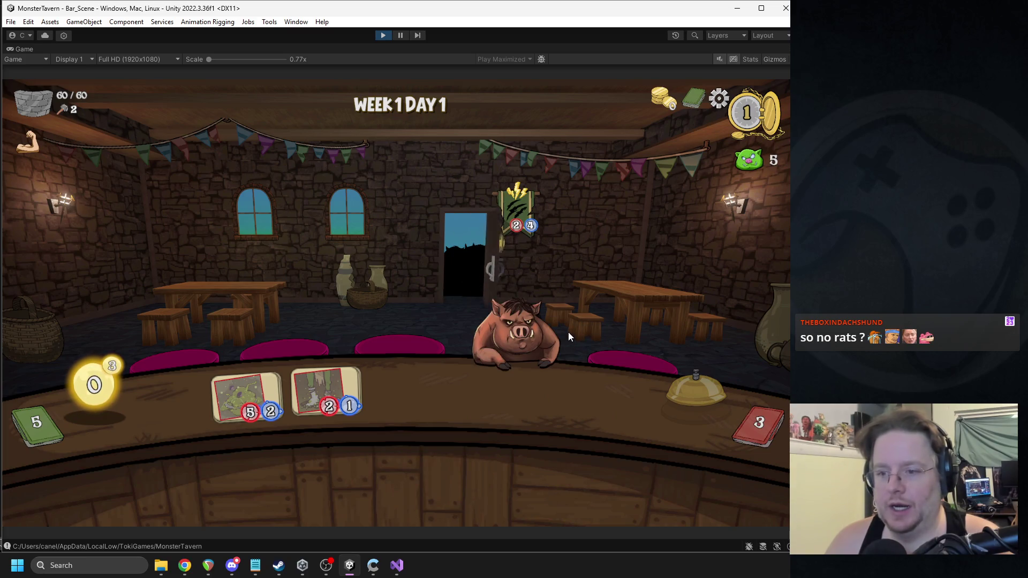
pyautogui.moveTo(518, 202)
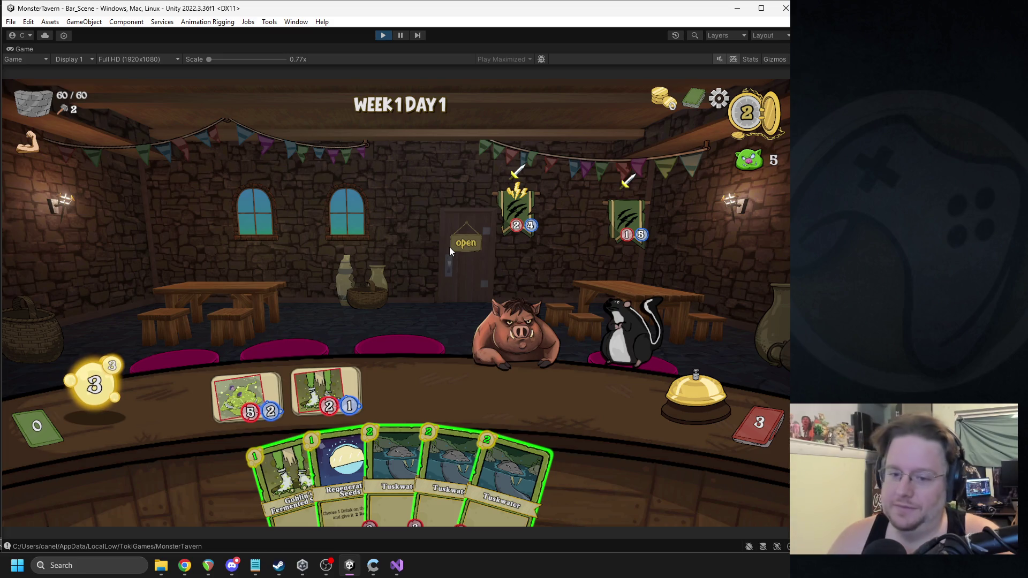
pyautogui.moveTo(321, 453)
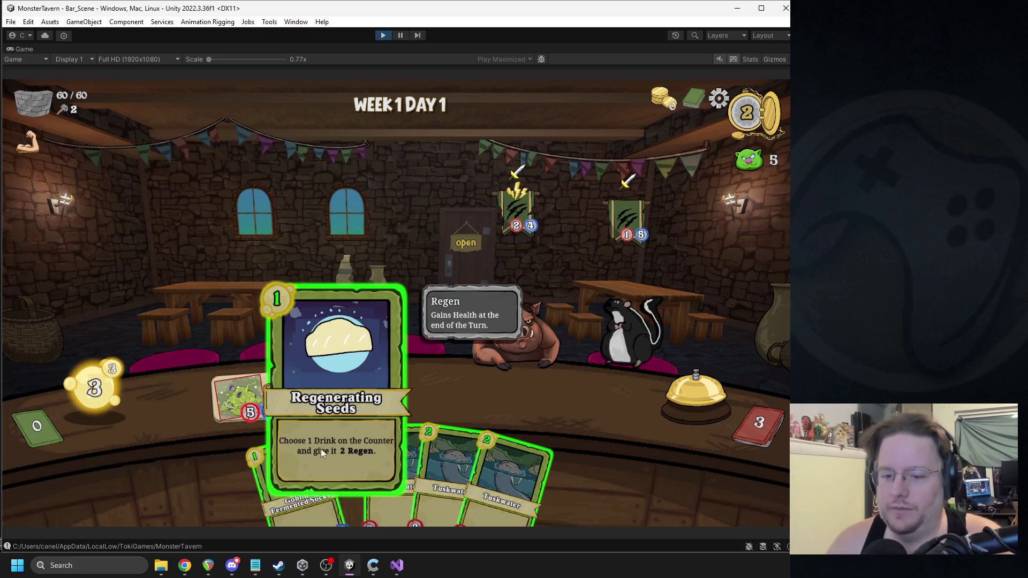
pyautogui.moveTo(334, 478)
pyautogui.mouseDown()
pyautogui.moveTo(242, 321)
pyautogui.moveTo(239, 383)
pyautogui.moveTo(230, 378)
pyautogui.mouseUp()
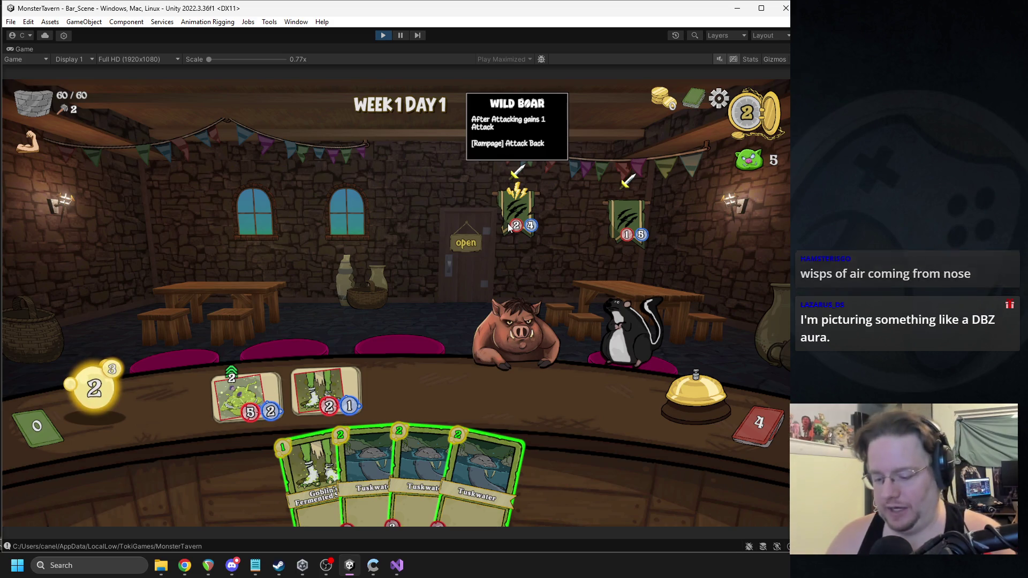
# Step: Snip the Wild Boar to the clipboard and stop play mode
pyautogui.press('super+shift+s')
pyautogui.moveTo(467, 274)
pyautogui.mouseDown()
pyautogui.moveTo(527, 318)
pyautogui.moveTo(561, 384)
pyautogui.mouseUp()
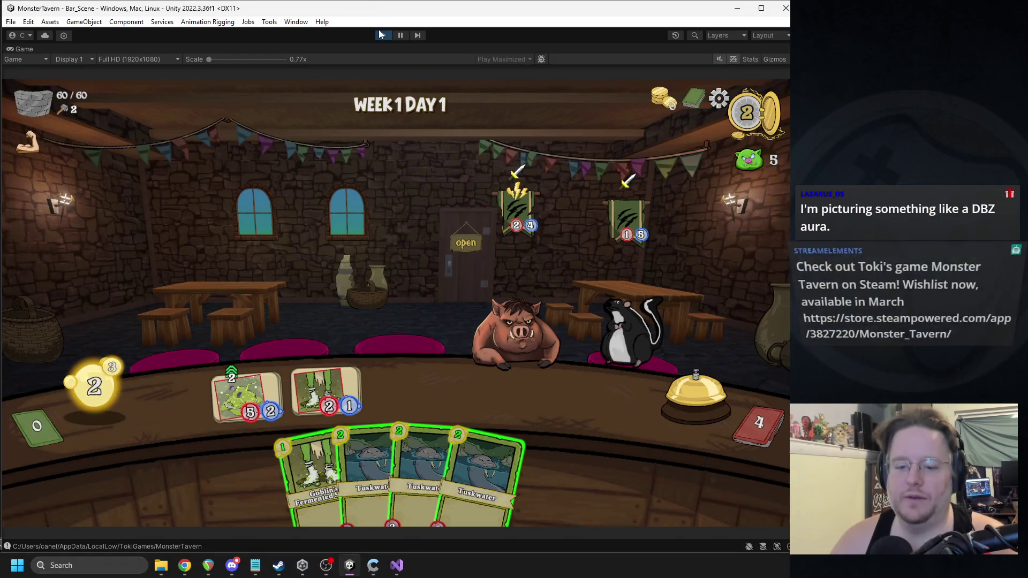
pyautogui.click(383, 36)
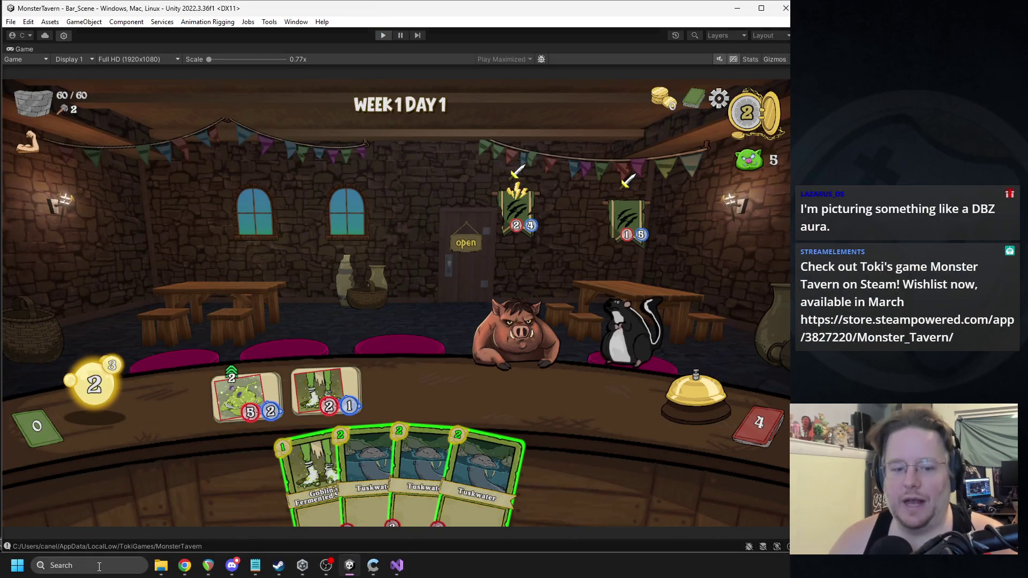
# Step: Launch Paint, paste the boar snip, and zoom in
pyautogui.press('super+s')
pyautogui.write('paint')
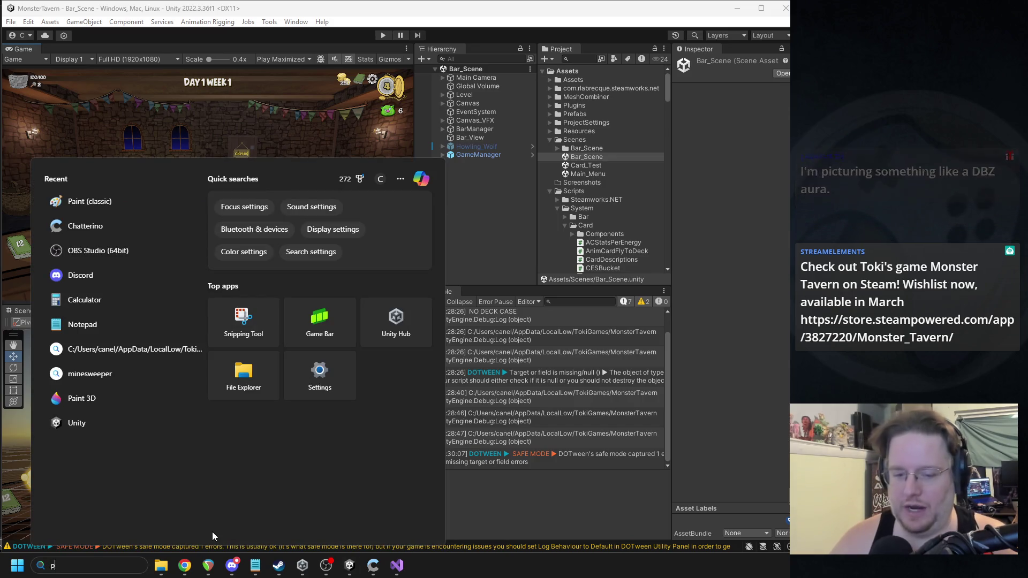
pyautogui.press('Return')
pyautogui.hotkey('ctrl', 'v')
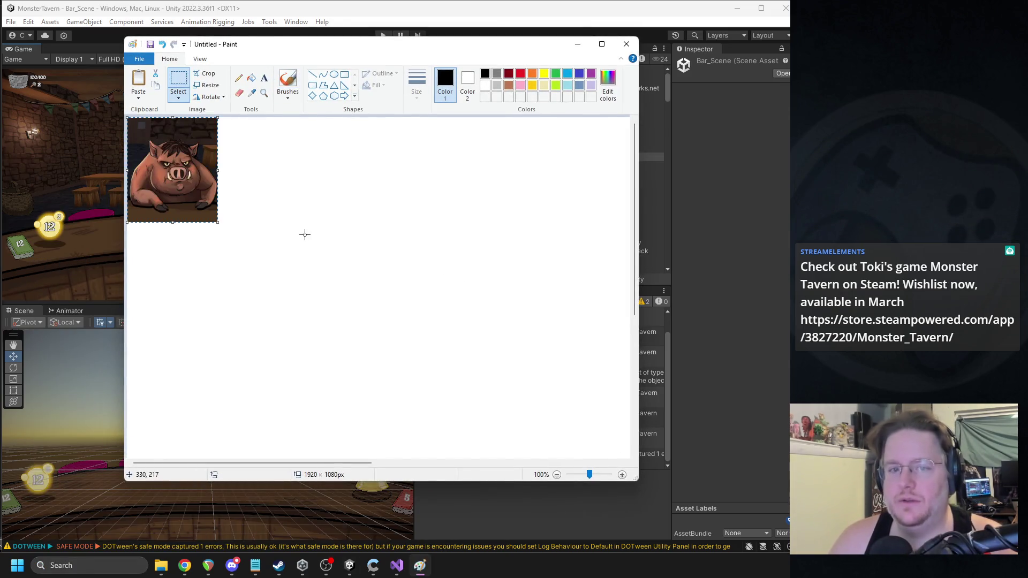
pyautogui.scroll(2, 301, 232)
# Step: Brush curling white steam strokes under the boar's snout, then bring Chrome's search results forward
pyautogui.click(288, 79)
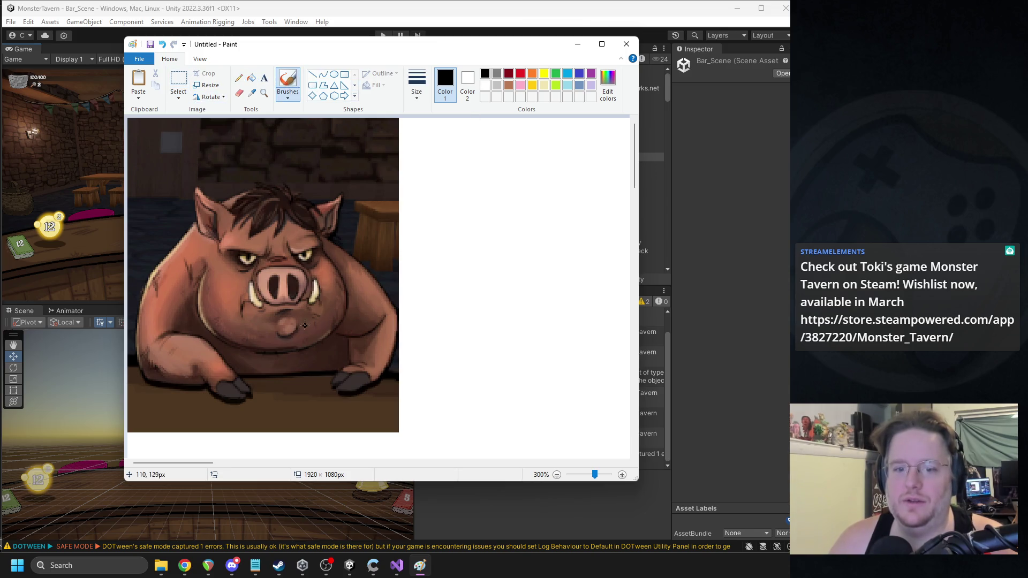
pyautogui.click(485, 86)
pyautogui.moveTo(286, 306)
pyautogui.mouseDown()
pyautogui.moveTo(315, 317)
pyautogui.moveTo(252, 320)
pyautogui.mouseUp()
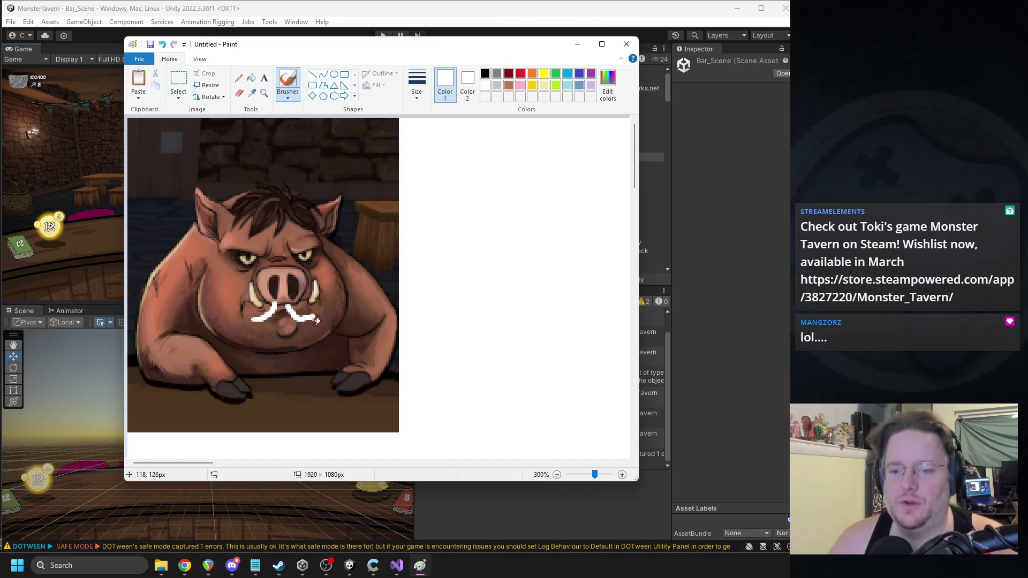
pyautogui.moveTo(316, 318)
pyautogui.mouseDown()
pyautogui.moveTo(312, 304)
pyautogui.moveTo(256, 325)
pyautogui.moveTo(311, 326)
pyautogui.mouseUp()
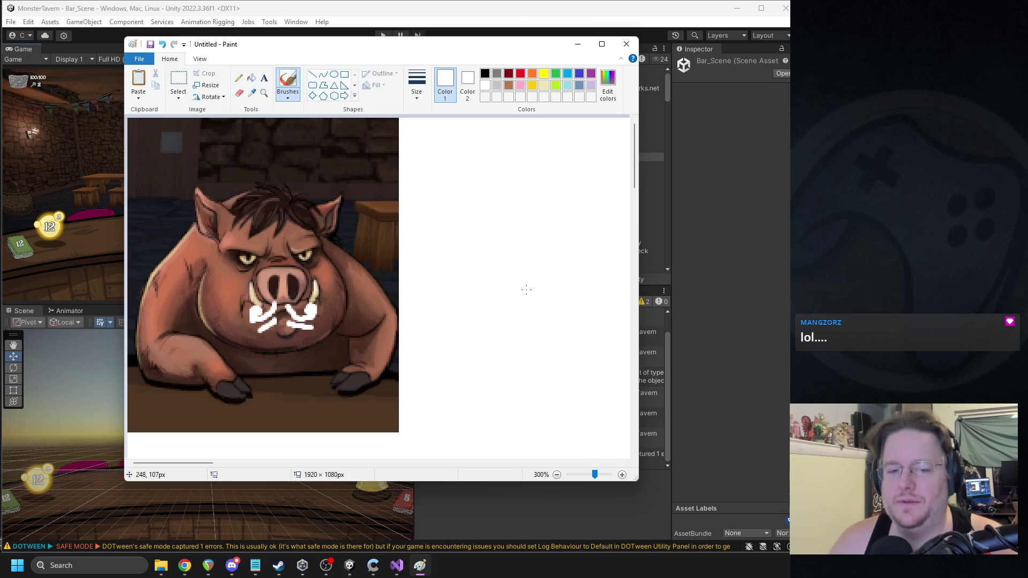
pyautogui.hotkey('alt', 'Tab')
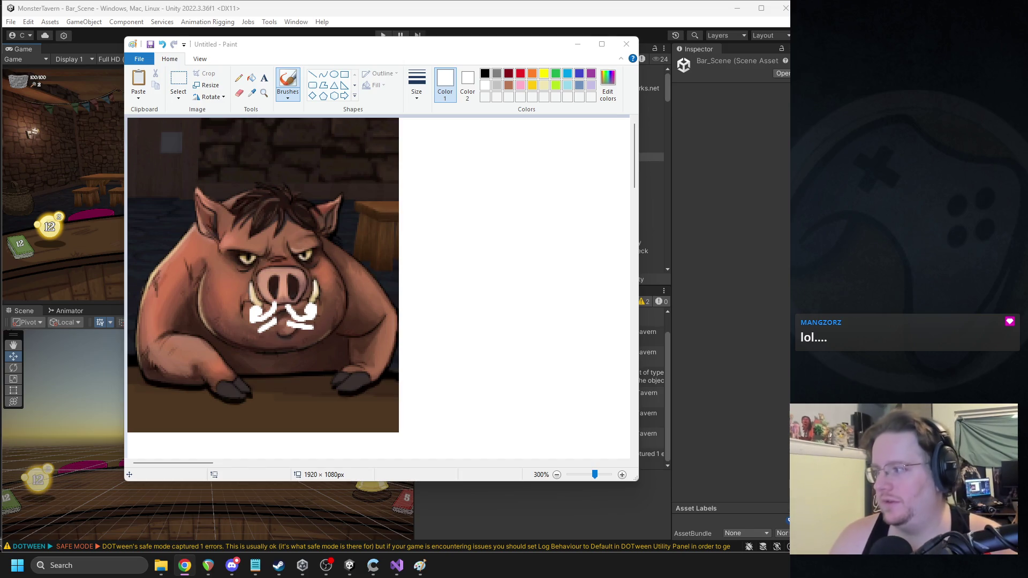
pyautogui.hotkey('alt', 'Tab')
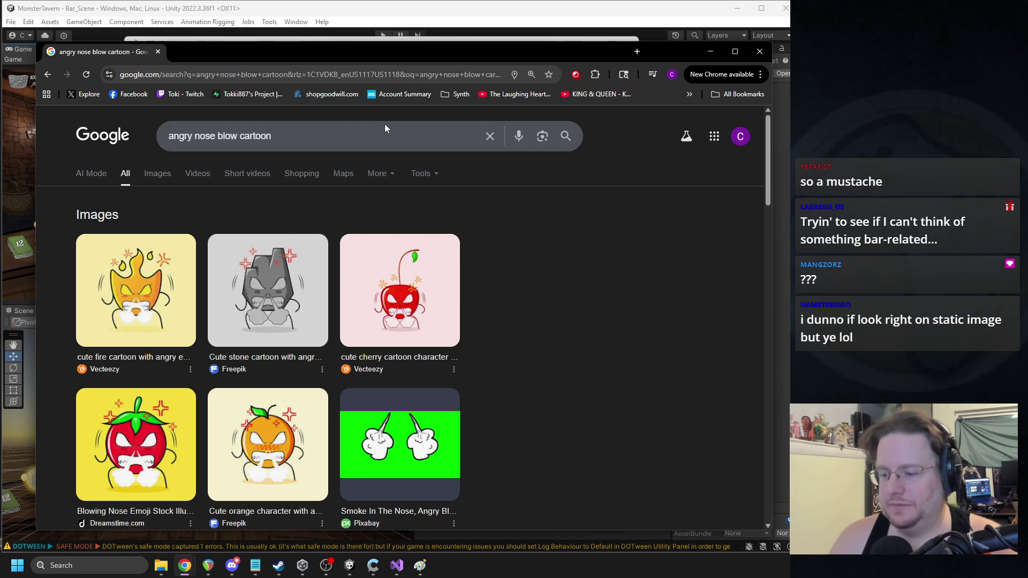
# Step: Show image results for 'angry nose blow cartoon' and preview the fuming bull
pyautogui.click(159, 173)
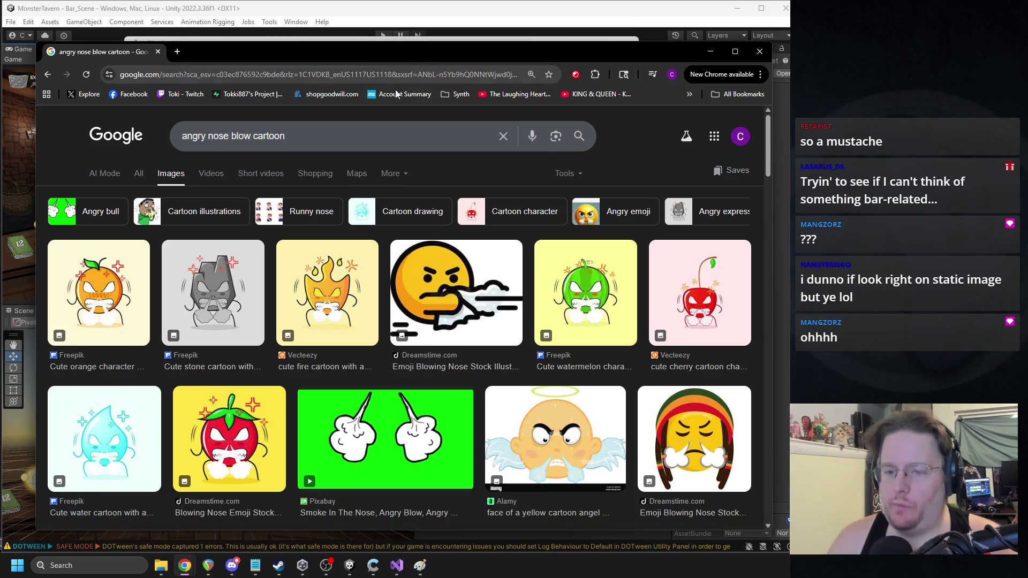
pyautogui.scroll(-7, 395, 215)
pyautogui.click(394, 215)
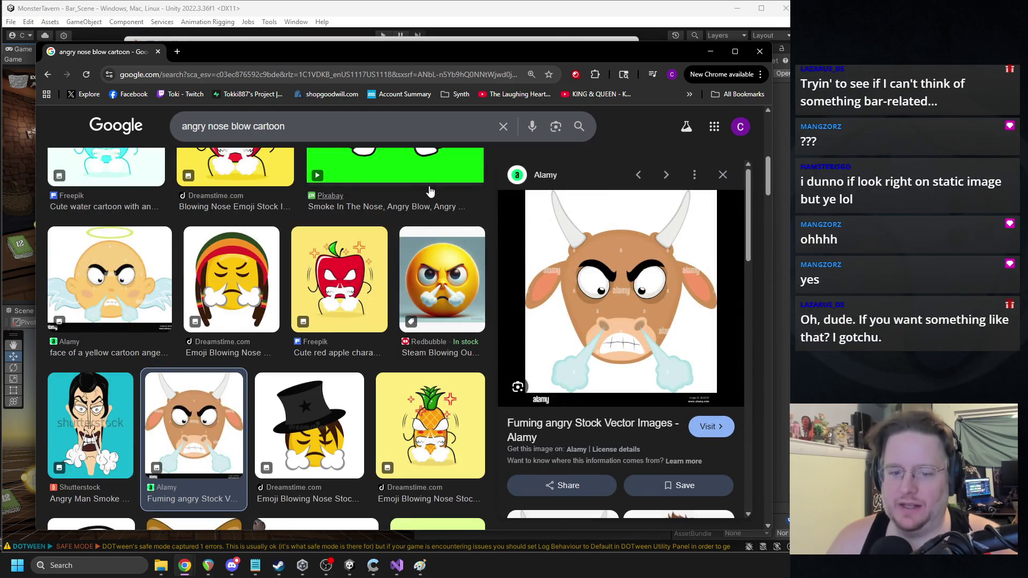
# Step: Close Chrome, then close Paint without saving the boar sketch
pyautogui.click(766, 59)
pyautogui.click(626, 44)
pyautogui.click(397, 266)
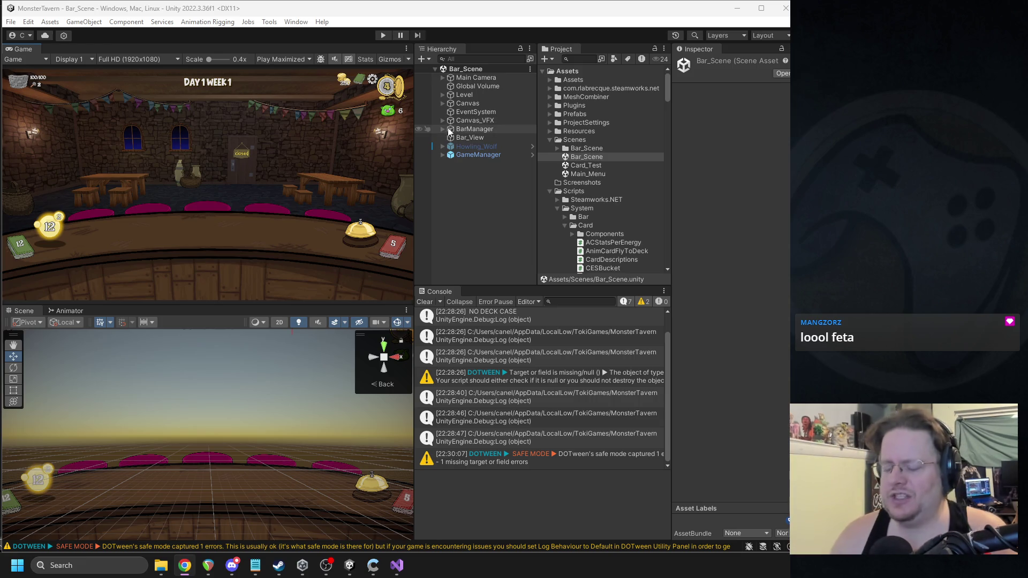
# Step: Expand Canvas_VFX > VFX in the Hierarchy, collapse Scripts, and browse Assets/Assets down to the VFX folder
pyautogui.click(443, 121)
pyautogui.click(449, 129)
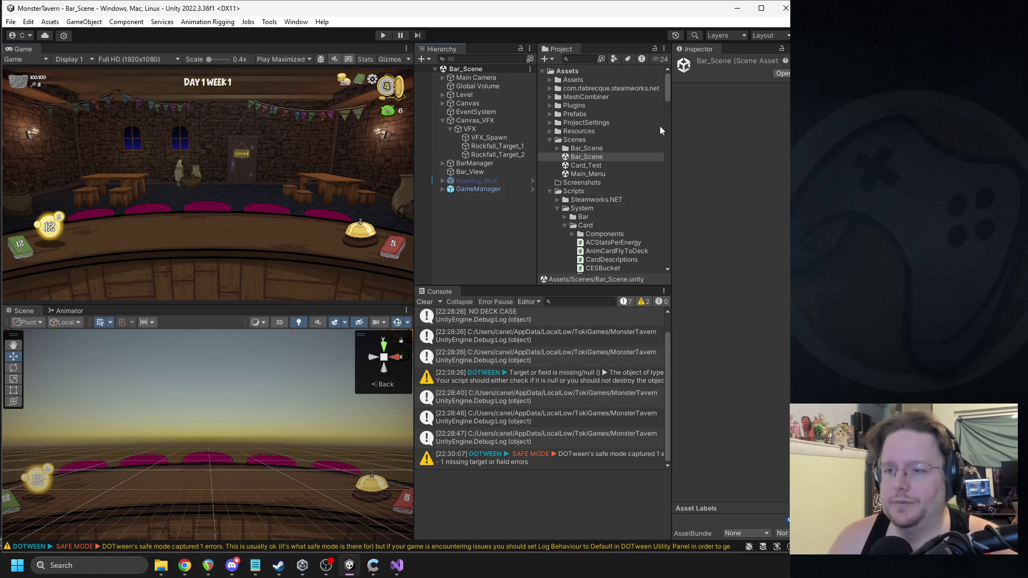
pyautogui.click(551, 191)
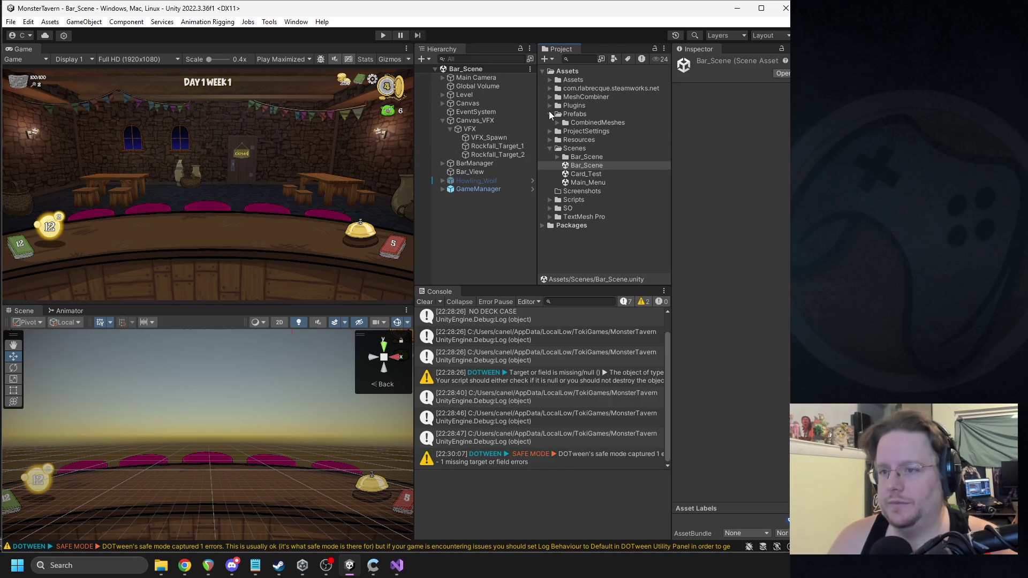
pyautogui.click(550, 79)
pyautogui.scroll(-5, 573, 155)
pyautogui.scroll(-3, 573, 212)
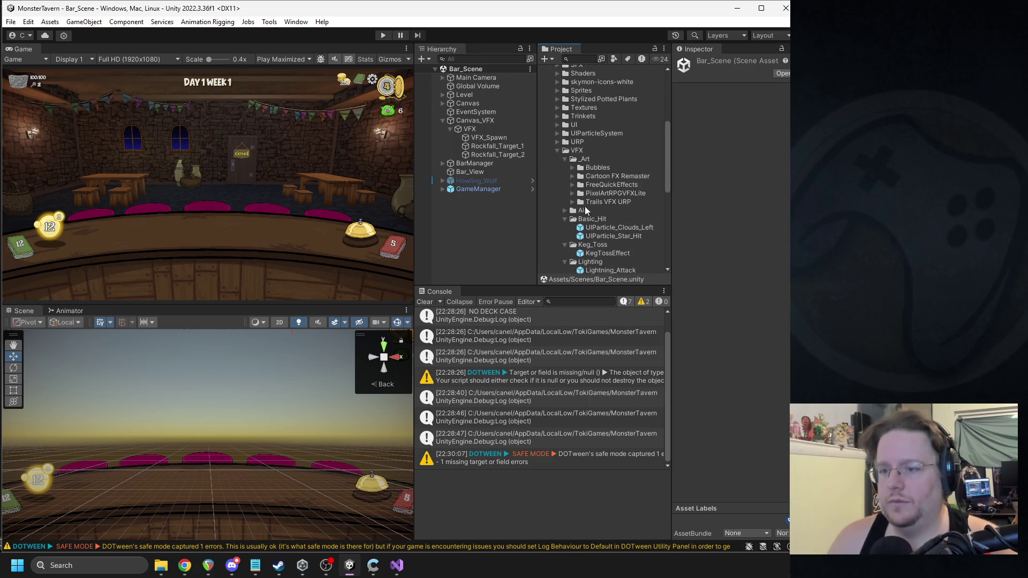